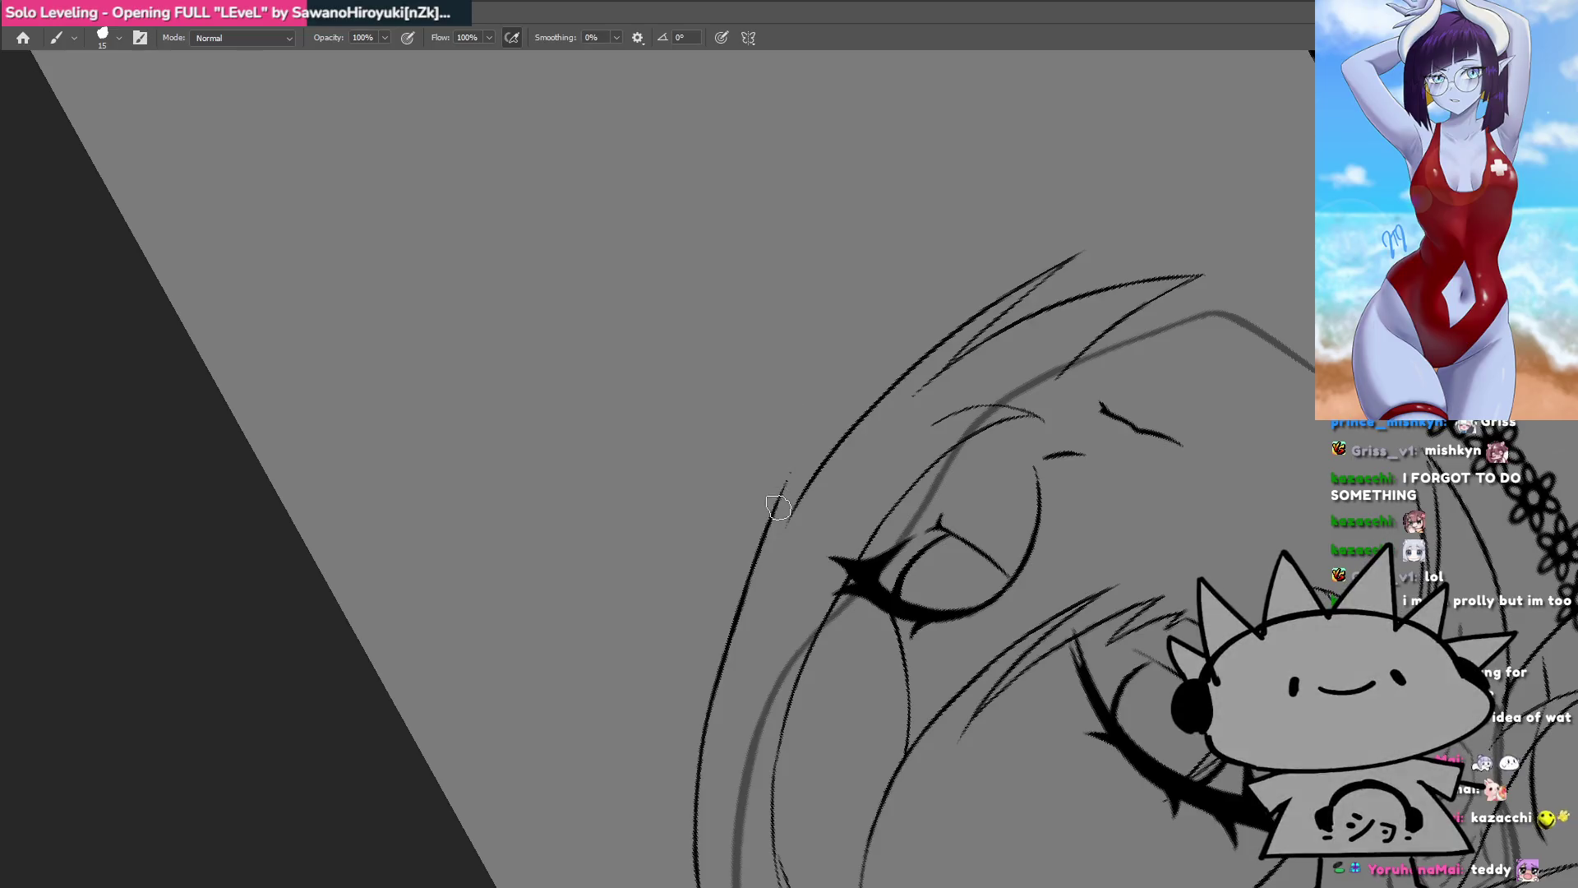
Step: Add two hair lines extending upward beside the left side of the face
{"action": "left_click_drag", "start_coordinate": [793, 444], "coordinate": [806, 349]}
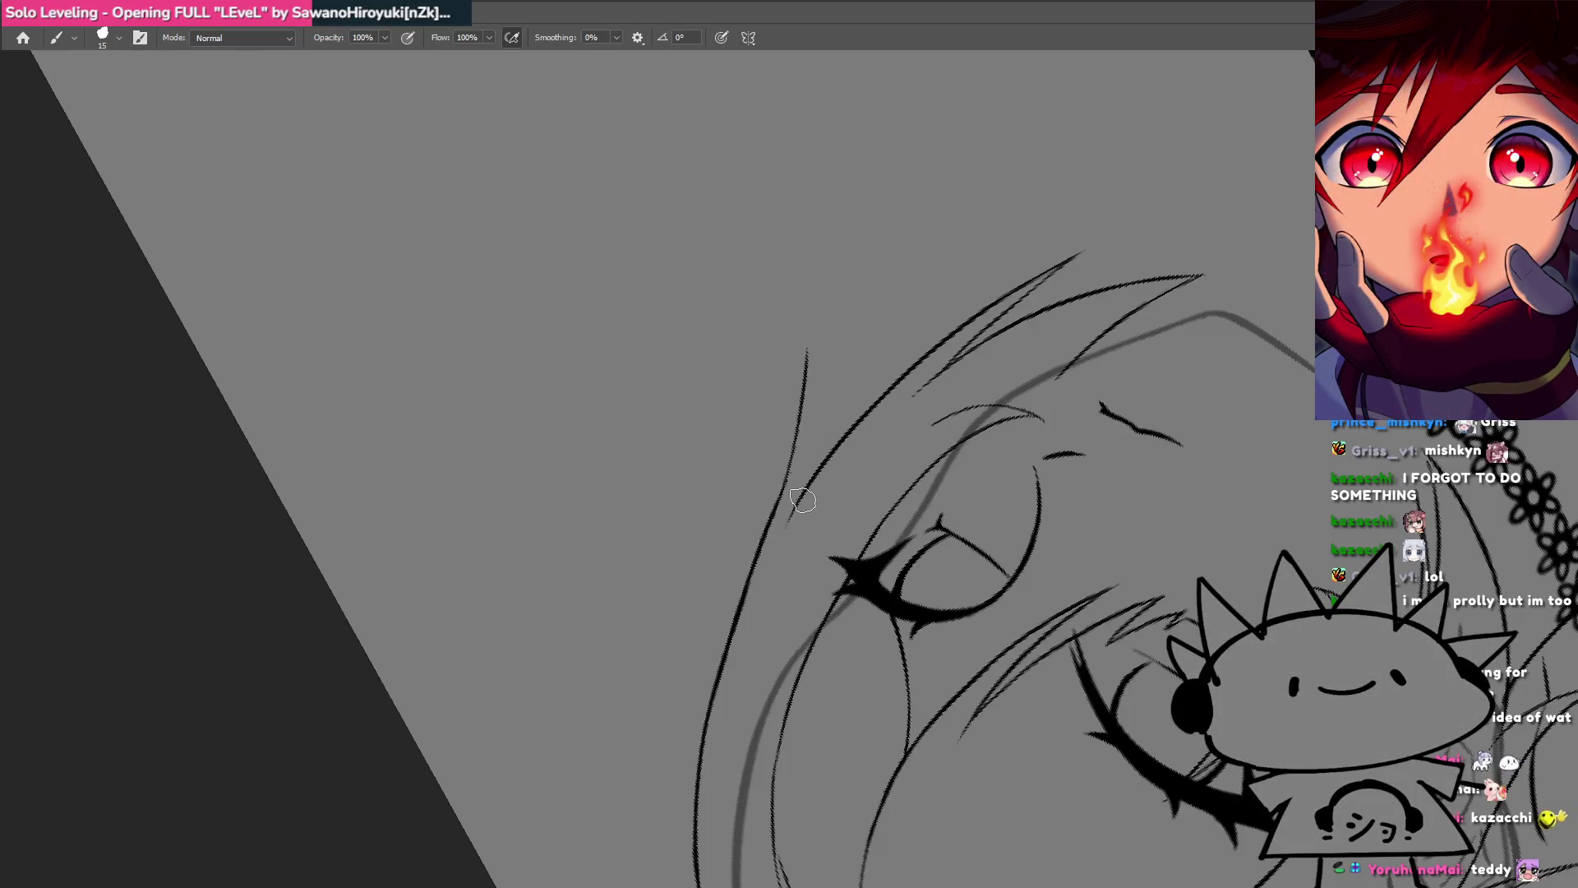
{"action": "left_click_drag", "start_coordinate": [802, 499], "coordinate": [808, 338]}
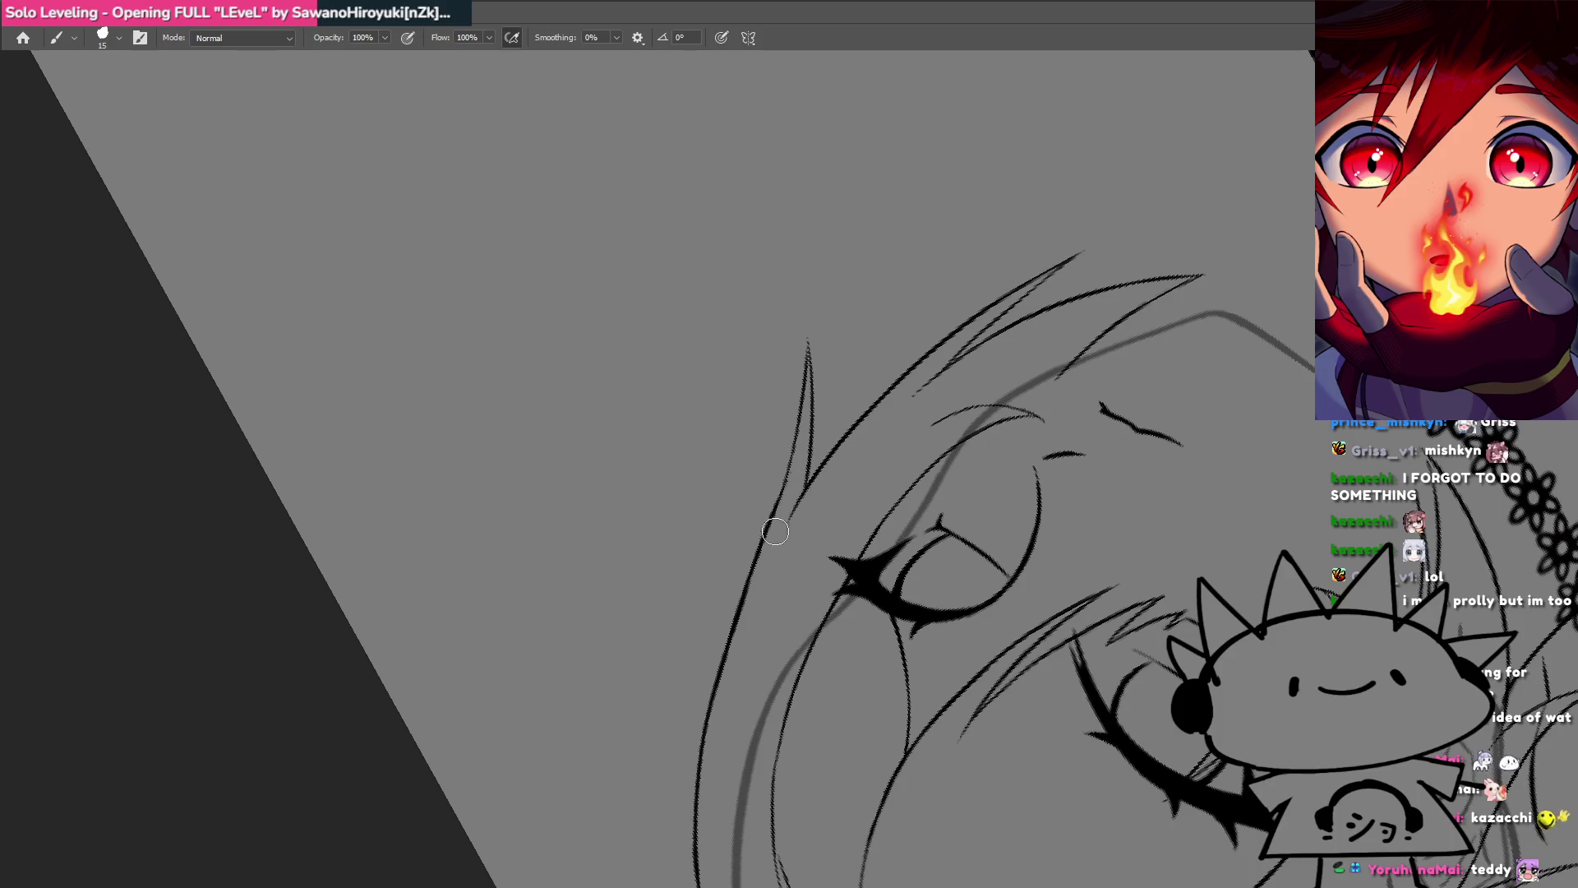
{"action": "left_click_drag", "start_coordinate": [733, 566], "coordinate": [916, 281]}
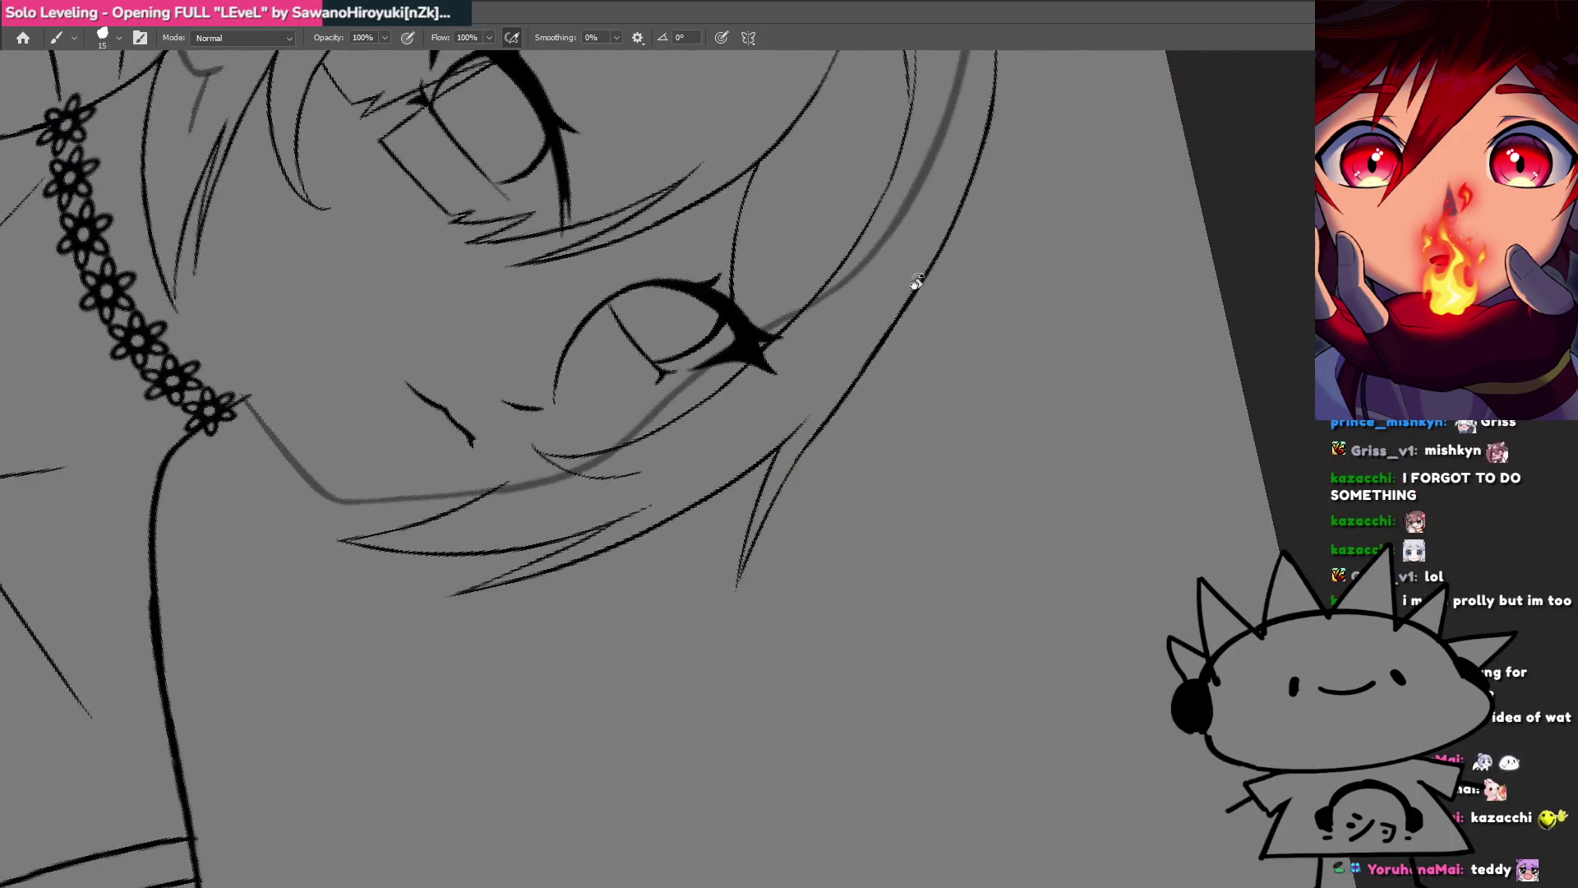
{"action": "left_click_drag", "start_coordinate": [872, 353], "coordinate": [855, 413]}
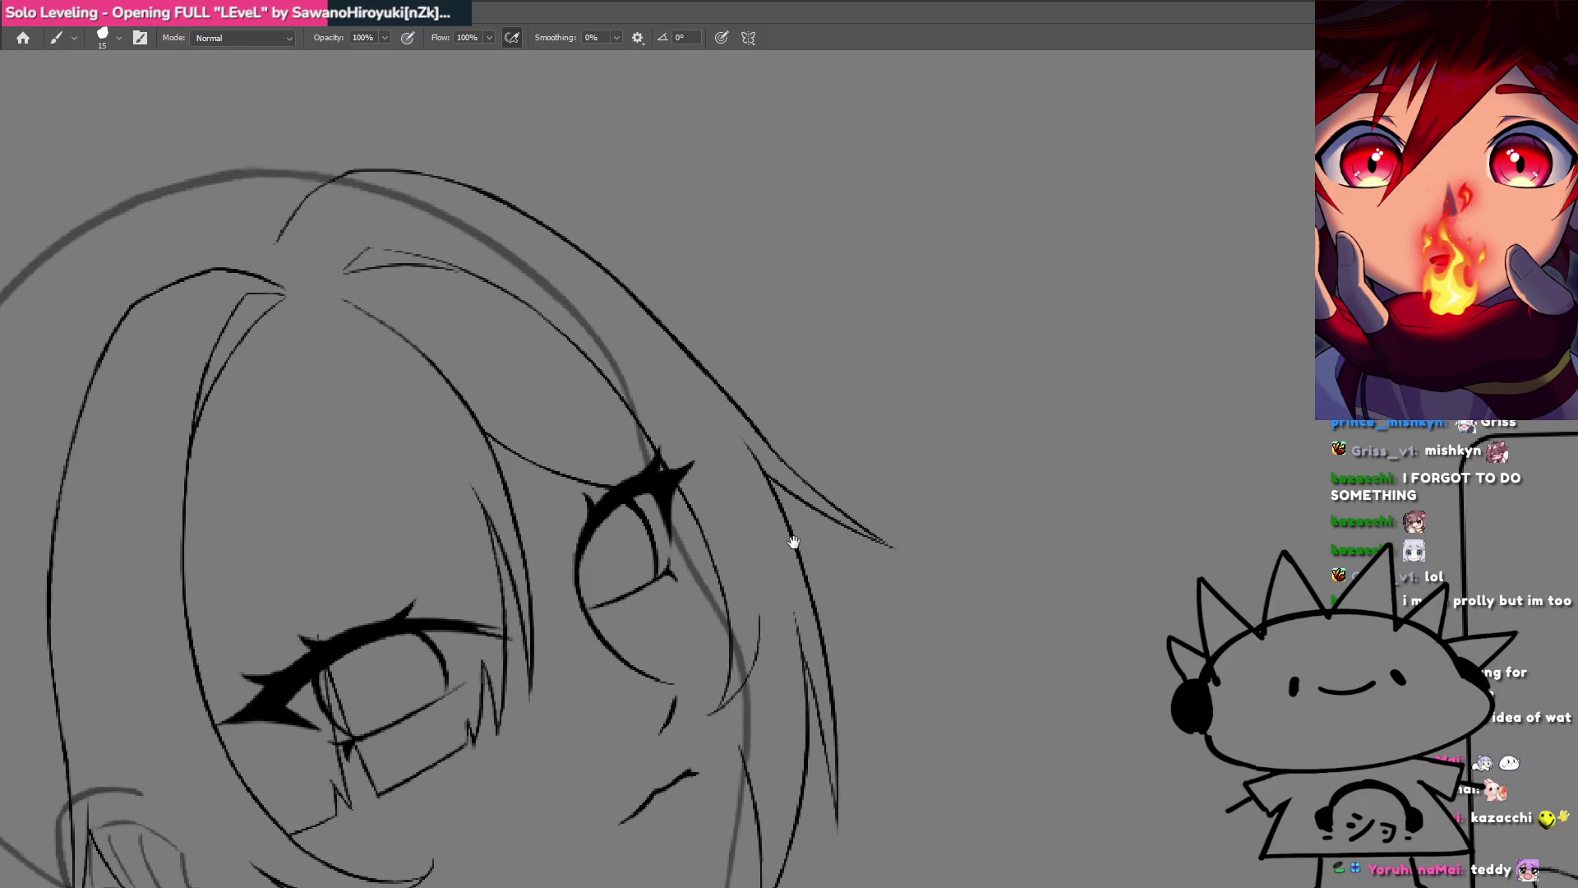
Step: Pan toward the face and ear, then switch to the coloured brown-haired girl artwork
{"action": "mouse_move", "coordinate": [793, 542]}
{"action": "left_mouse_down"}
{"action": "mouse_move", "coordinate": [874, 496]}
{"action": "mouse_move", "coordinate": [909, 426]}
{"action": "mouse_move", "coordinate": [916, 455]}
{"action": "left_mouse_up"}
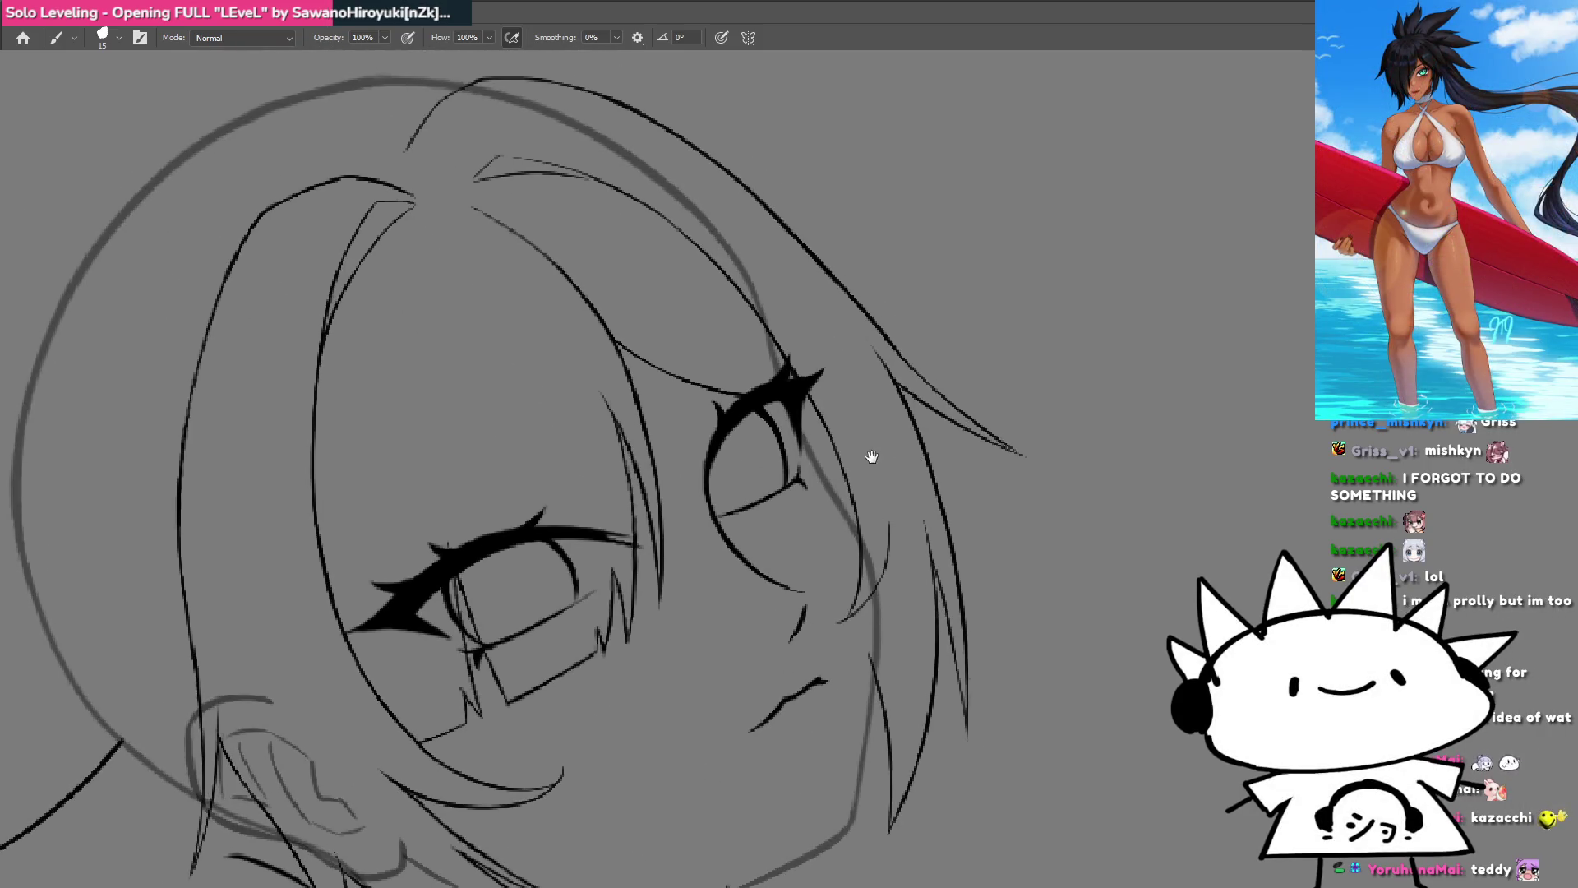
{"action": "mouse_move", "coordinate": [824, 529]}
{"action": "left_mouse_down"}
{"action": "mouse_move", "coordinate": [828, 468]}
{"action": "mouse_move", "coordinate": [792, 465]}
{"action": "mouse_move", "coordinate": [831, 504]}
{"action": "mouse_move", "coordinate": [790, 508]}
{"action": "mouse_move", "coordinate": [793, 564]}
{"action": "mouse_move", "coordinate": [821, 518]}
{"action": "left_mouse_up"}
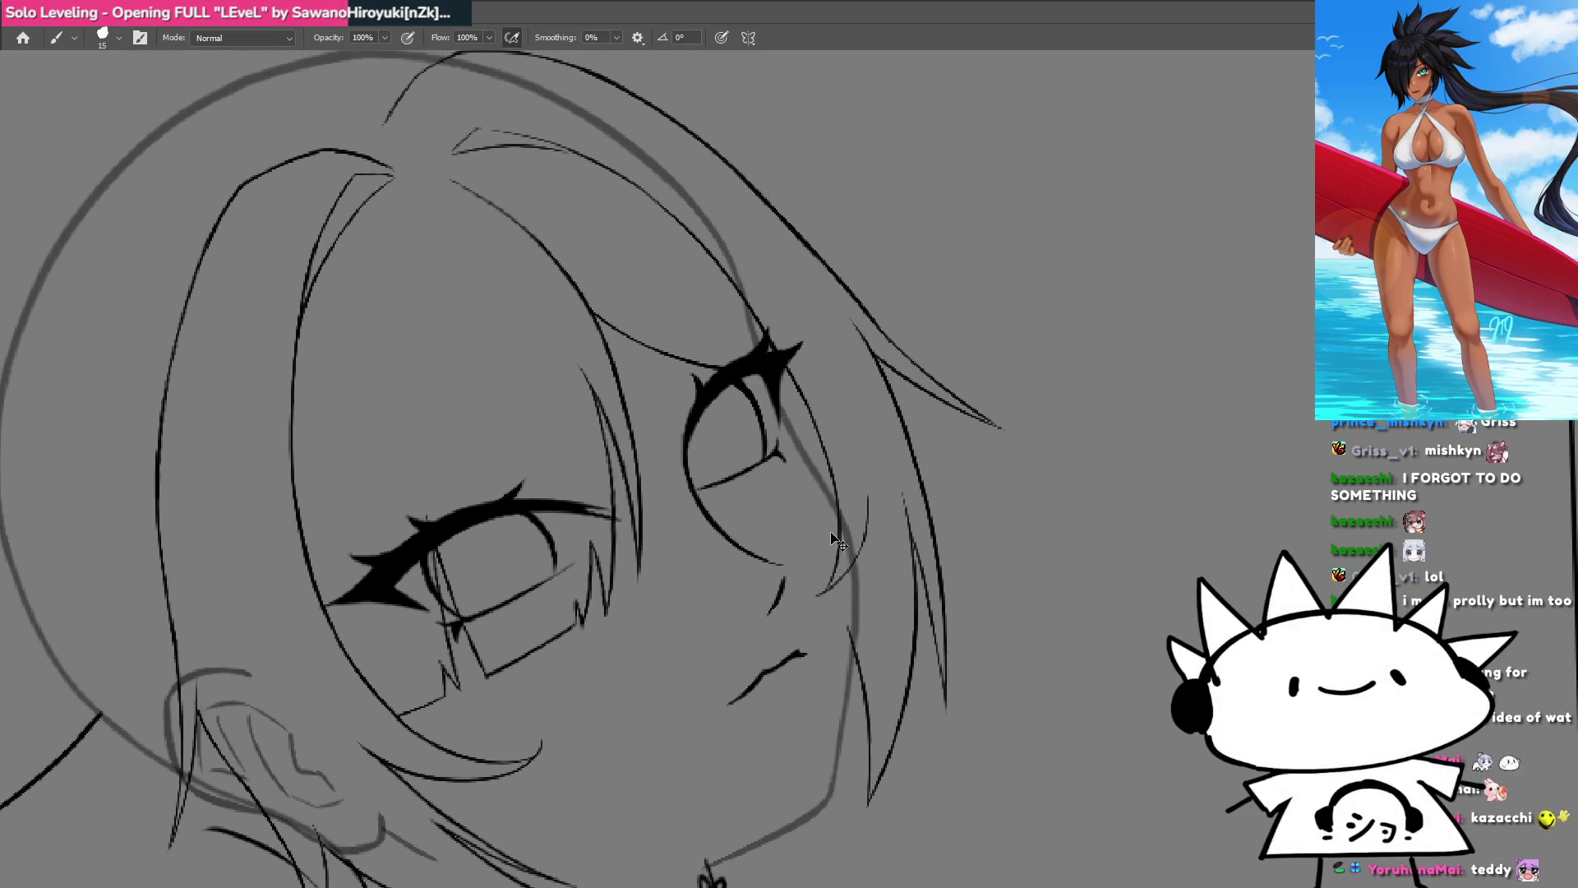
{"action": "key", "text": "ctrl+Tab"}
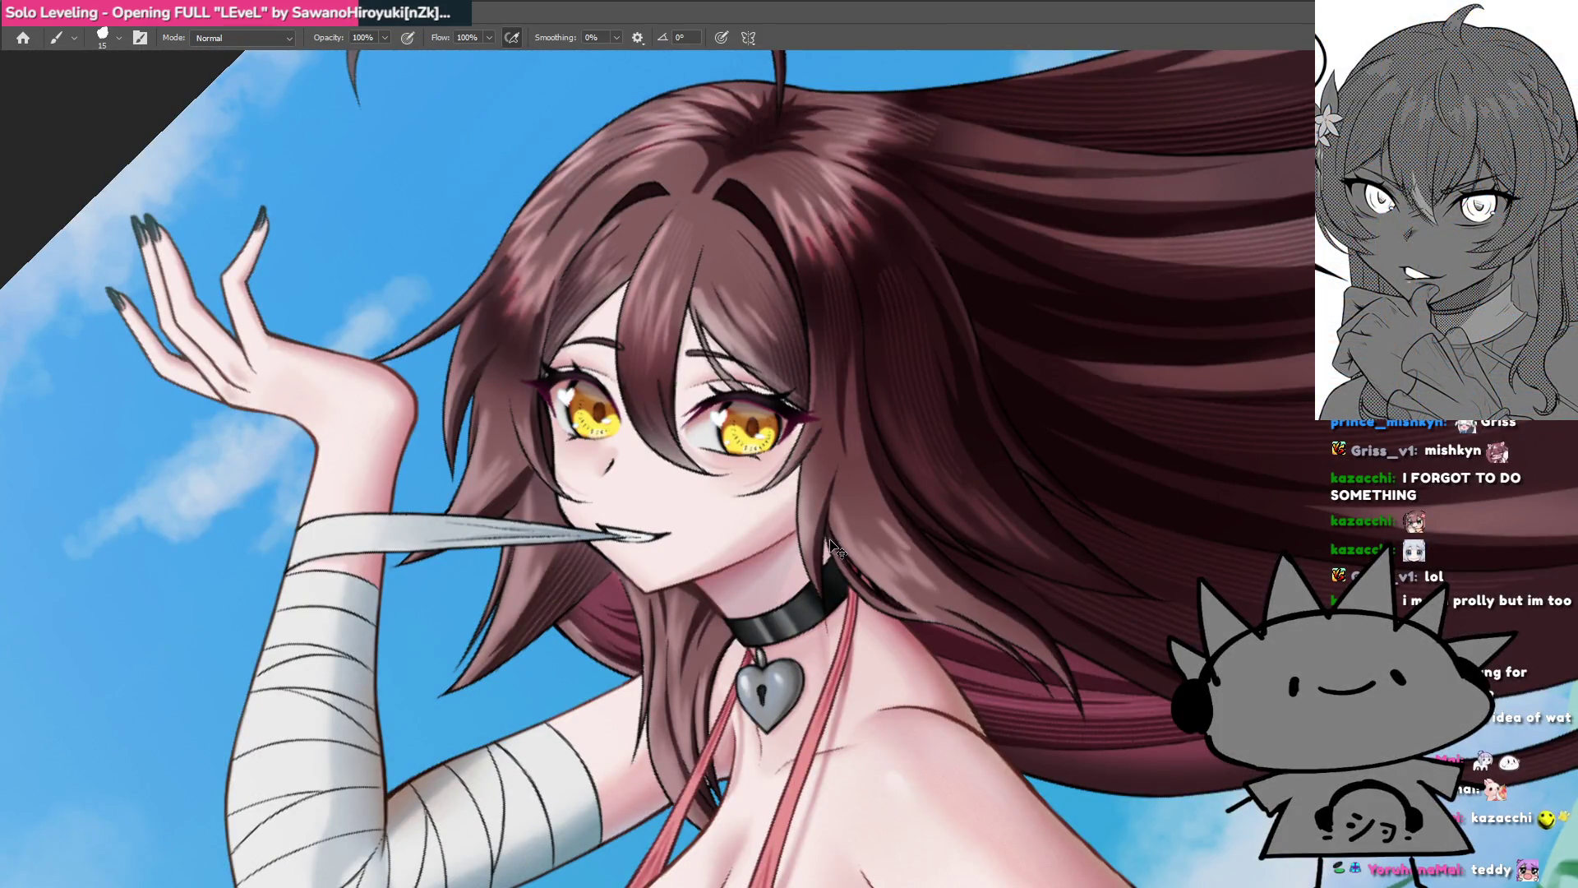
Step: Cycle the open documents back to the grey selfie sketch and zoom out to the full figure
{"action": "key", "text": "ctrl+Tab"}
{"action": "key", "text": "ctrl+shift+Tab"}
{"action": "key", "text": "ctrl+shift+Tab"}
{"action": "mouse_move", "coordinate": [823, 491]}
{"action": "left_mouse_down"}
{"action": "mouse_move", "coordinate": [718, 433]}
{"action": "mouse_move", "coordinate": [750, 414]}
{"action": "left_mouse_up"}
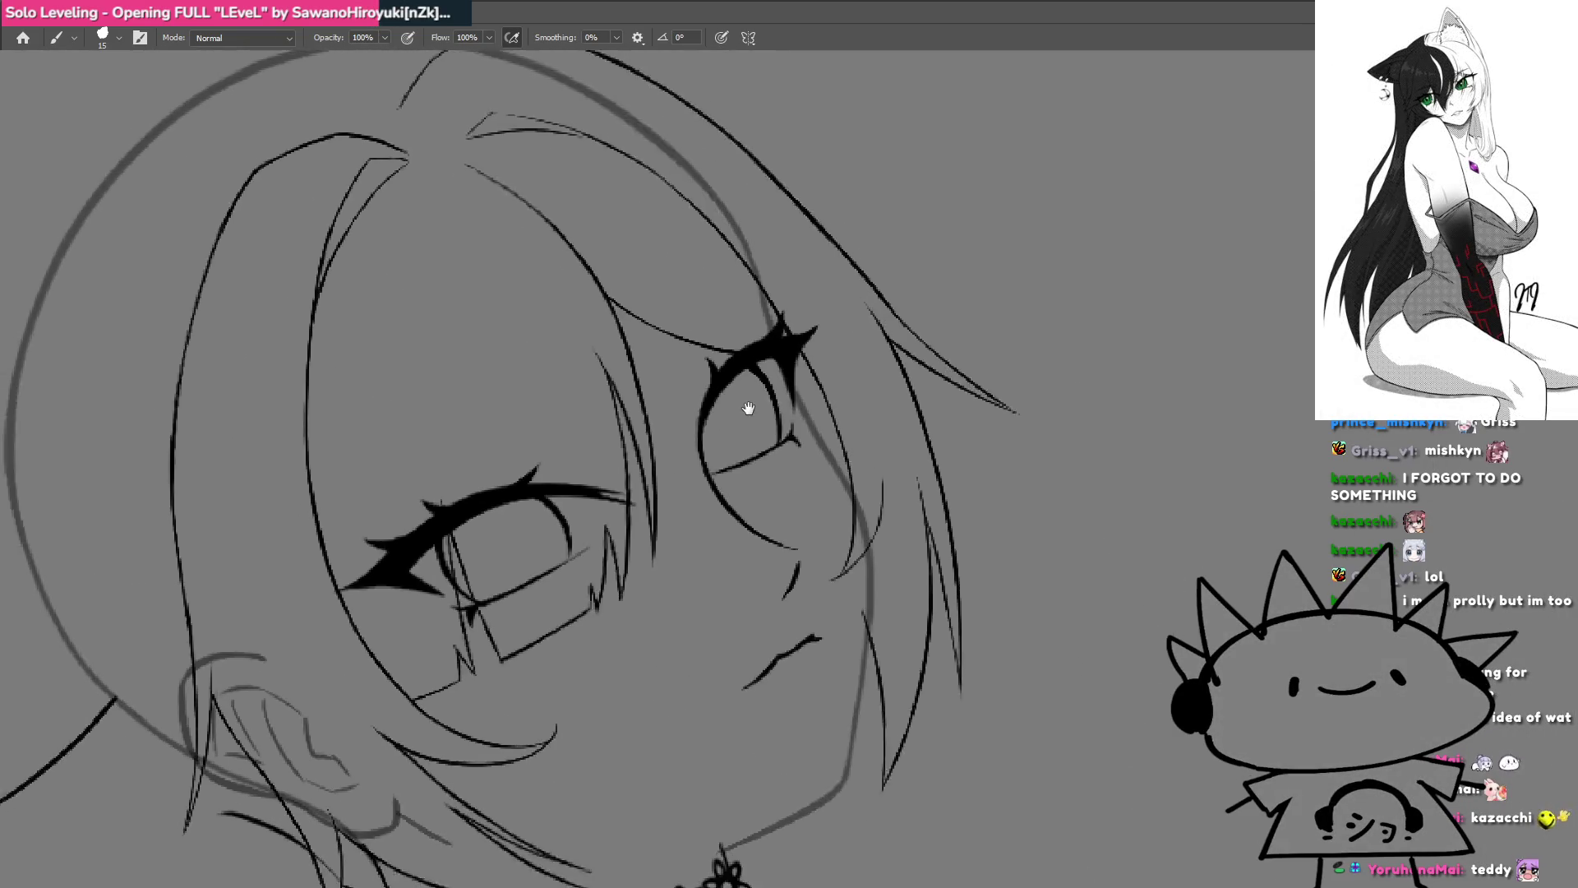
{"action": "mouse_move", "coordinate": [749, 414]}
{"action": "left_mouse_down"}
{"action": "mouse_move", "coordinate": [663, 408]}
{"action": "mouse_move", "coordinate": [863, 441]}
{"action": "left_mouse_up"}
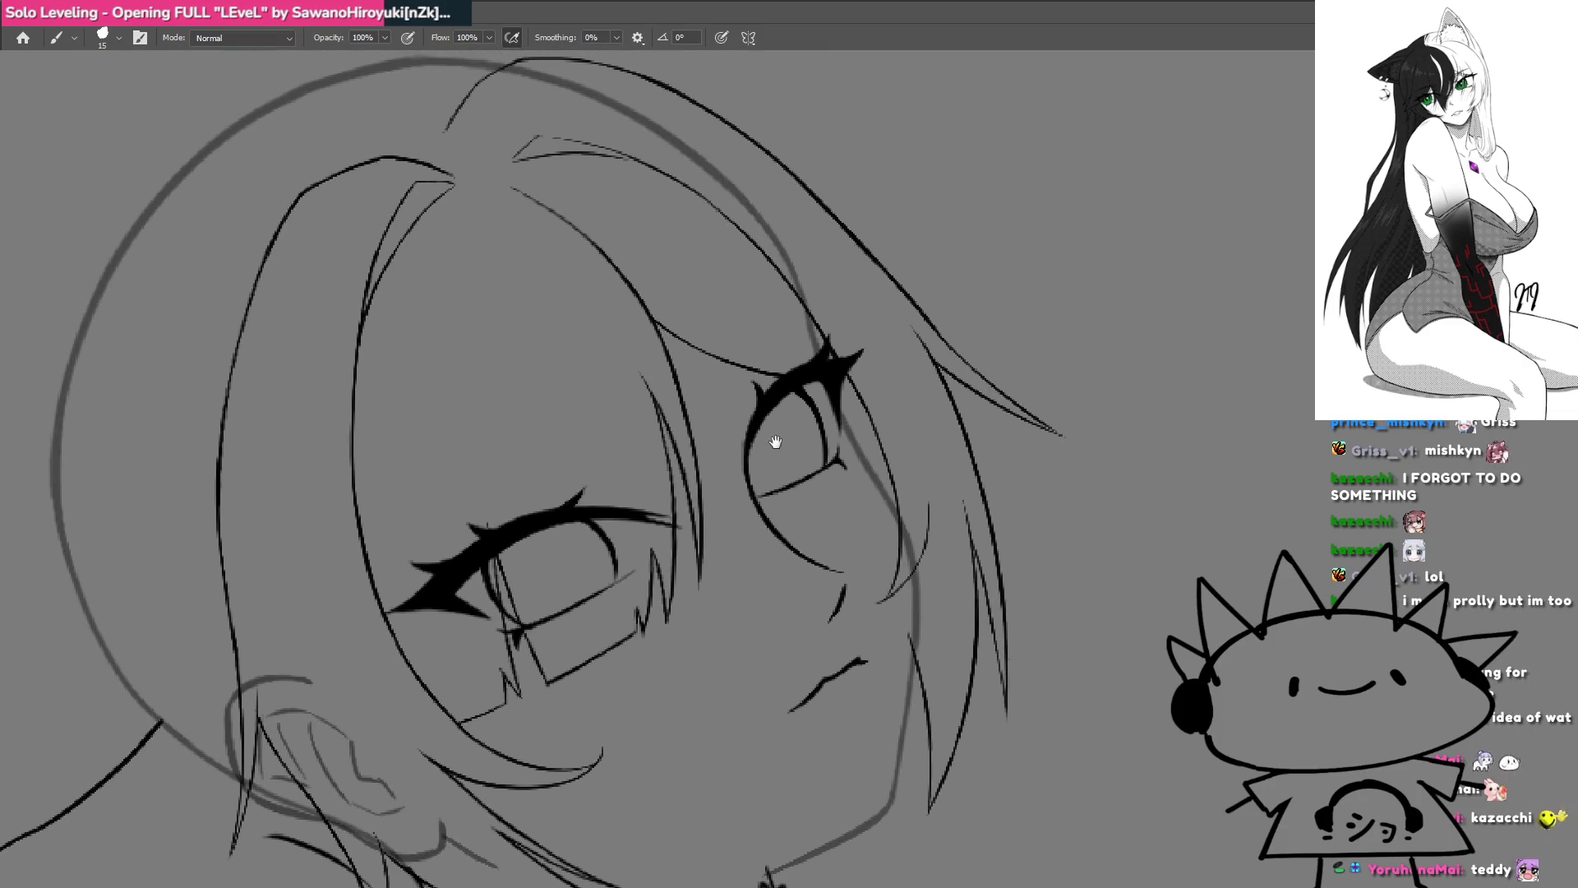
{"action": "key", "text": "ctrl+Tab"}
{"action": "key", "text": "ctrl+Tab"}
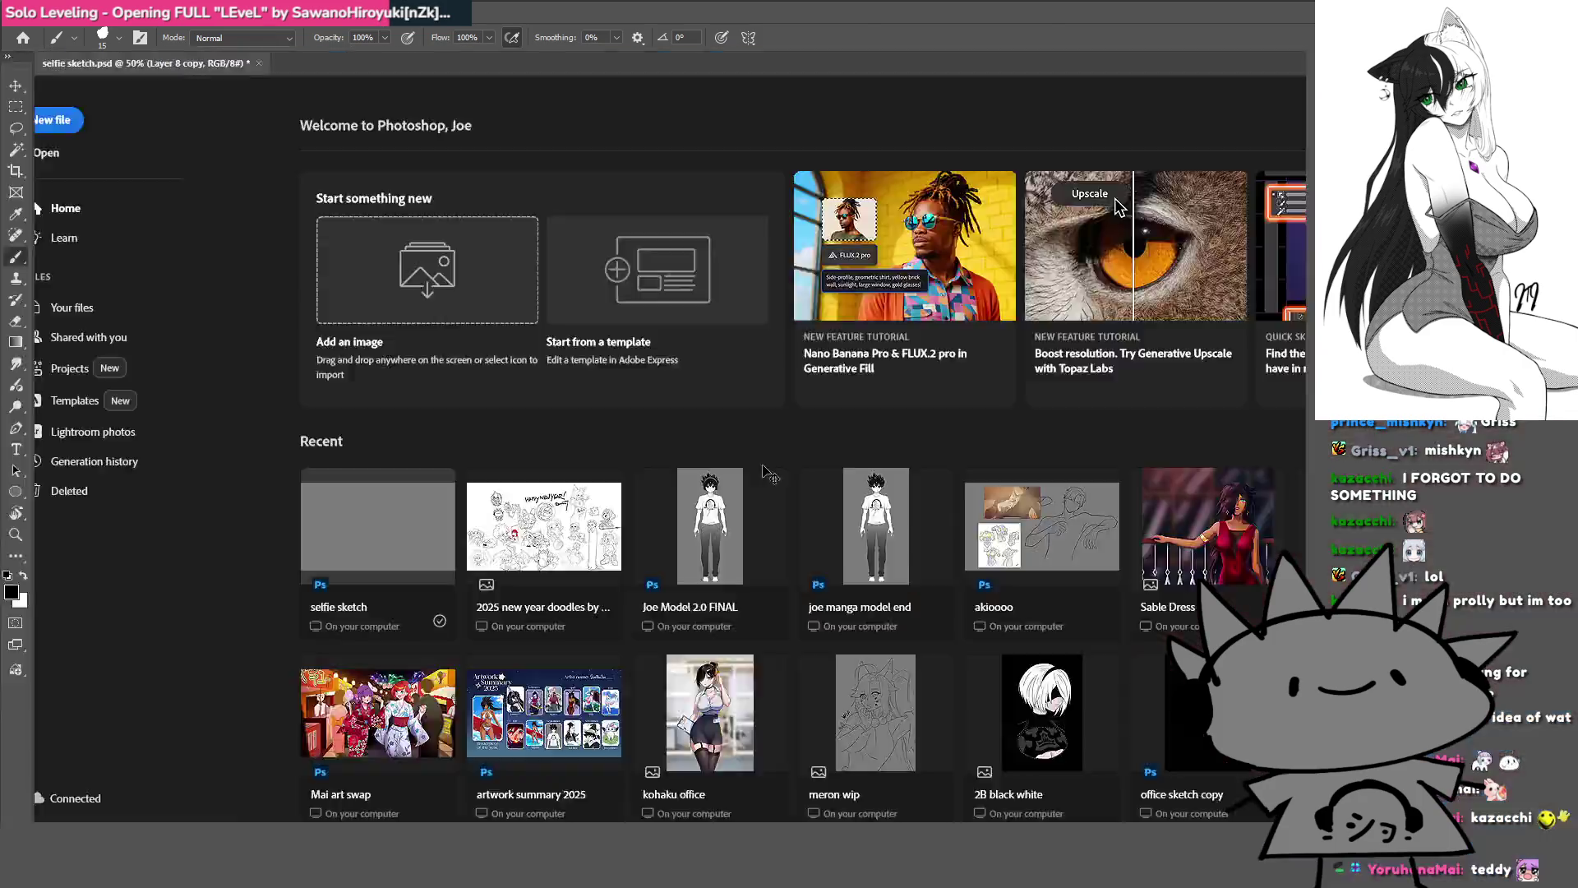
{"action": "key", "text": "ctrl+Tab"}
{"action": "key", "text": "ctrl+Tab"}
{"action": "key", "text": "ctrl+Tab"}
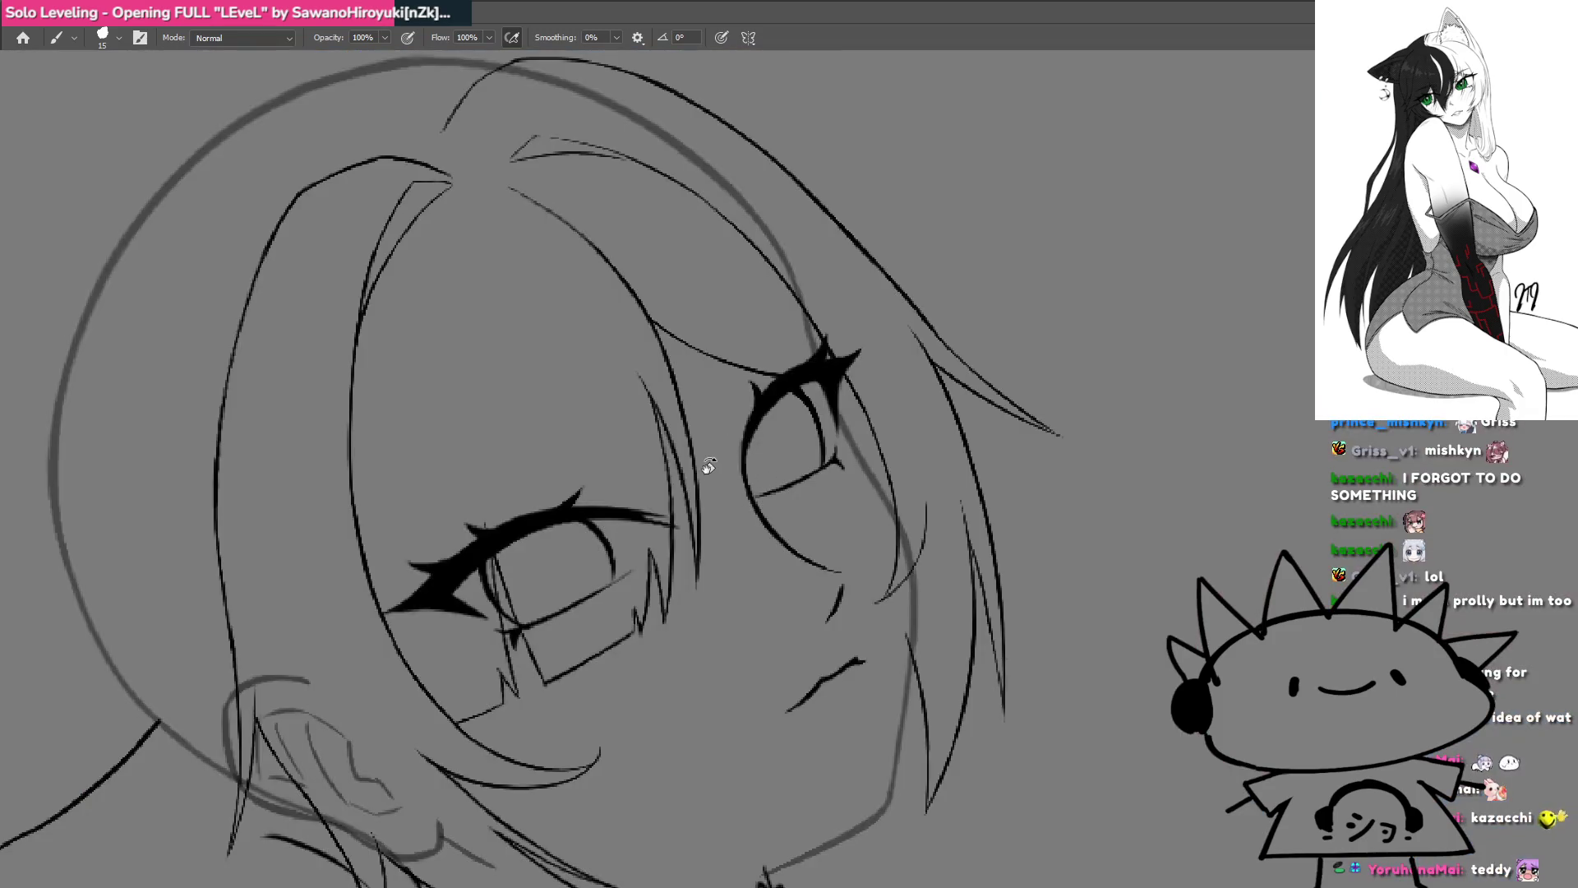
{"action": "mouse_move", "coordinate": [750, 412]}
{"action": "left_mouse_down"}
{"action": "mouse_move", "coordinate": [709, 471]}
{"action": "mouse_move", "coordinate": [802, 411]}
{"action": "mouse_move", "coordinate": [791, 428]}
{"action": "mouse_move", "coordinate": [820, 434]}
{"action": "mouse_move", "coordinate": [820, 463]}
{"action": "mouse_move", "coordinate": [863, 526]}
{"action": "left_mouse_up"}
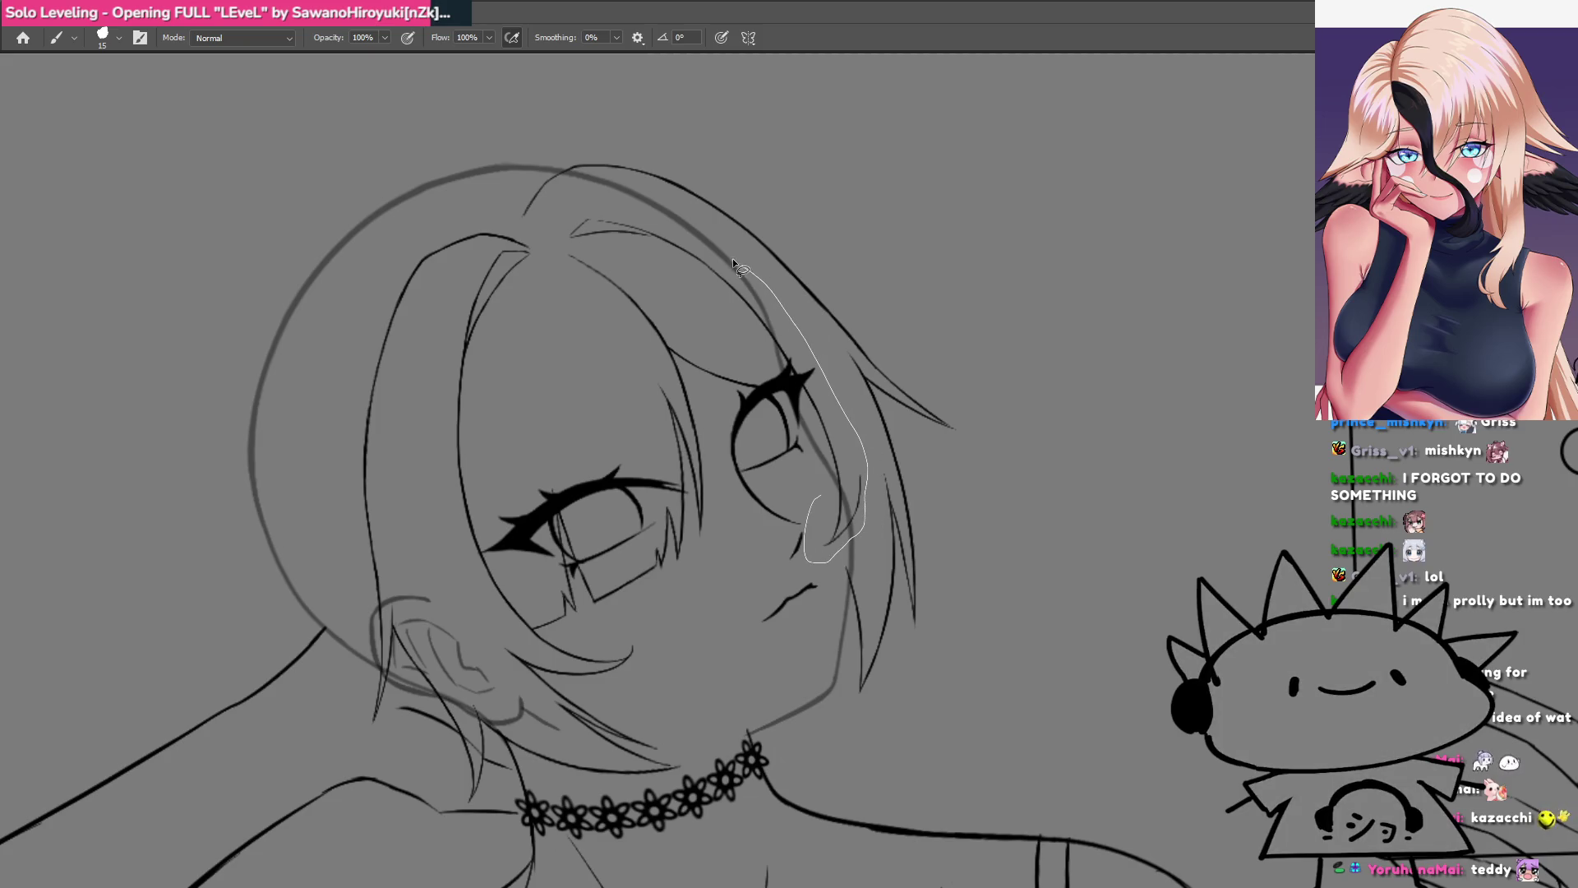
Step: Skew the lassoed hair strand over the right eye inward and rightward, then commit and deselect
{"action": "left_click_drag", "start_coordinate": [697, 300], "coordinate": [812, 472]}
{"action": "key", "text": "ctrl+t"}
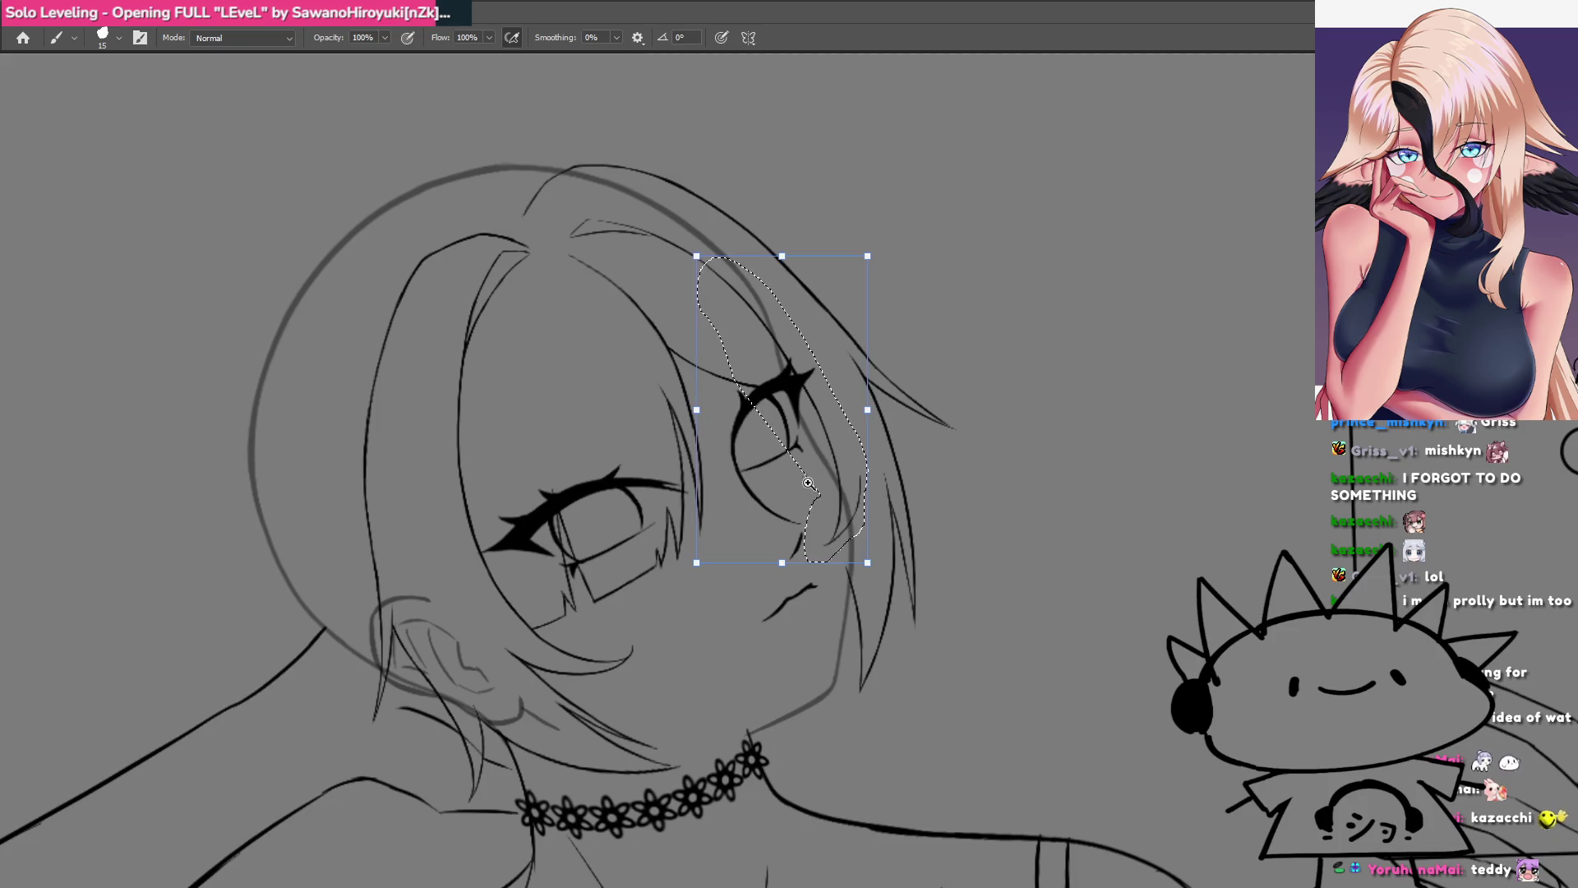
{"action": "scroll", "coordinate": [801, 415], "scroll_direction": "up", "scroll_amount": 2}
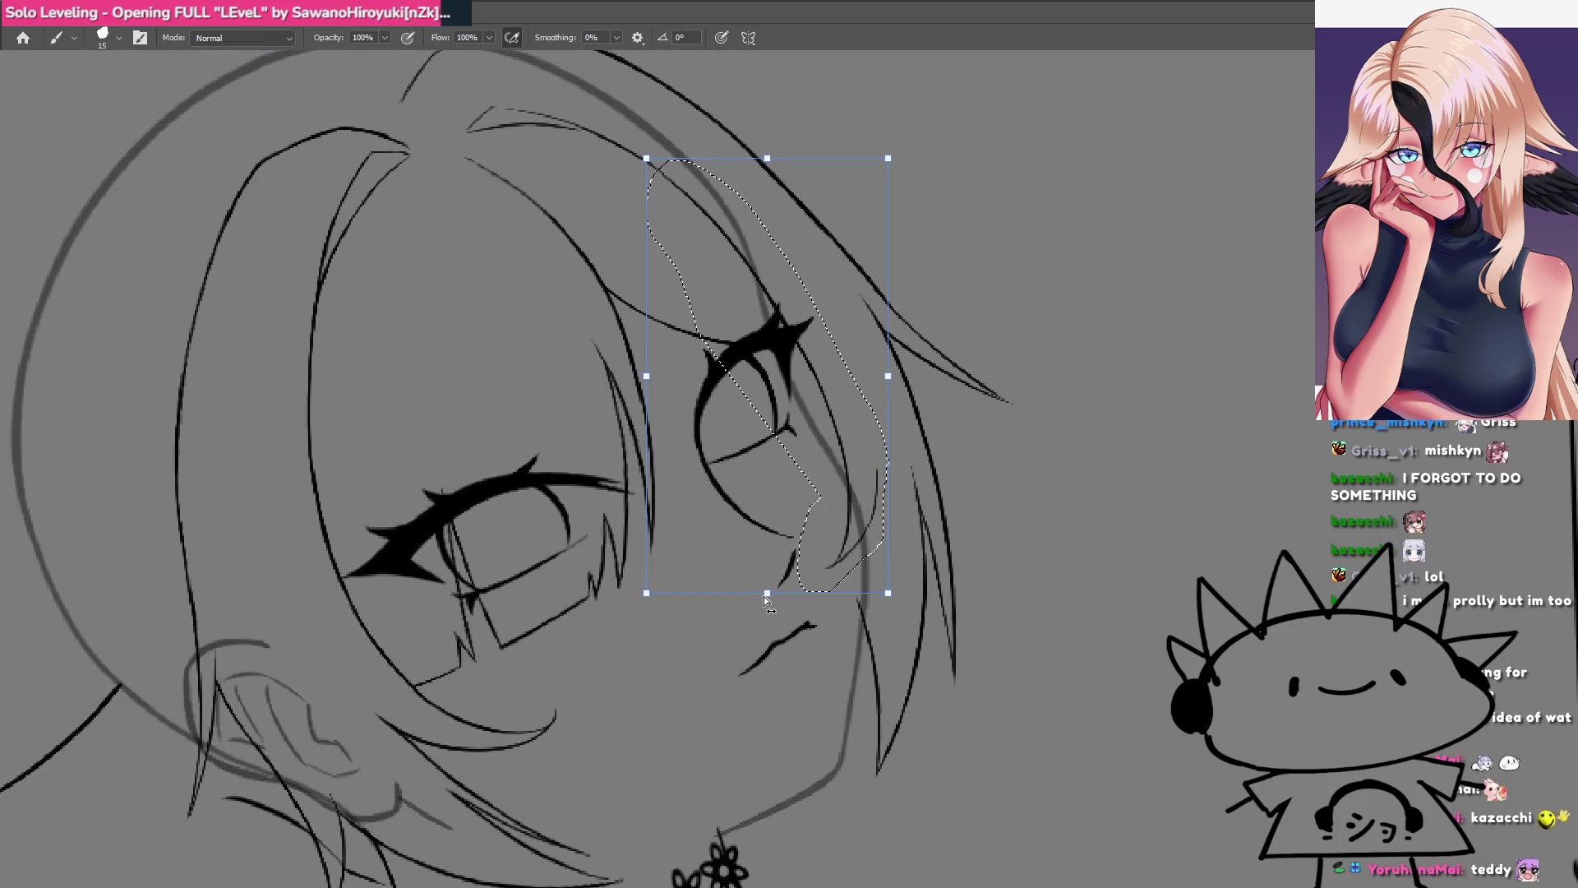
{"action": "left_click_drag", "start_coordinate": [764, 594], "coordinate": [722, 630]}
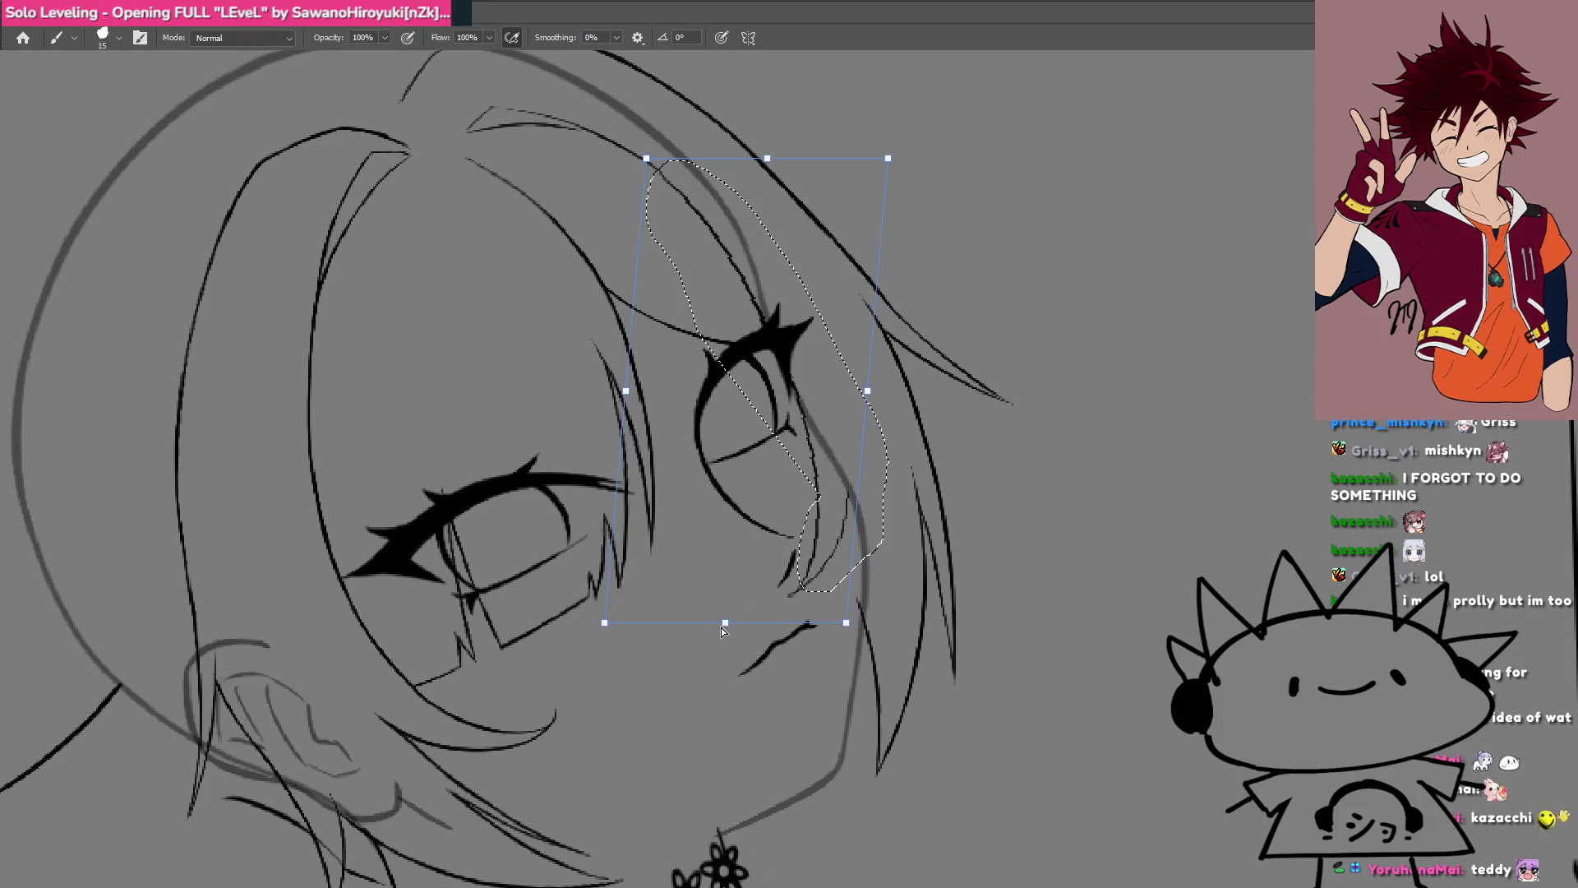
{"action": "key", "text": "Escape"}
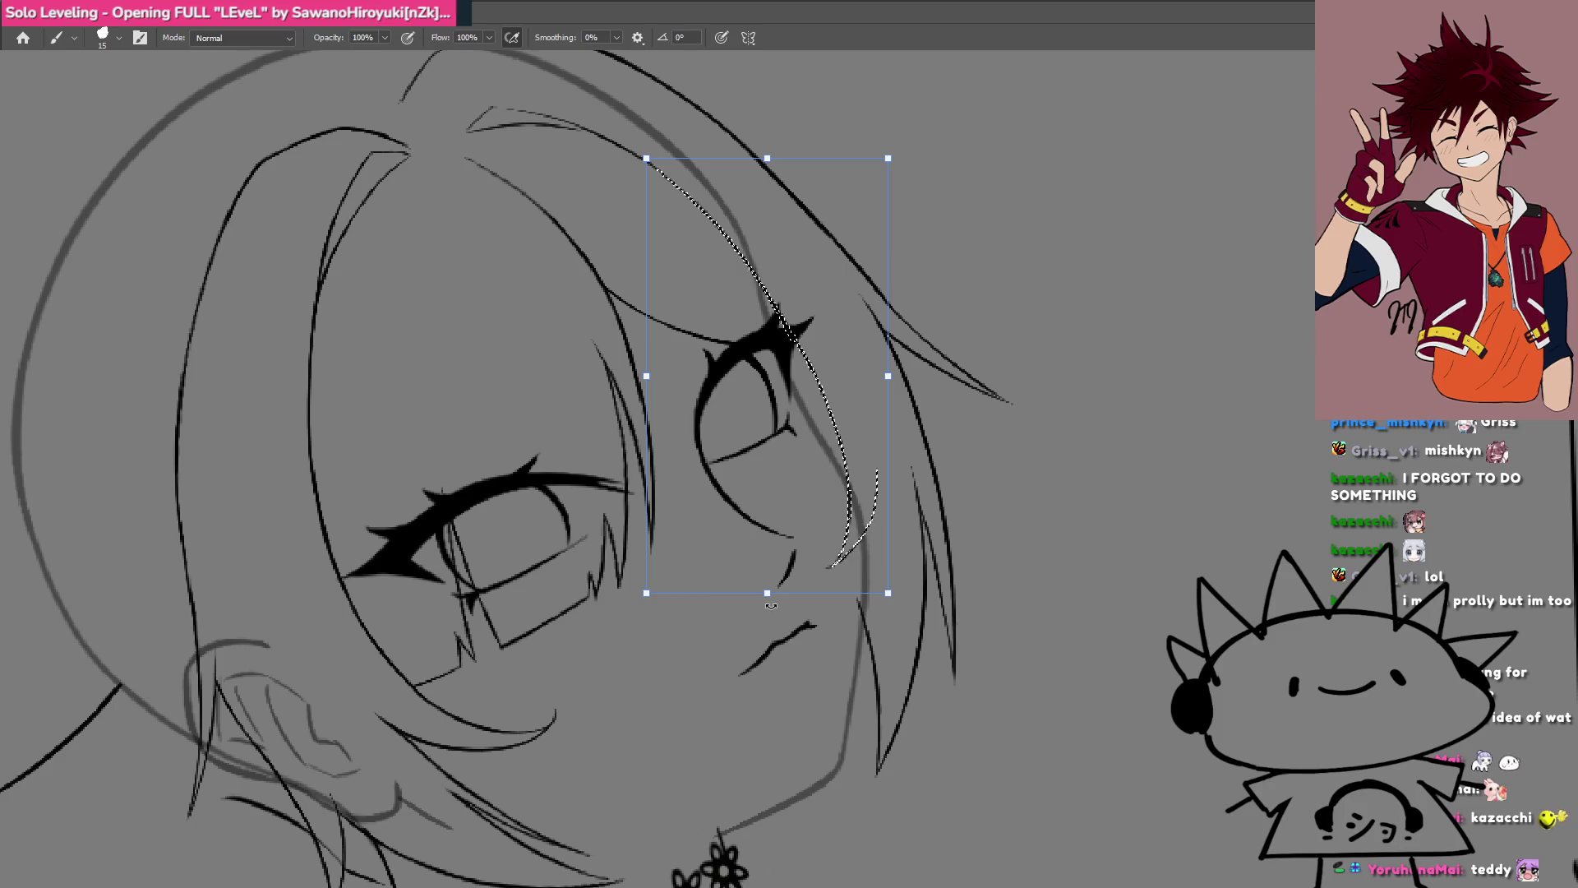
{"action": "left_click_drag", "start_coordinate": [888, 376], "coordinate": [874, 392]}
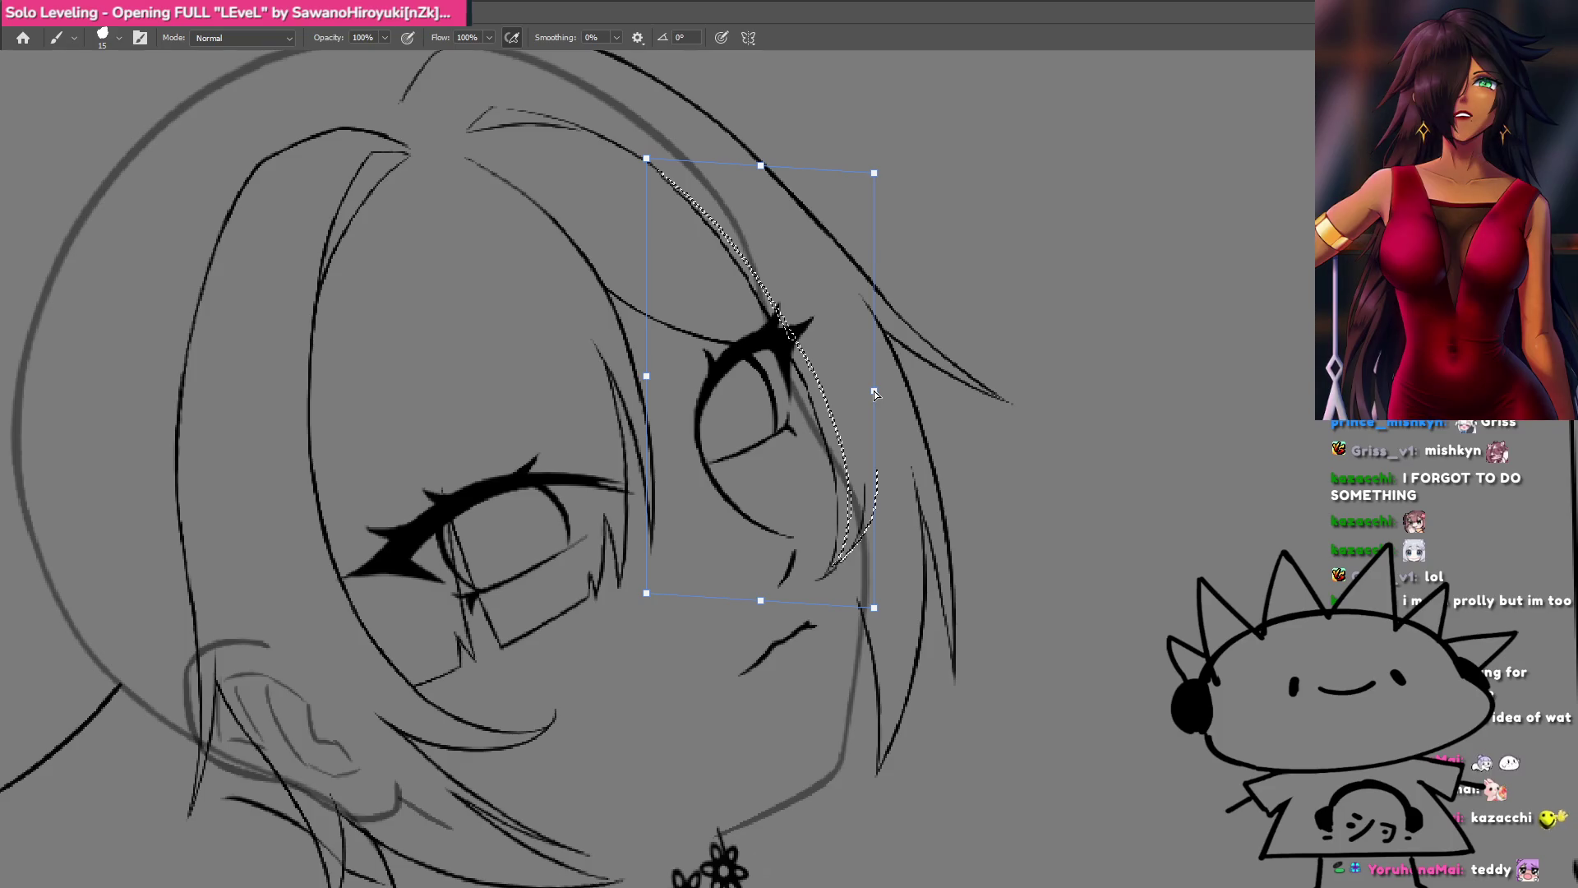
{"action": "left_click_drag", "start_coordinate": [760, 600], "coordinate": [772, 594]}
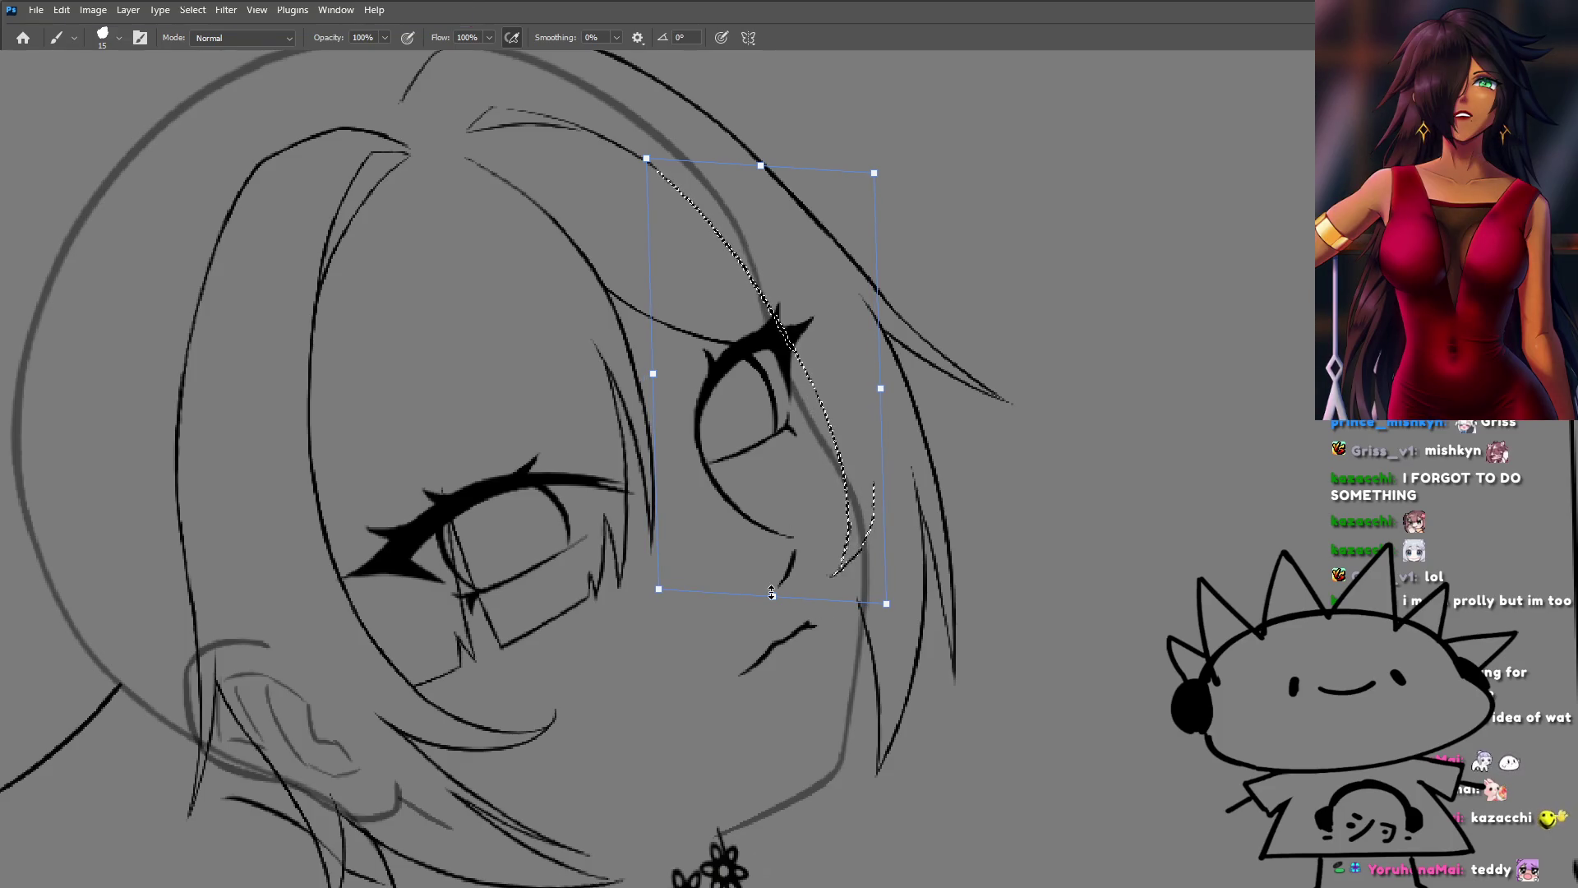
{"action": "key", "text": "Return"}
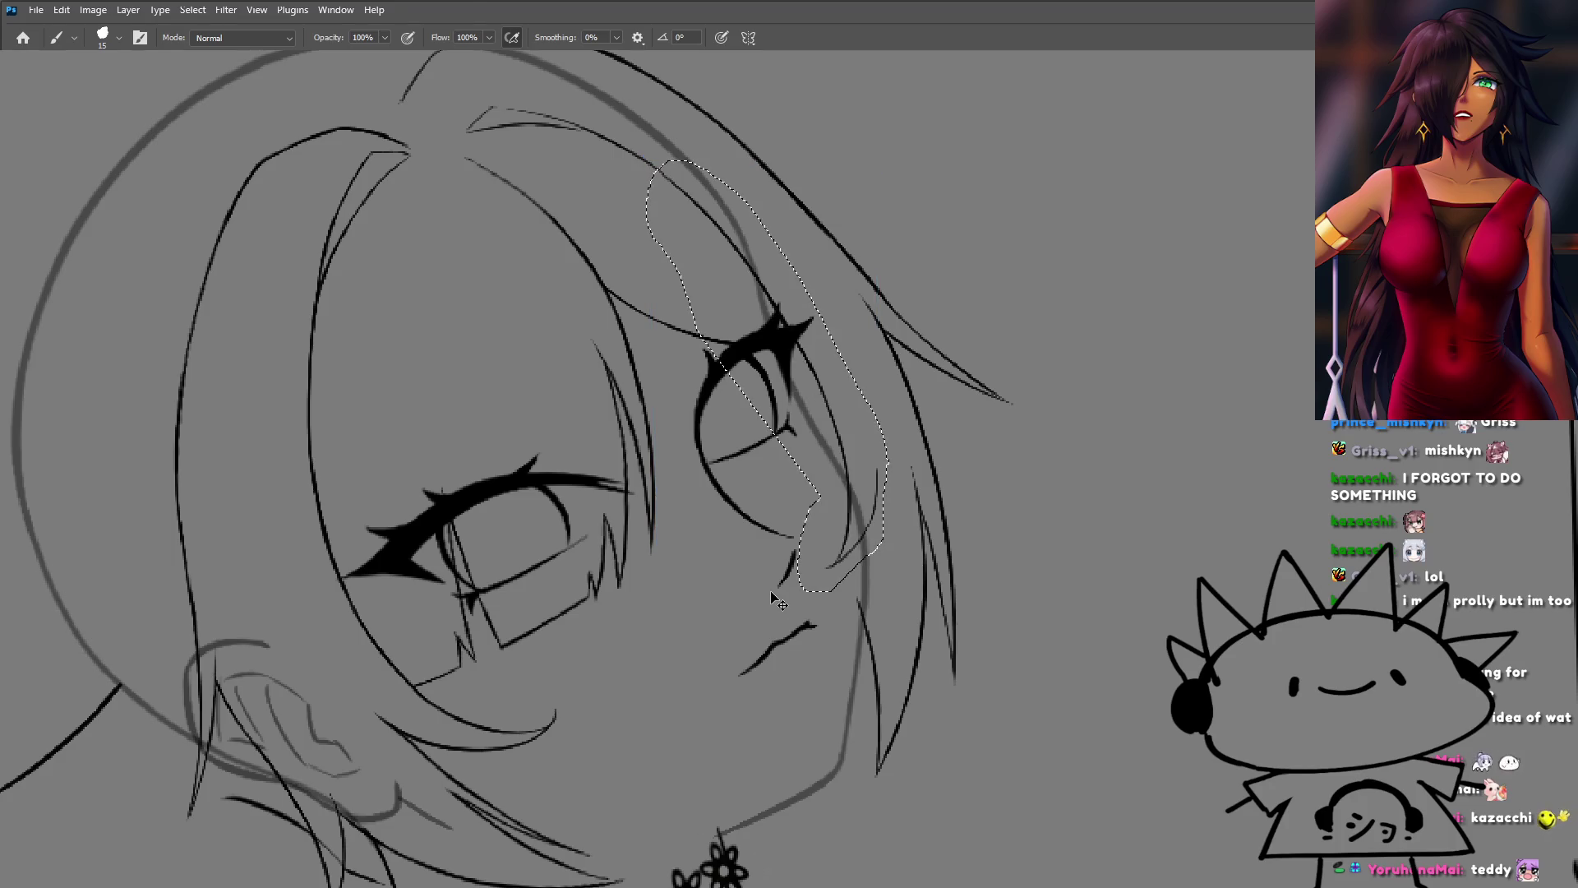
{"action": "key", "text": "ctrl+d"}
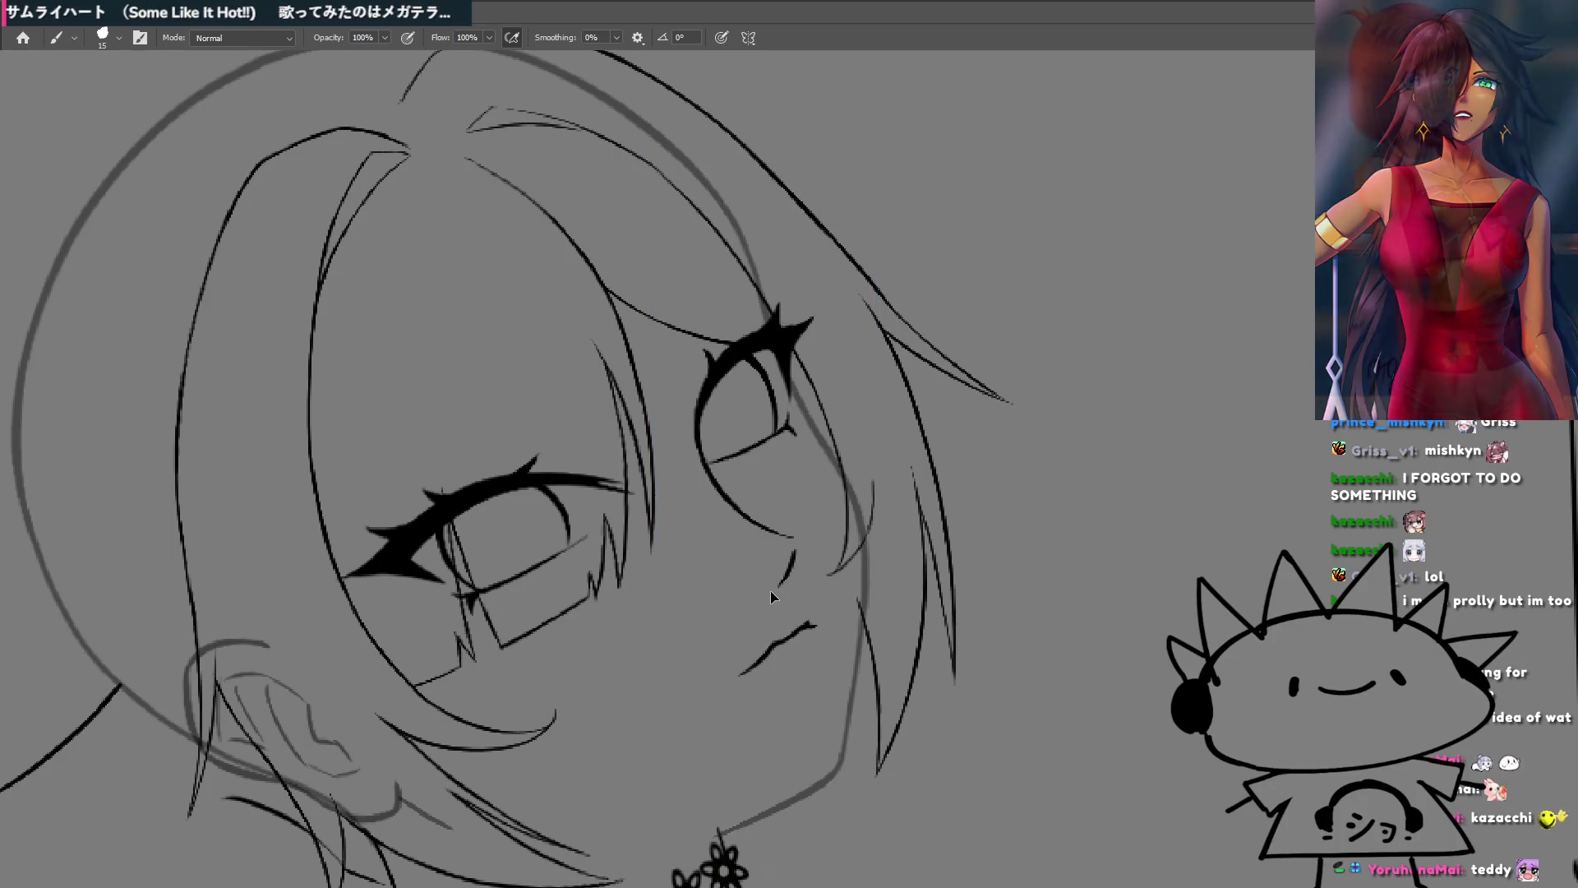
Step: Toggle the hair edits with undo and redo to compare the strand beside the right eye
{"action": "scroll", "coordinate": [873, 436], "scroll_direction": "down", "scroll_amount": 3}
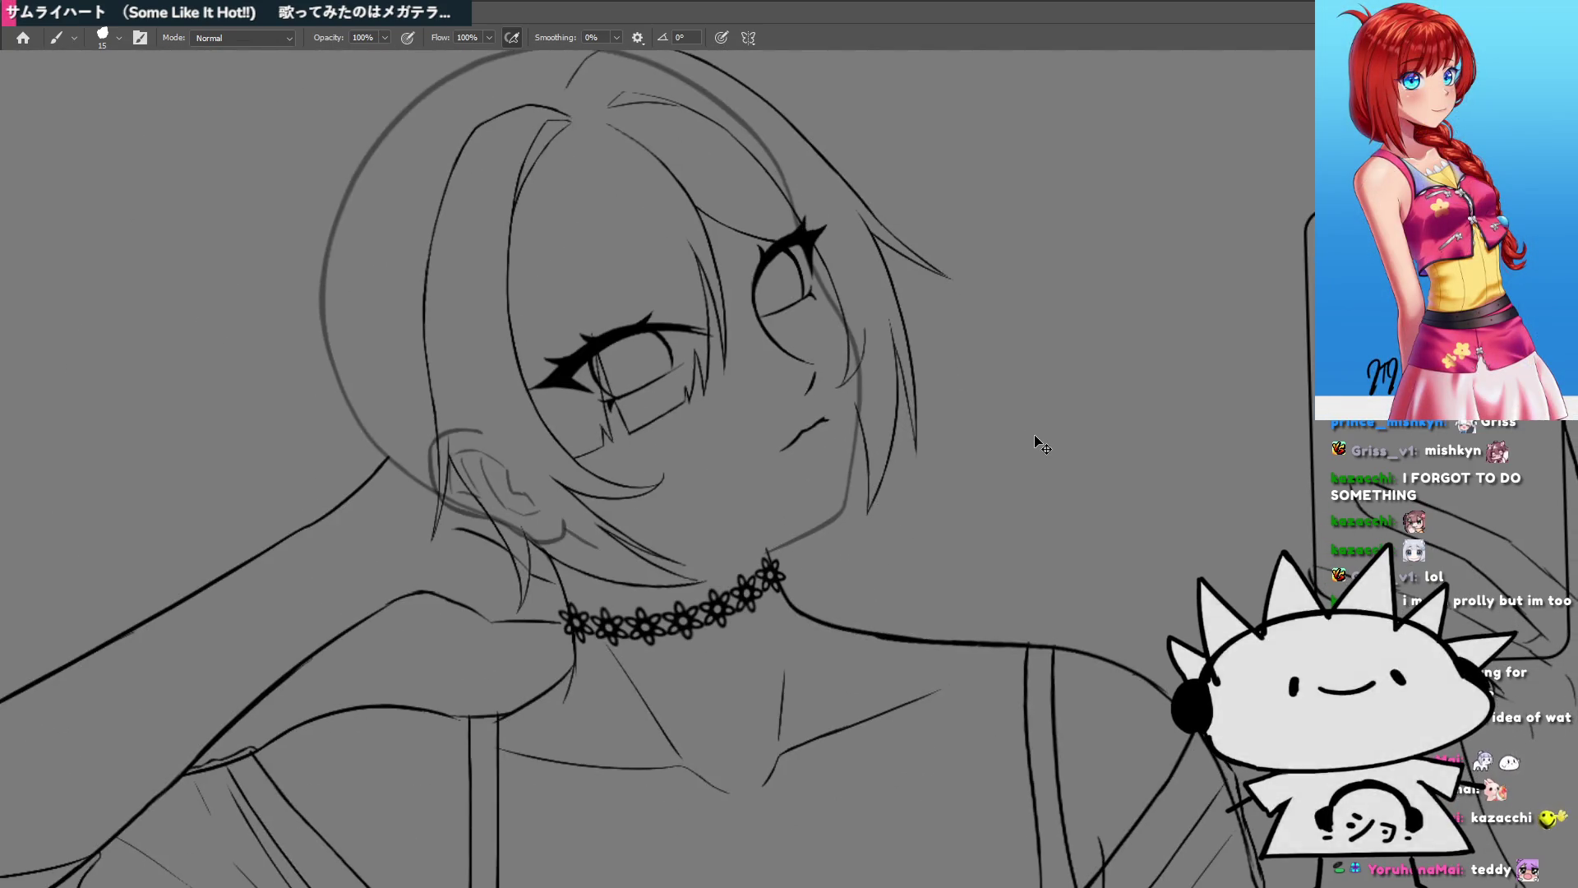
{"action": "key", "text": "ctrl+z"}
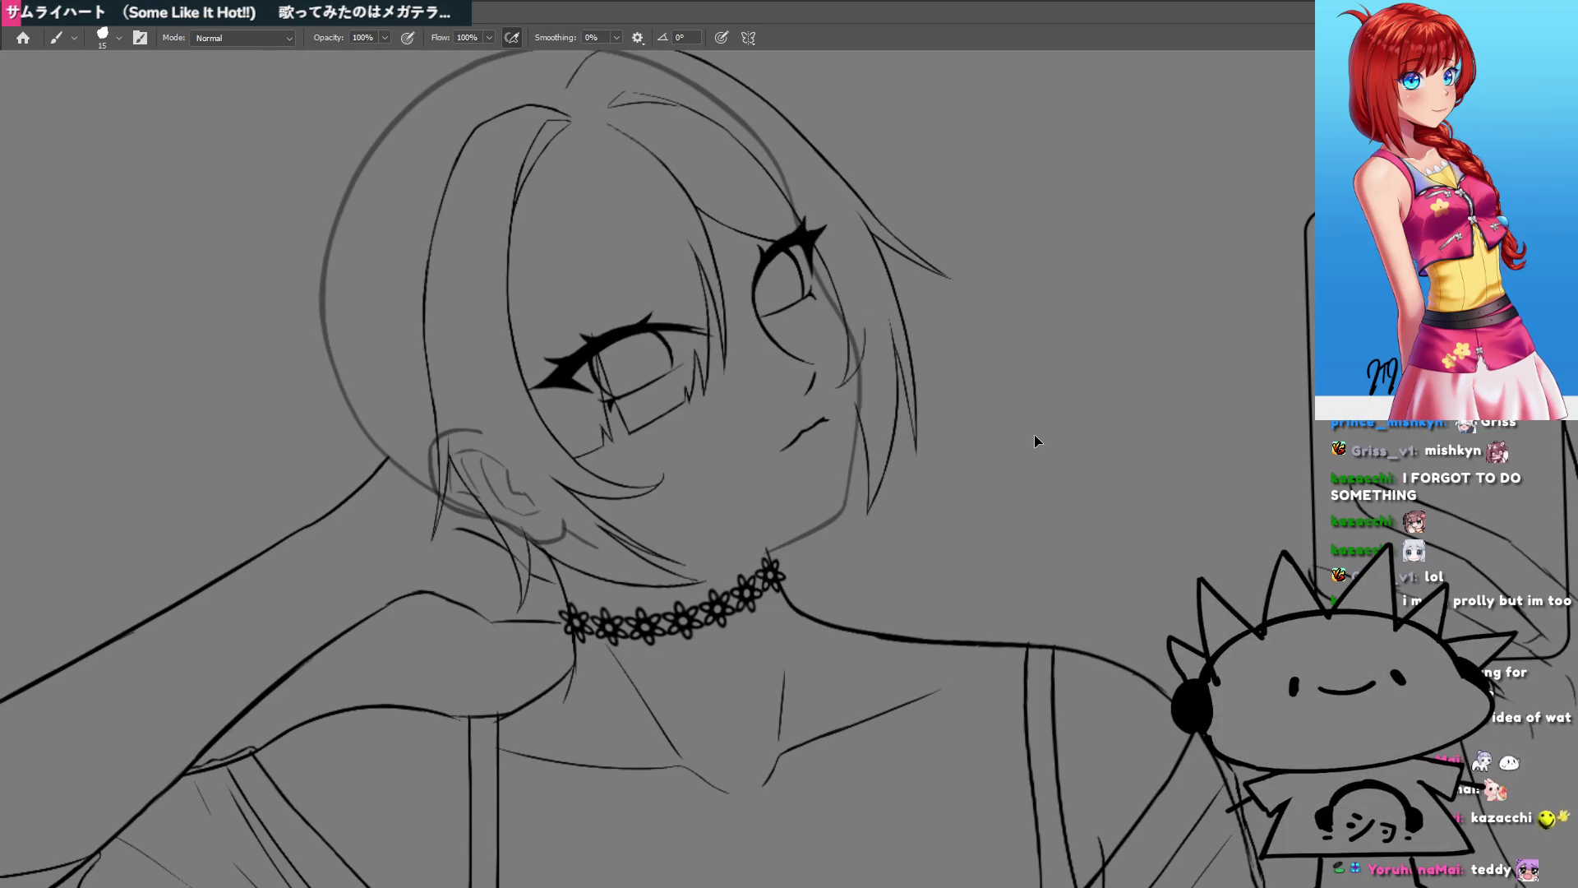
{"action": "key", "text": "ctrl+z"}
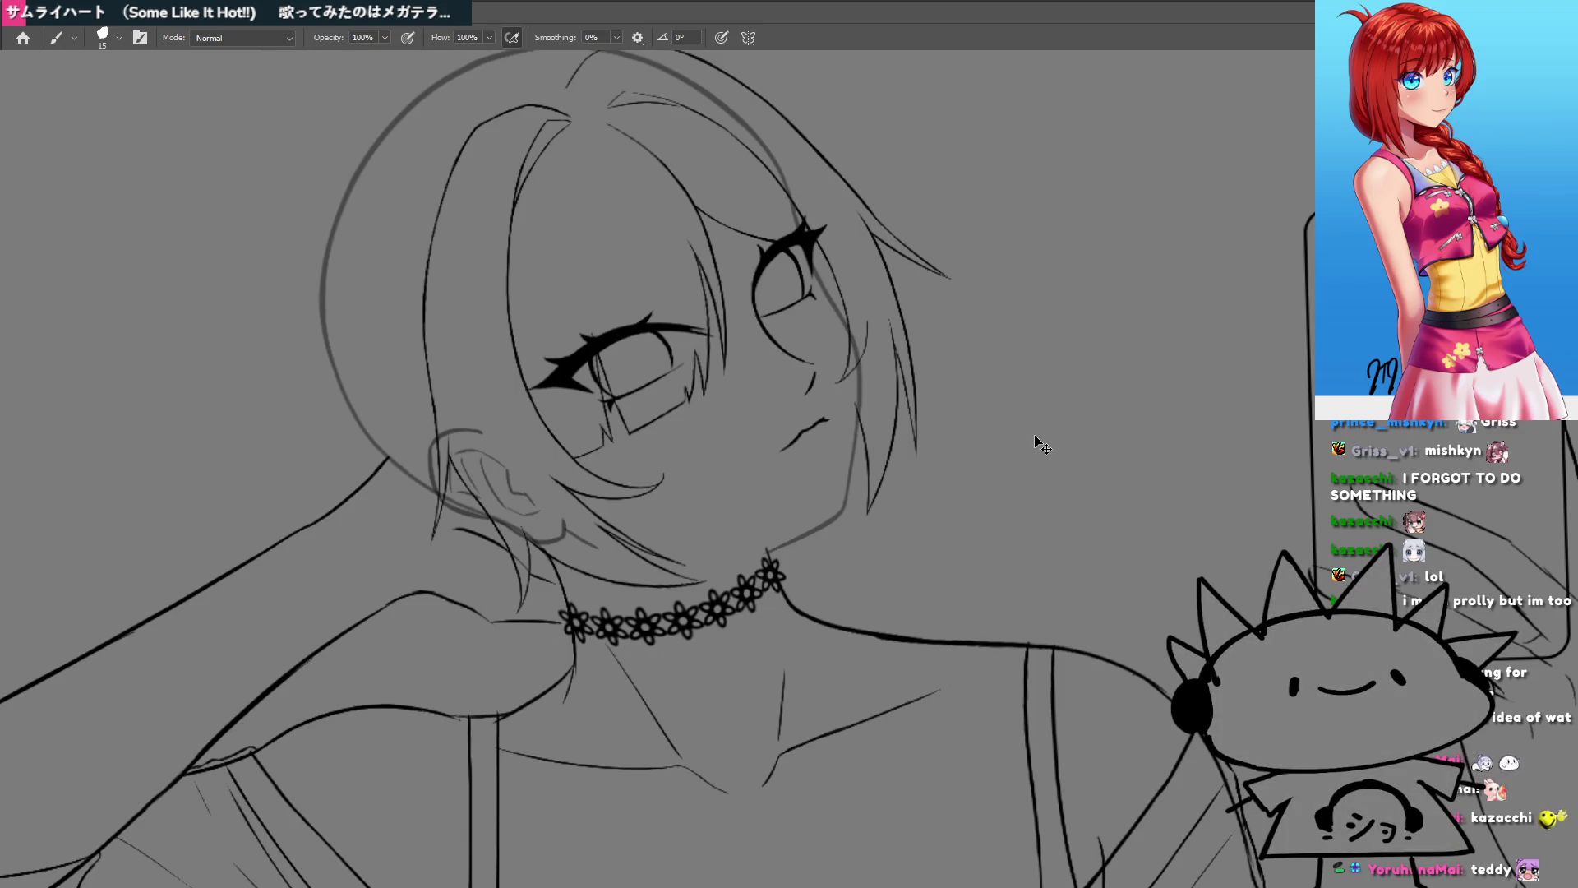
{"action": "key", "text": "ctrl+z"}
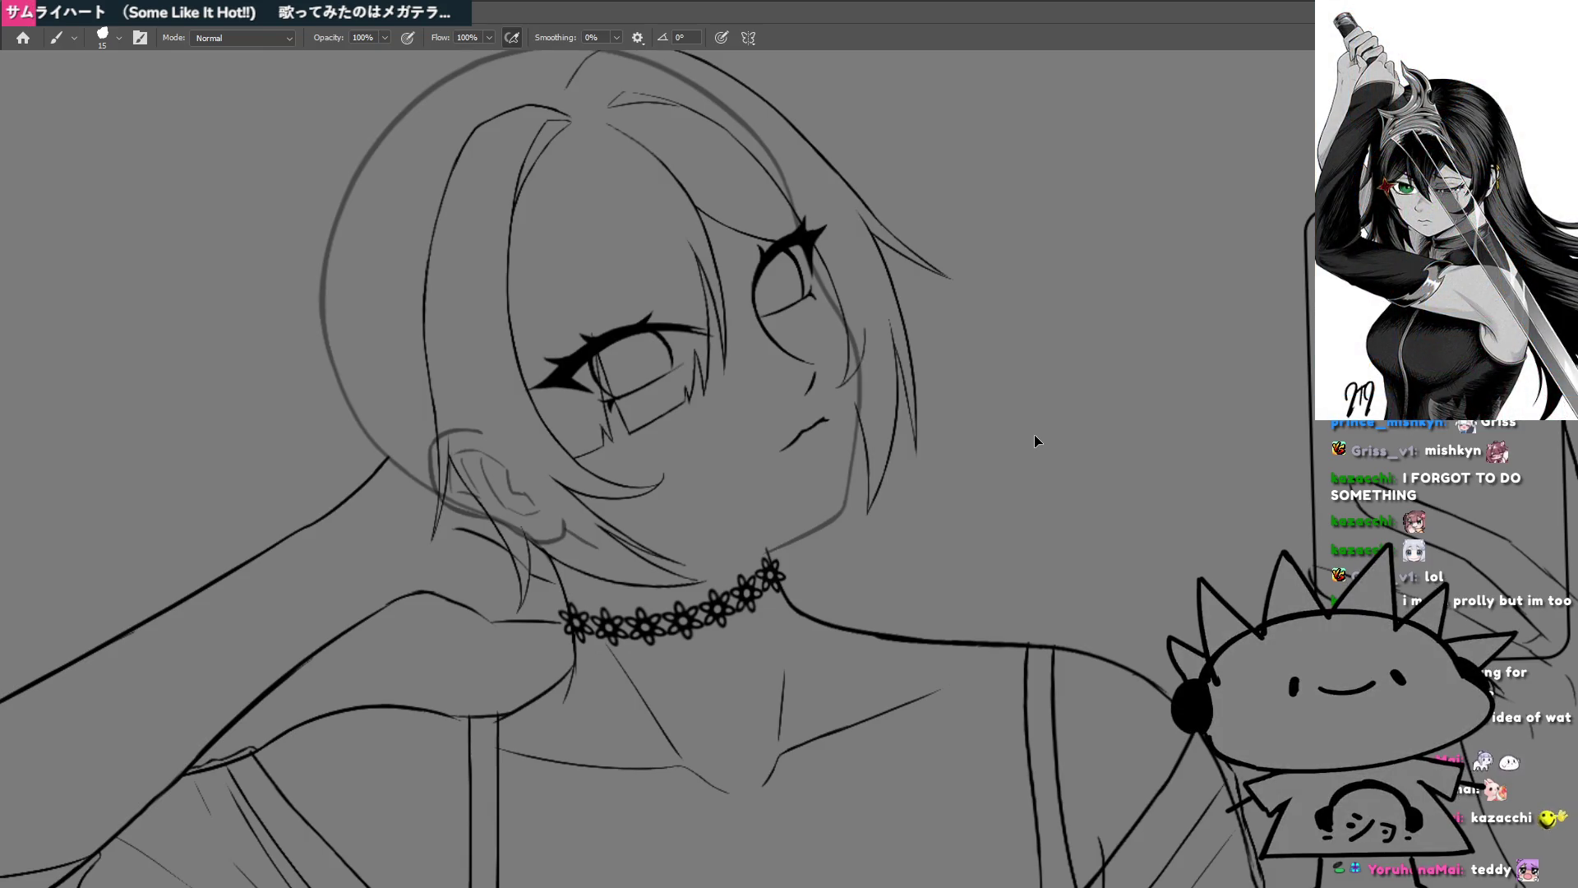
{"action": "key", "text": "ctrl+z"}
{"action": "key", "text": "ctrl+z"}
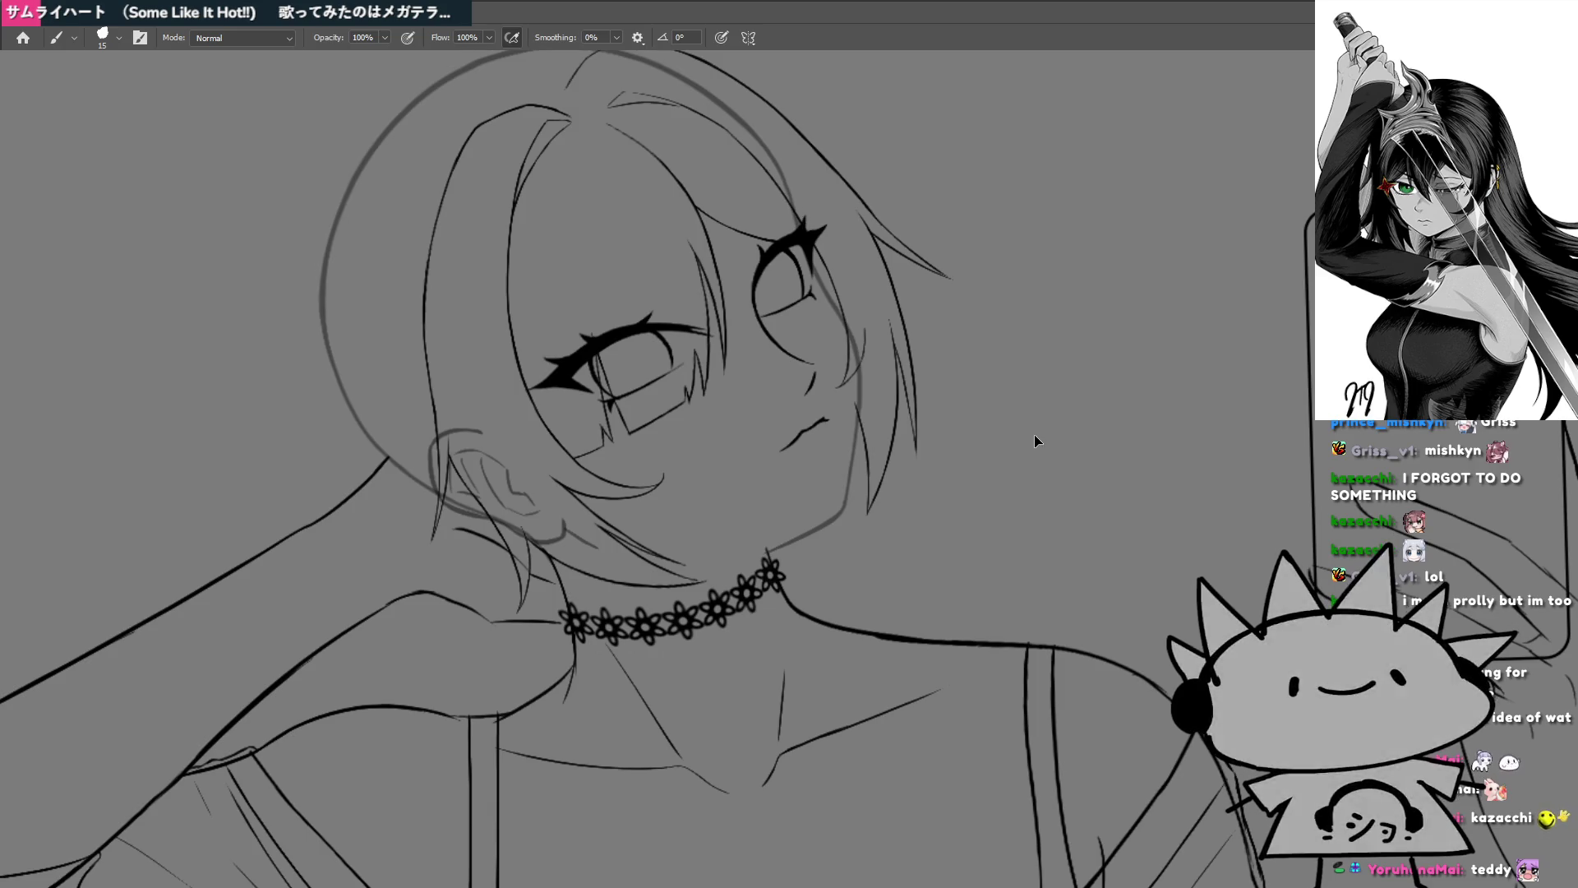
{"action": "key", "text": "ctrl+z"}
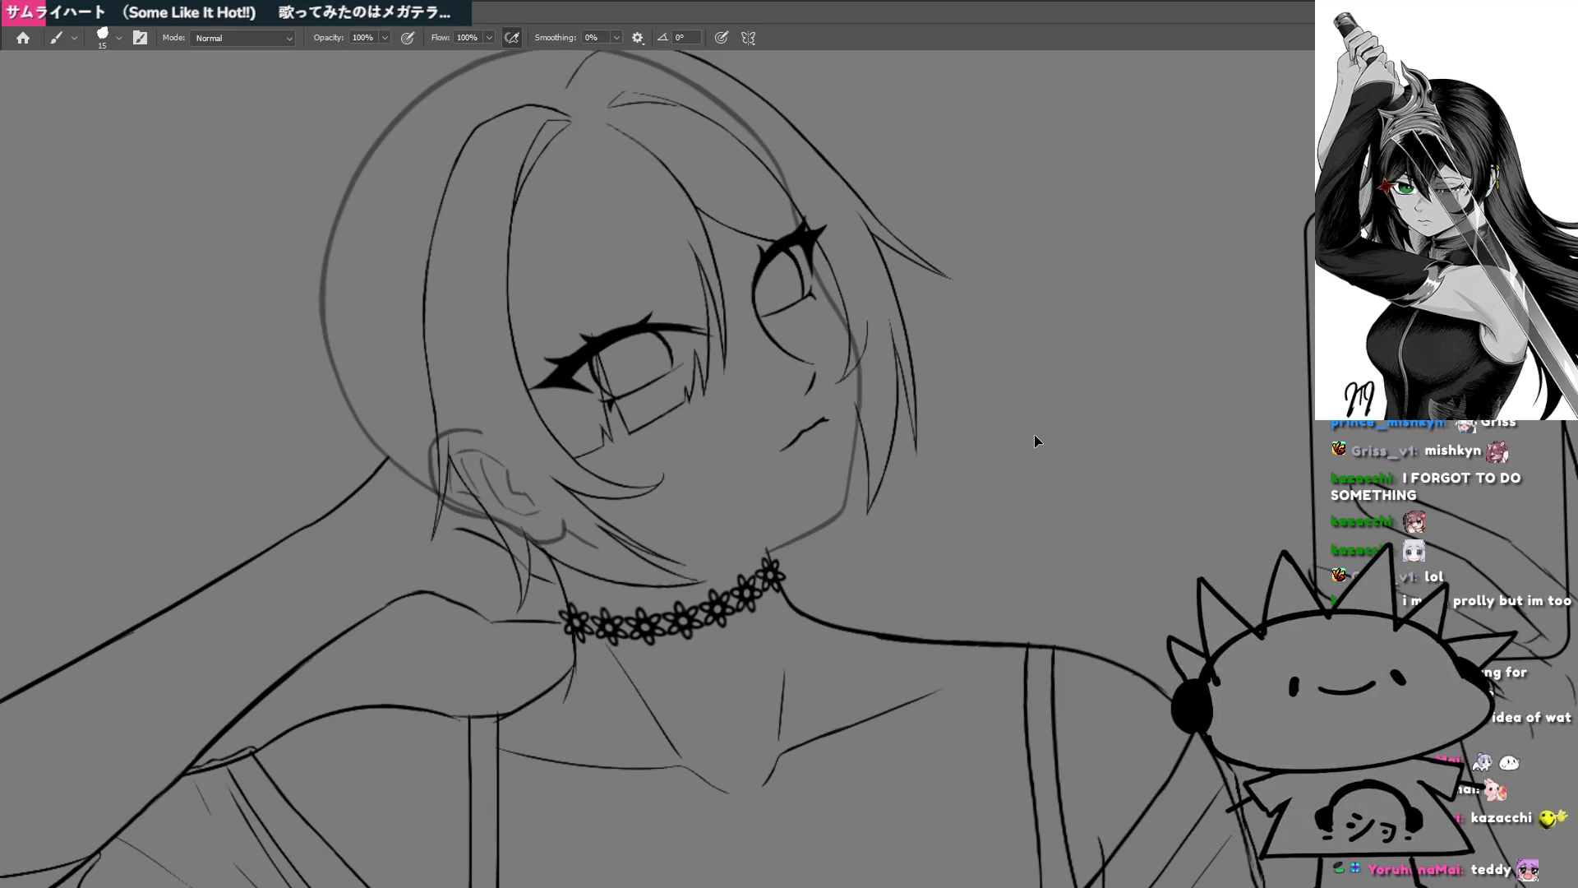
{"action": "key", "text": "ctrl+z"}
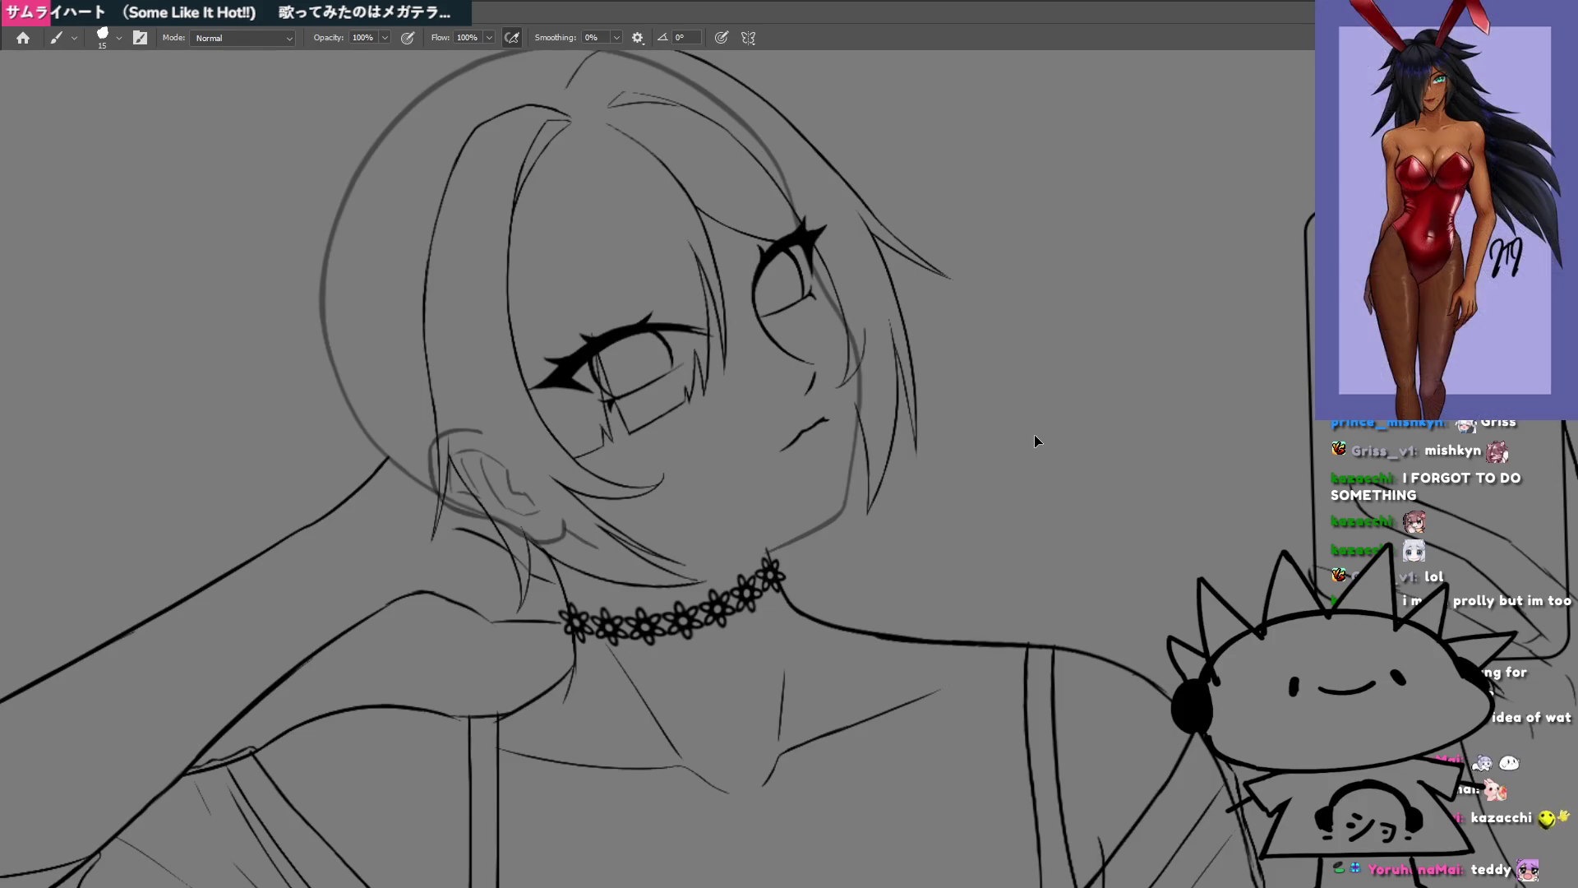
{"action": "key", "text": "ctrl+z"}
{"action": "key", "text": "ctrl+z"}
{"action": "key", "text": "ctrl+z"}
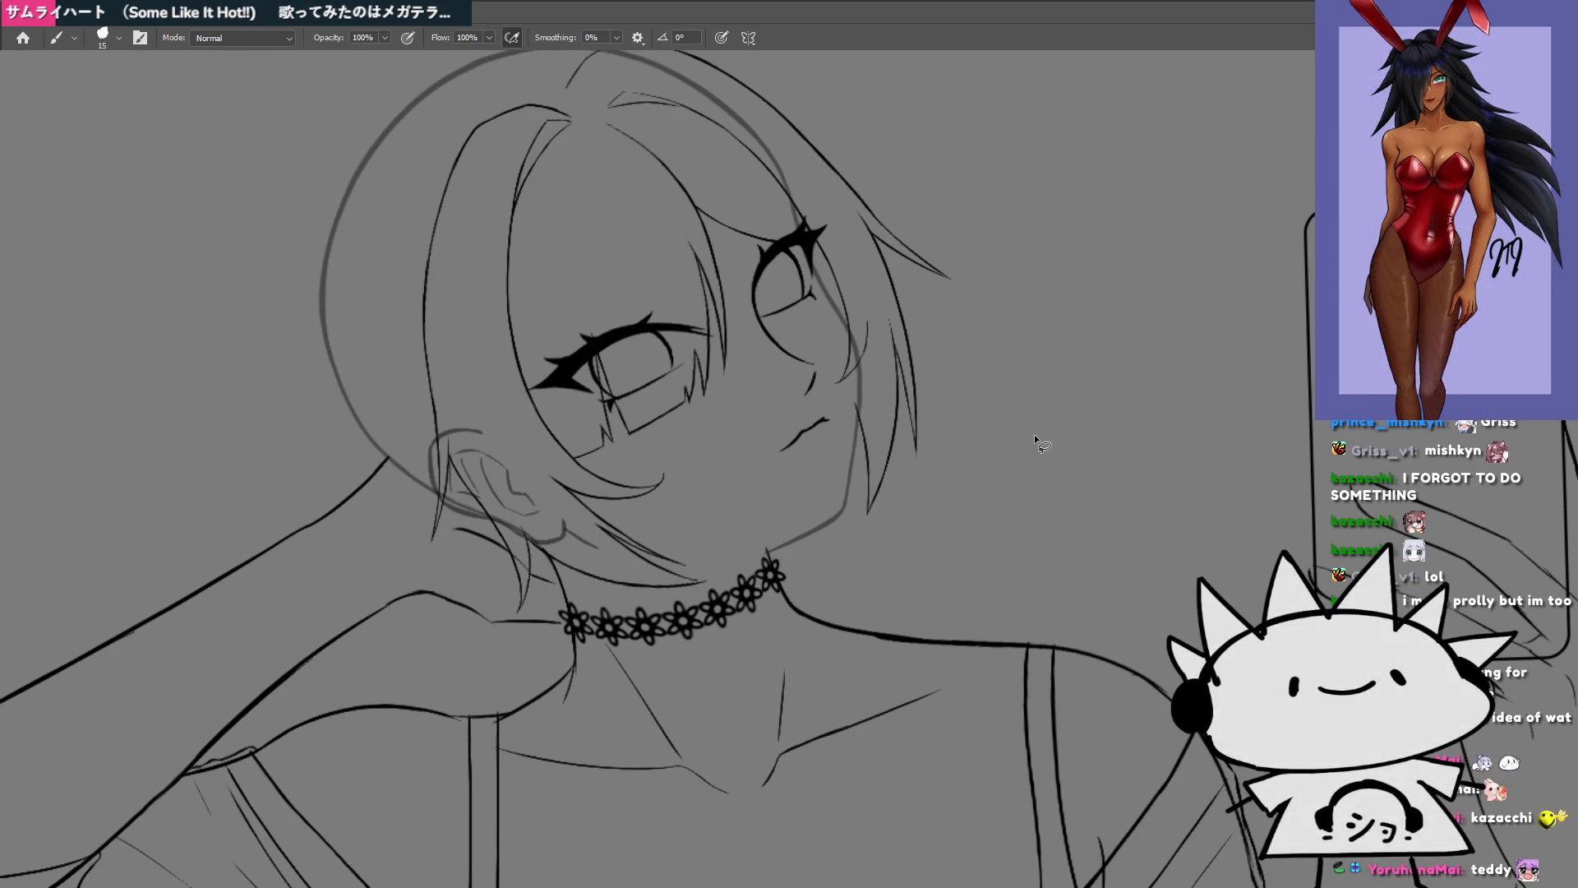
{"action": "left_click_drag", "start_coordinate": [935, 477], "coordinate": [993, 507]}
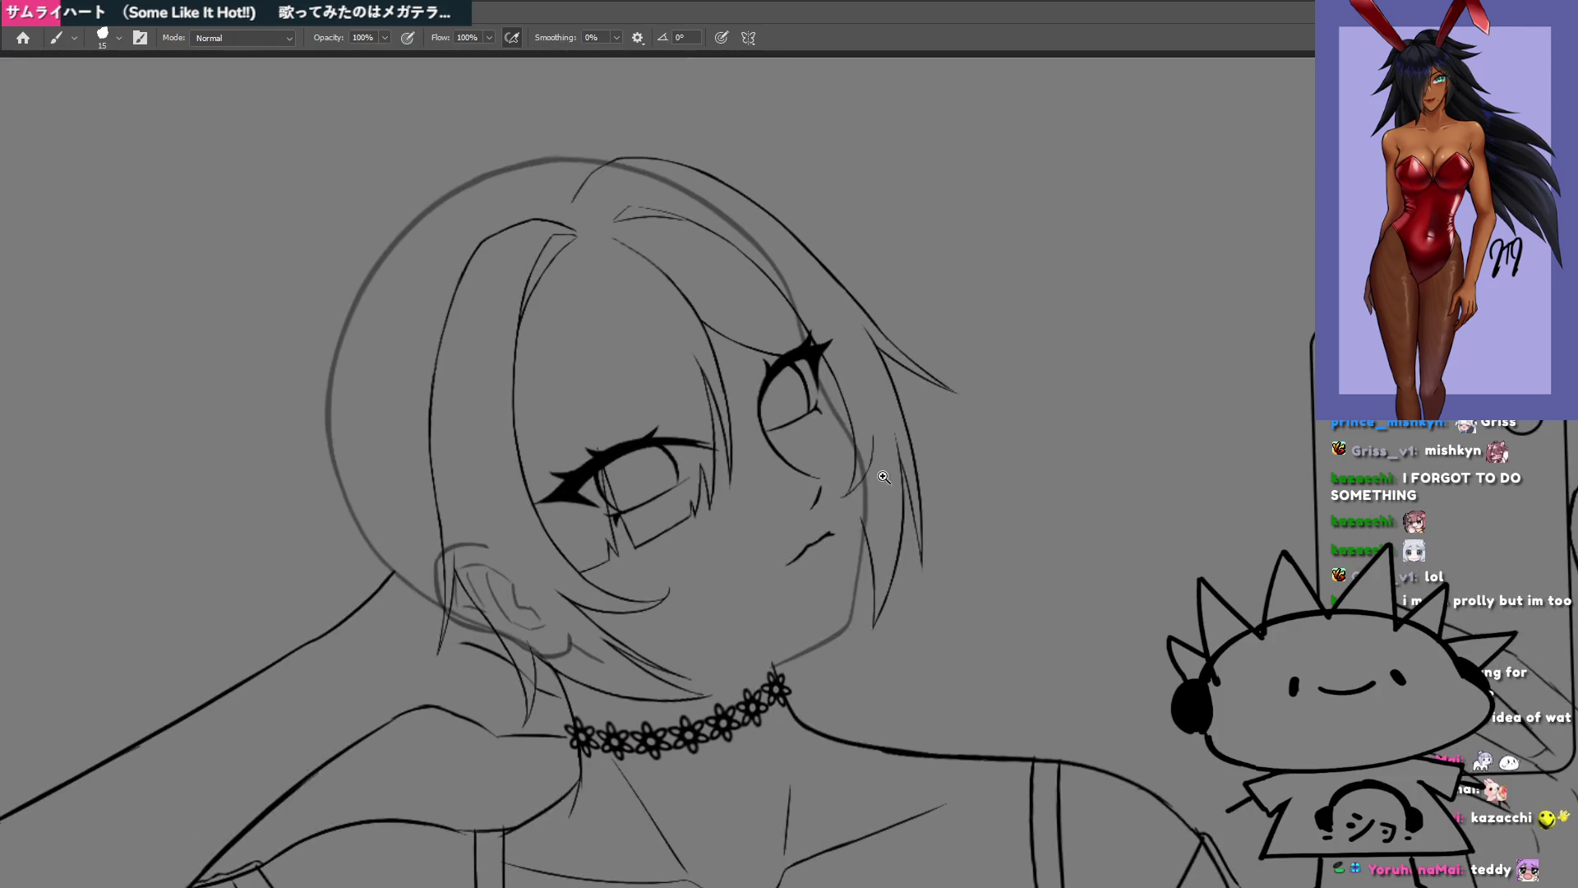
{"action": "mouse_move", "coordinate": [884, 476]}
{"action": "left_mouse_down"}
{"action": "mouse_move", "coordinate": [976, 592]}
{"action": "mouse_move", "coordinate": [967, 567]}
{"action": "left_mouse_up"}
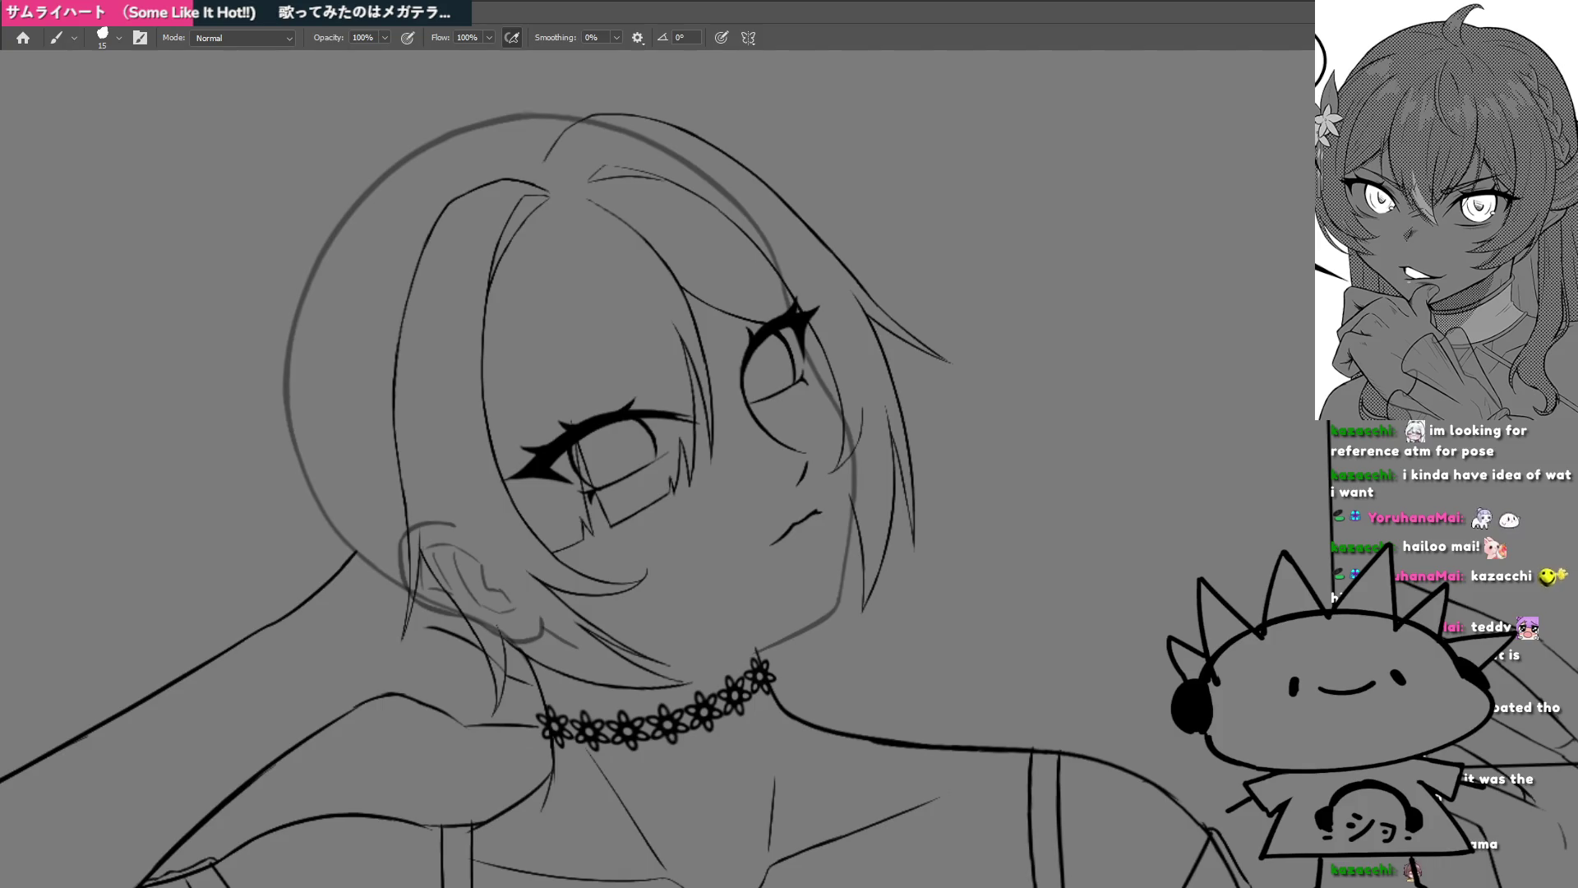
Step: Zoom into the crown and draw a hair strand rising from the parting, undoing rough attempts
{"action": "left_click_drag", "start_coordinate": [773, 540], "coordinate": [742, 515]}
{"action": "mouse_move", "coordinate": [816, 450]}
{"action": "left_mouse_down"}
{"action": "mouse_move", "coordinate": [720, 506]}
{"action": "mouse_move", "coordinate": [818, 498]}
{"action": "mouse_move", "coordinate": [774, 523]}
{"action": "mouse_move", "coordinate": [907, 480]}
{"action": "mouse_move", "coordinate": [1033, 489]}
{"action": "left_mouse_up"}
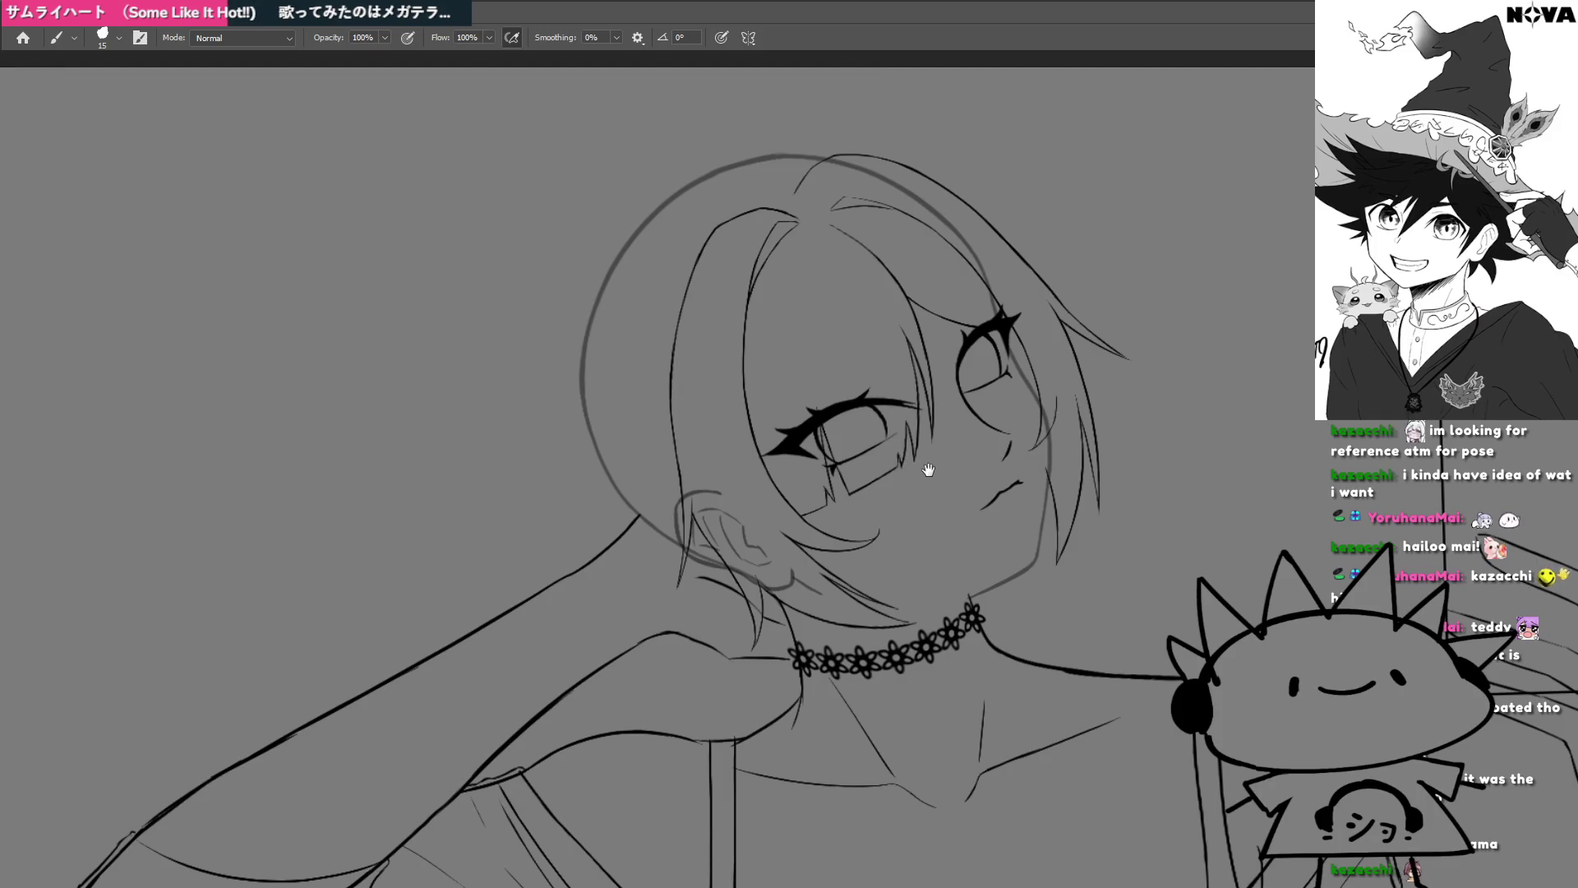
{"action": "mouse_move", "coordinate": [928, 469]}
{"action": "left_mouse_down"}
{"action": "mouse_move", "coordinate": [947, 511]}
{"action": "mouse_move", "coordinate": [721, 299]}
{"action": "left_mouse_up"}
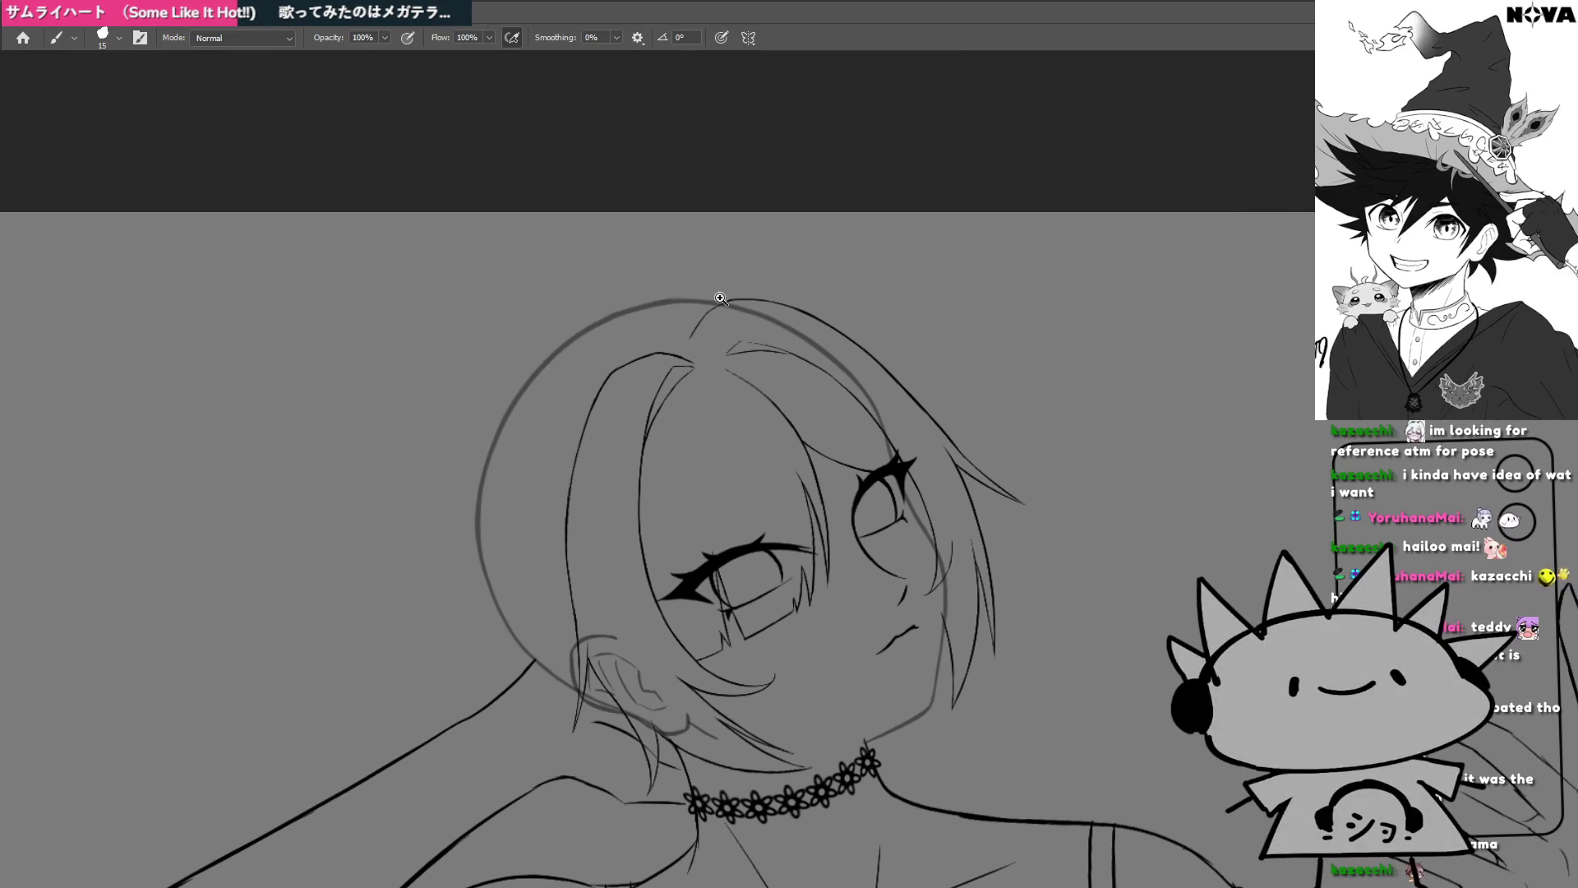
{"action": "left_click", "coordinate": [721, 299]}
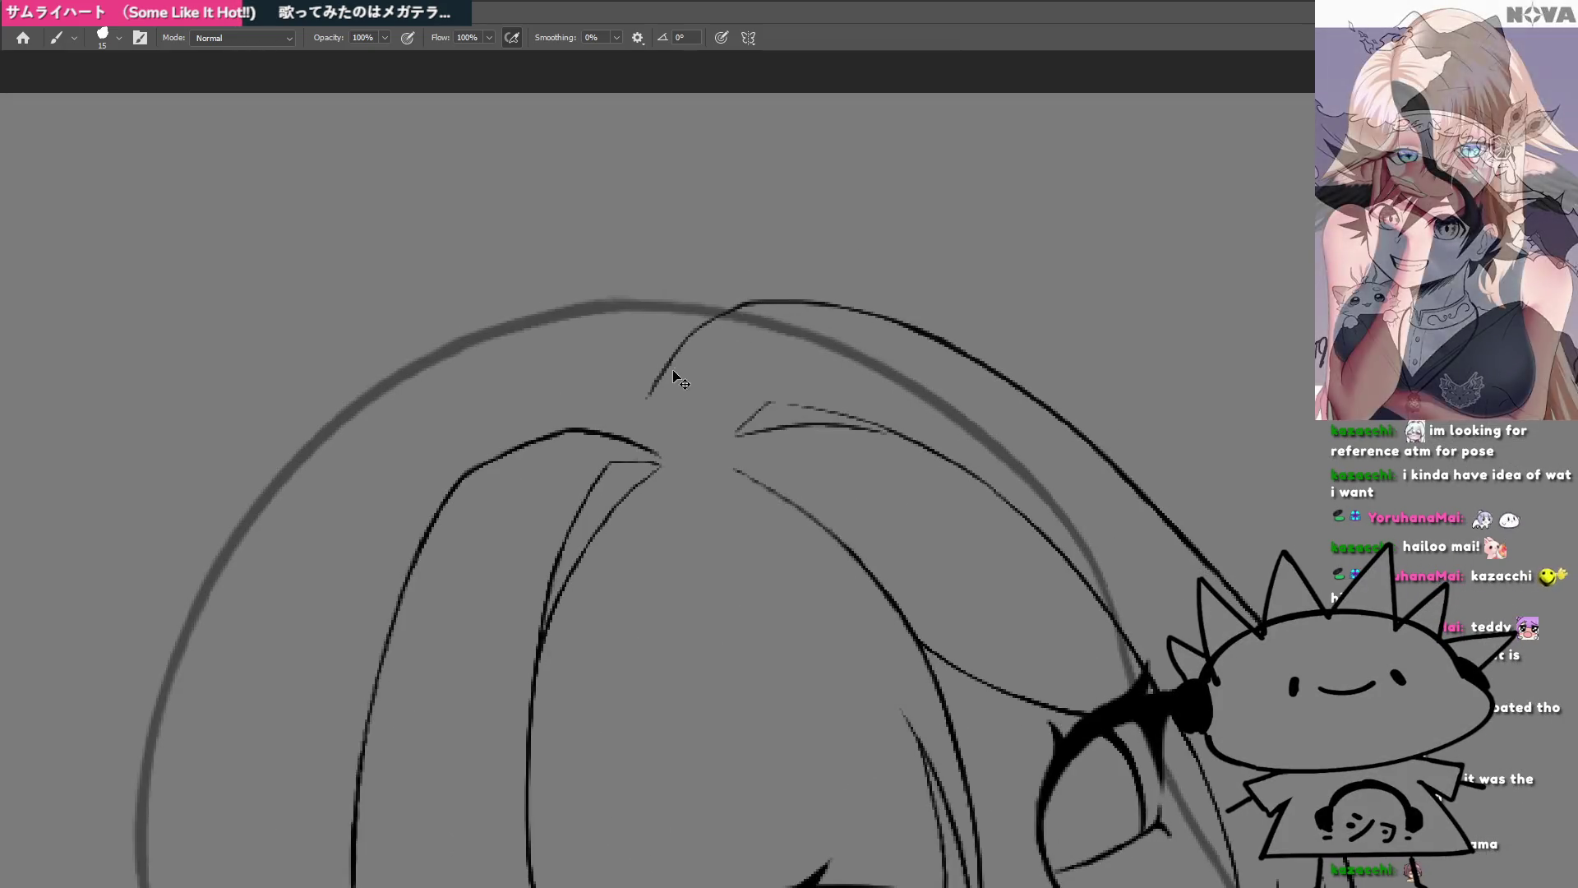
{"action": "left_click_drag", "start_coordinate": [656, 409], "coordinate": [686, 337]}
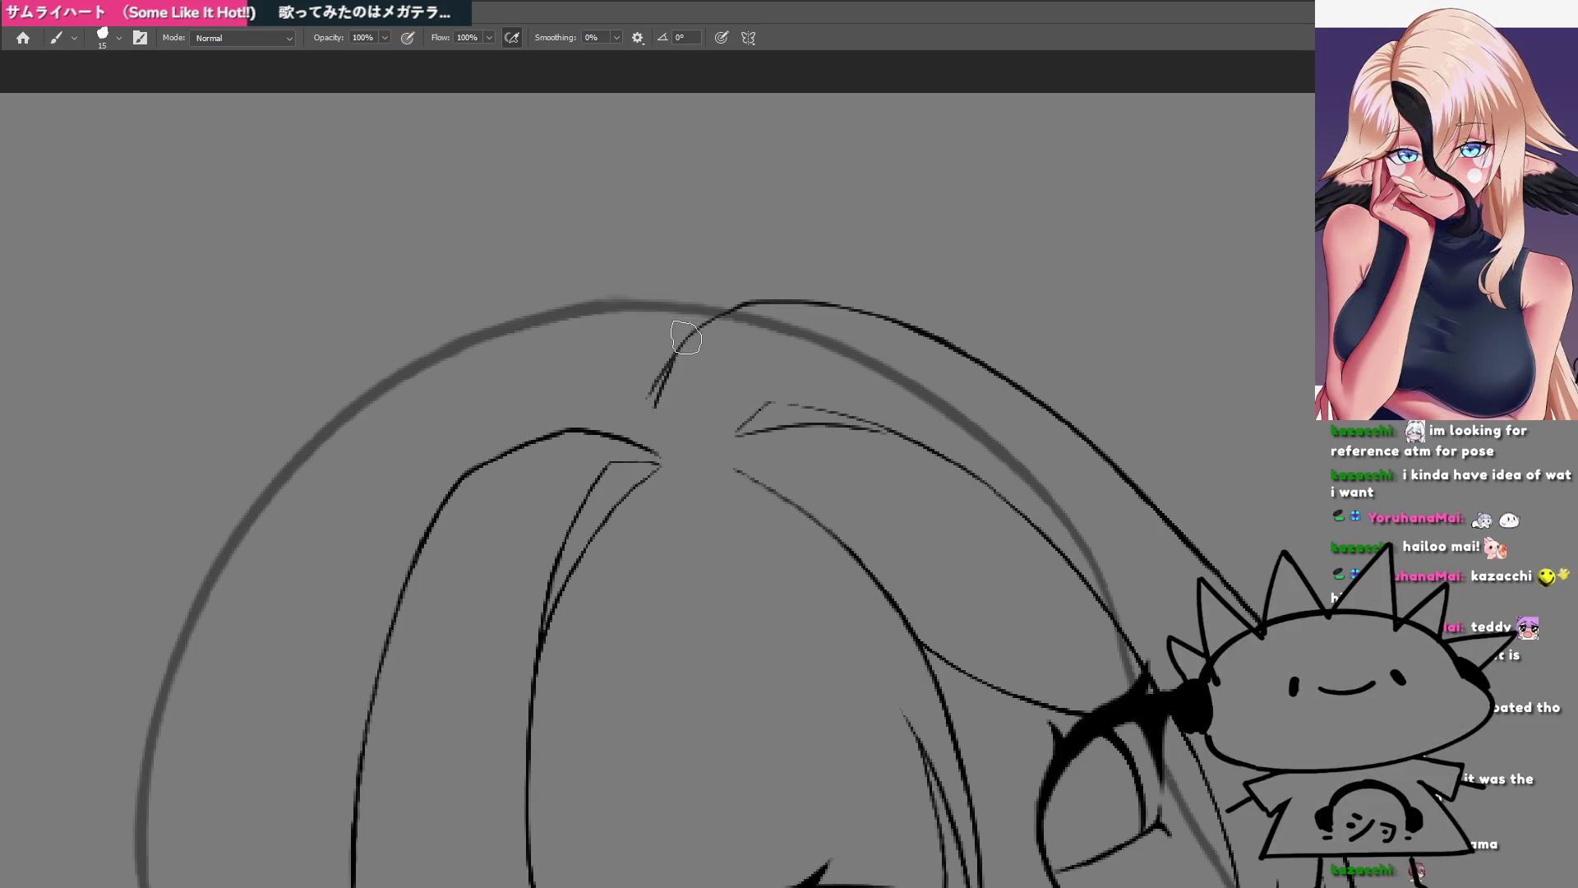
{"action": "left_click_drag", "start_coordinate": [655, 407], "coordinate": [694, 314]}
{"action": "key", "text": "ctrl+z"}
{"action": "key", "text": "ctrl+z"}
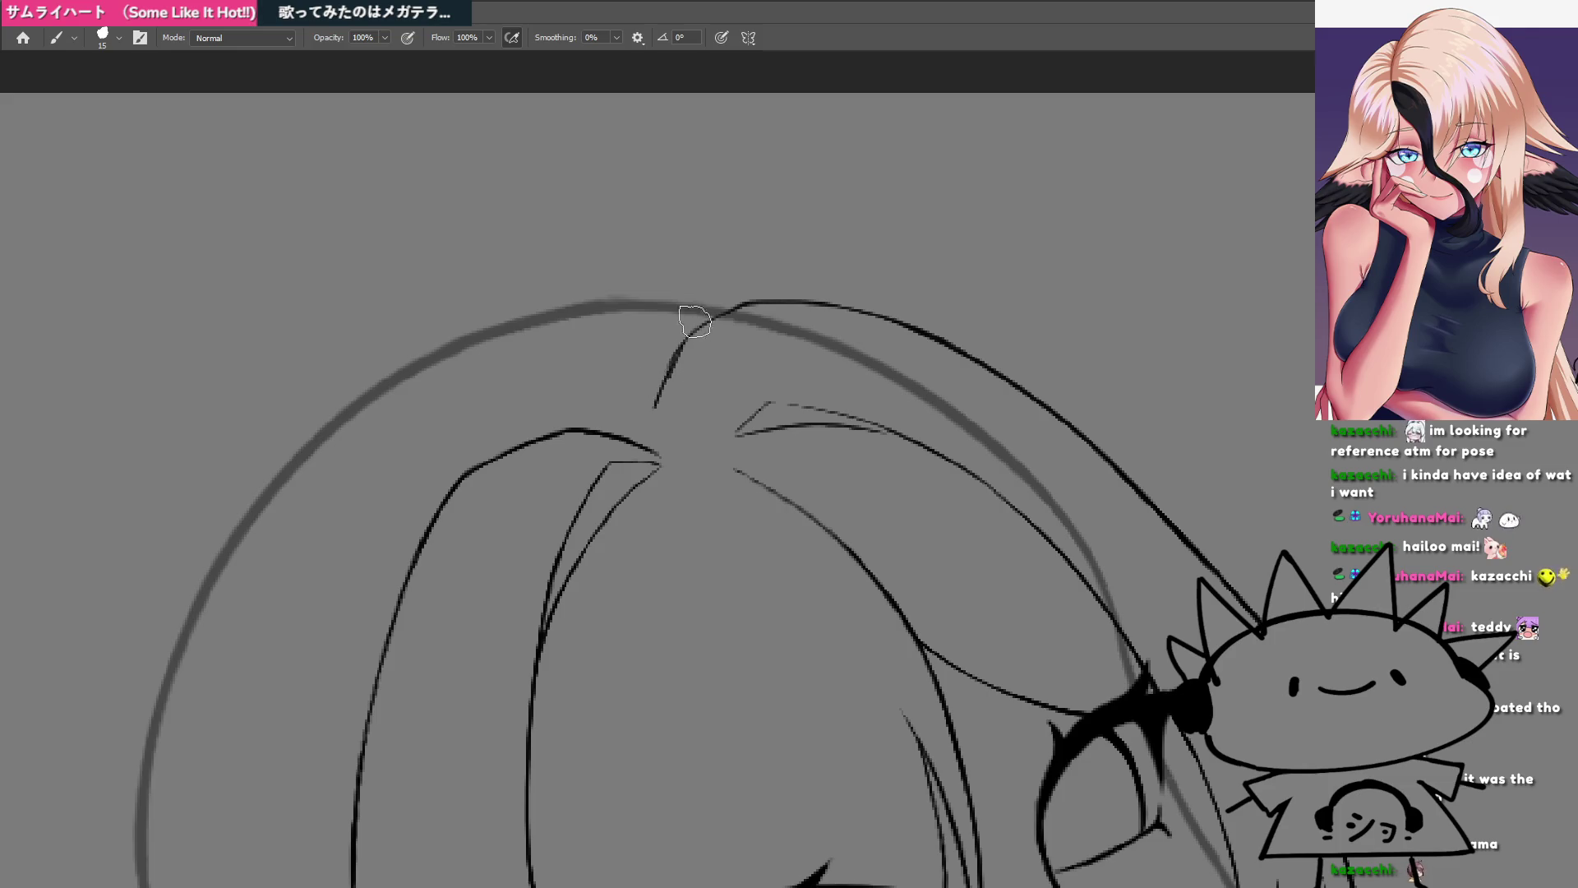
{"action": "mouse_move", "coordinate": [655, 407]}
{"action": "left_mouse_down"}
{"action": "mouse_move", "coordinate": [686, 329]}
{"action": "mouse_move", "coordinate": [617, 485]}
{"action": "mouse_move", "coordinate": [648, 392]}
{"action": "left_mouse_up"}
{"action": "key", "text": "ctrl+z"}
{"action": "key", "text": "ctrl+z"}
{"action": "left_click_drag", "start_coordinate": [627, 520], "coordinate": [641, 543]}
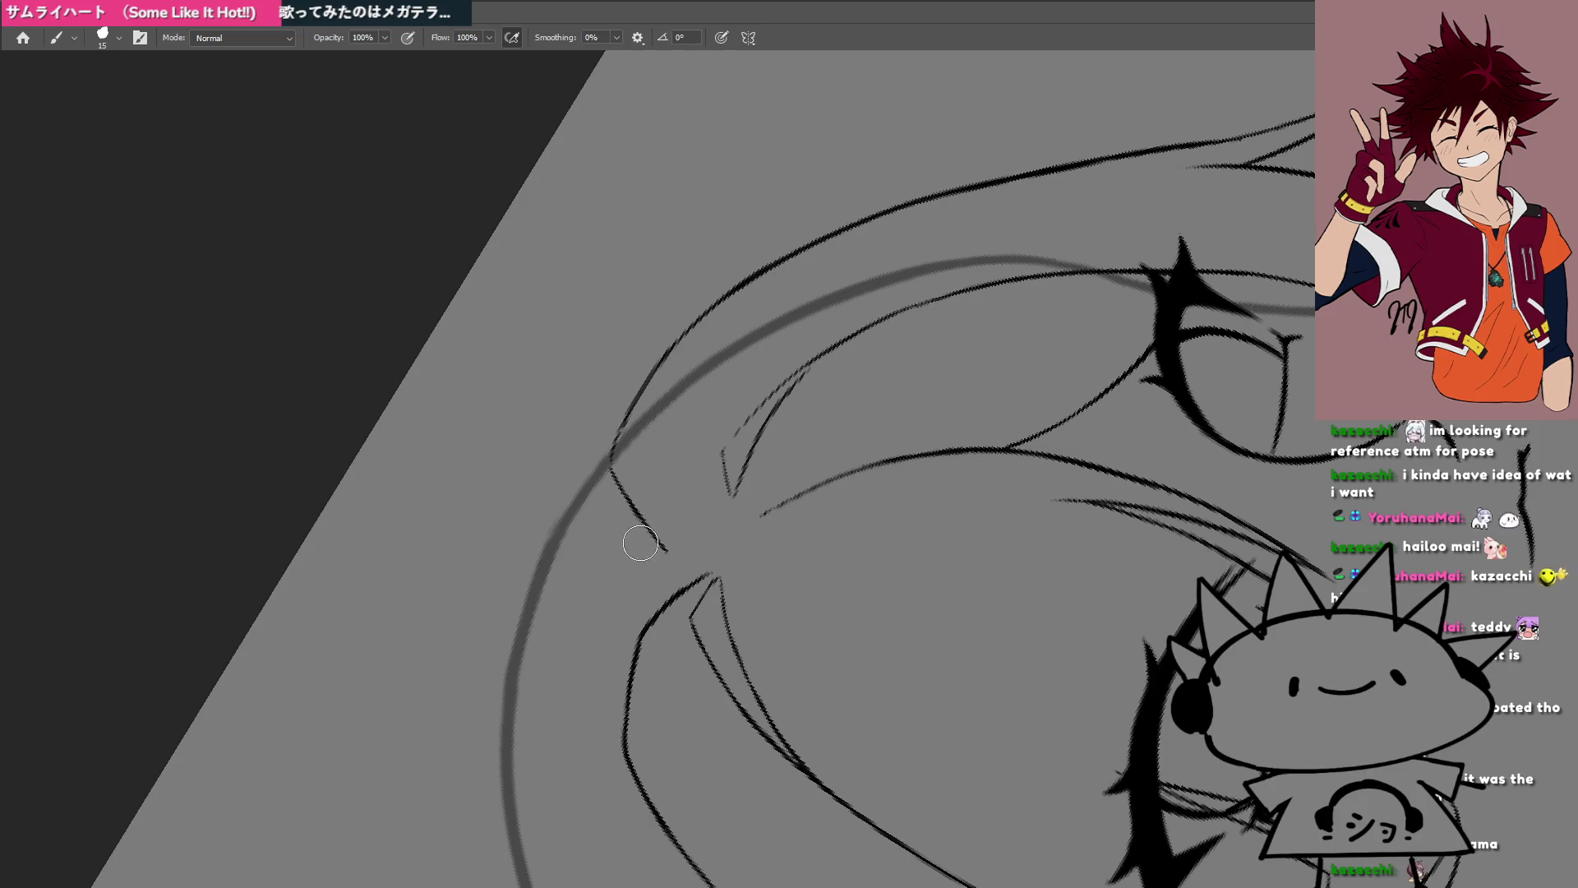
Step: Restroke the crown hair strand, remove the doubled line, and zoom back onto the head
{"action": "scroll", "coordinate": [634, 521], "scroll_direction": "down", "scroll_amount": 5}
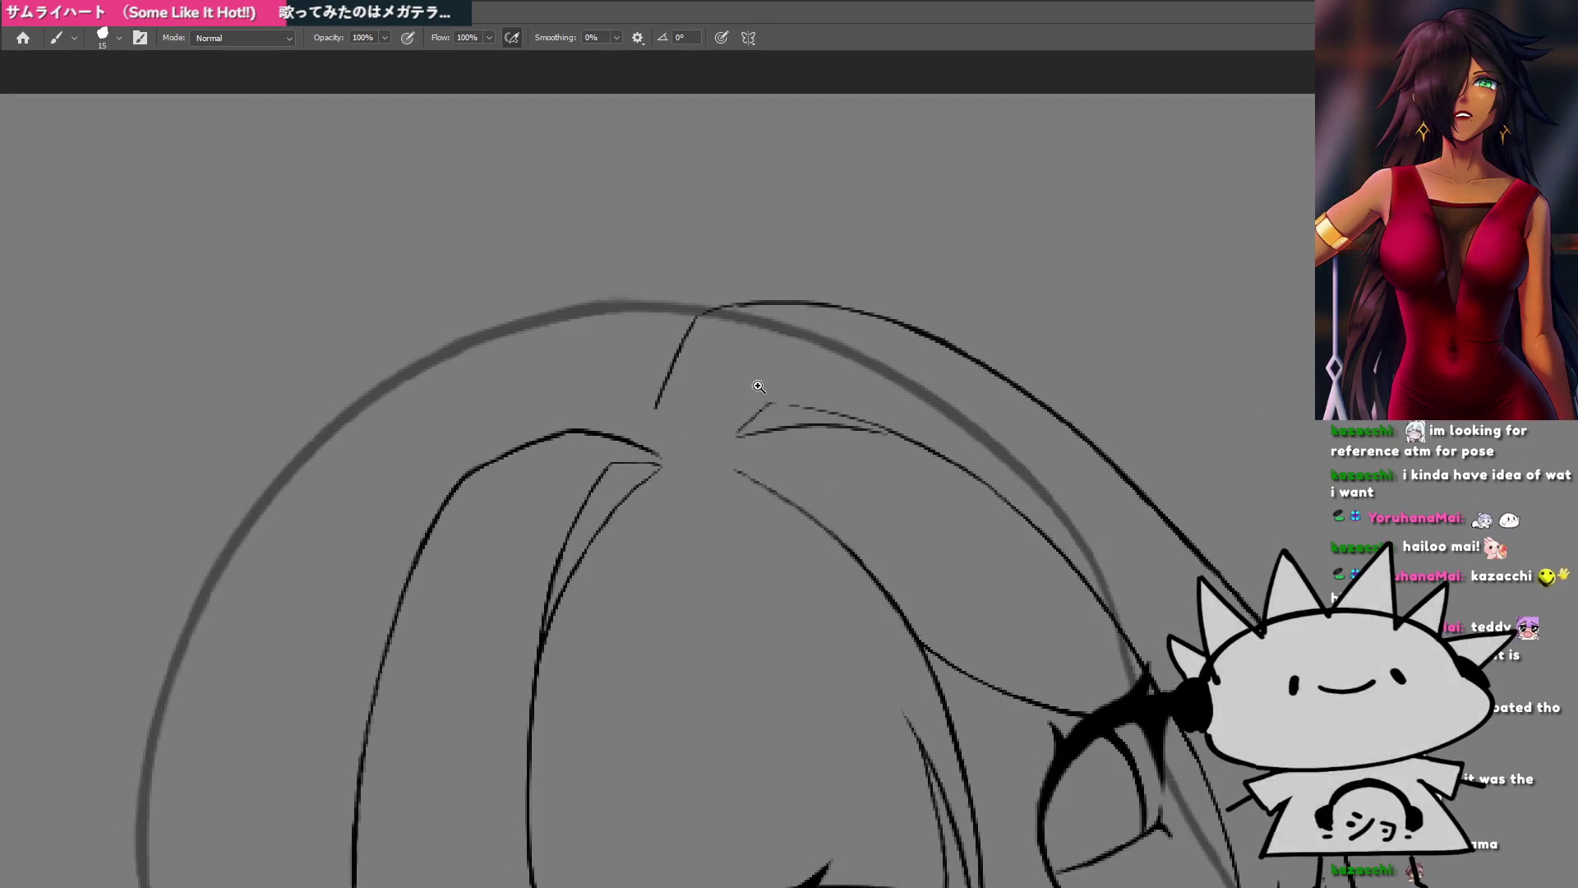
{"action": "scroll", "coordinate": [635, 470], "scroll_direction": "down", "scroll_amount": 5}
{"action": "scroll", "coordinate": [635, 469], "scroll_direction": "up", "scroll_amount": 5}
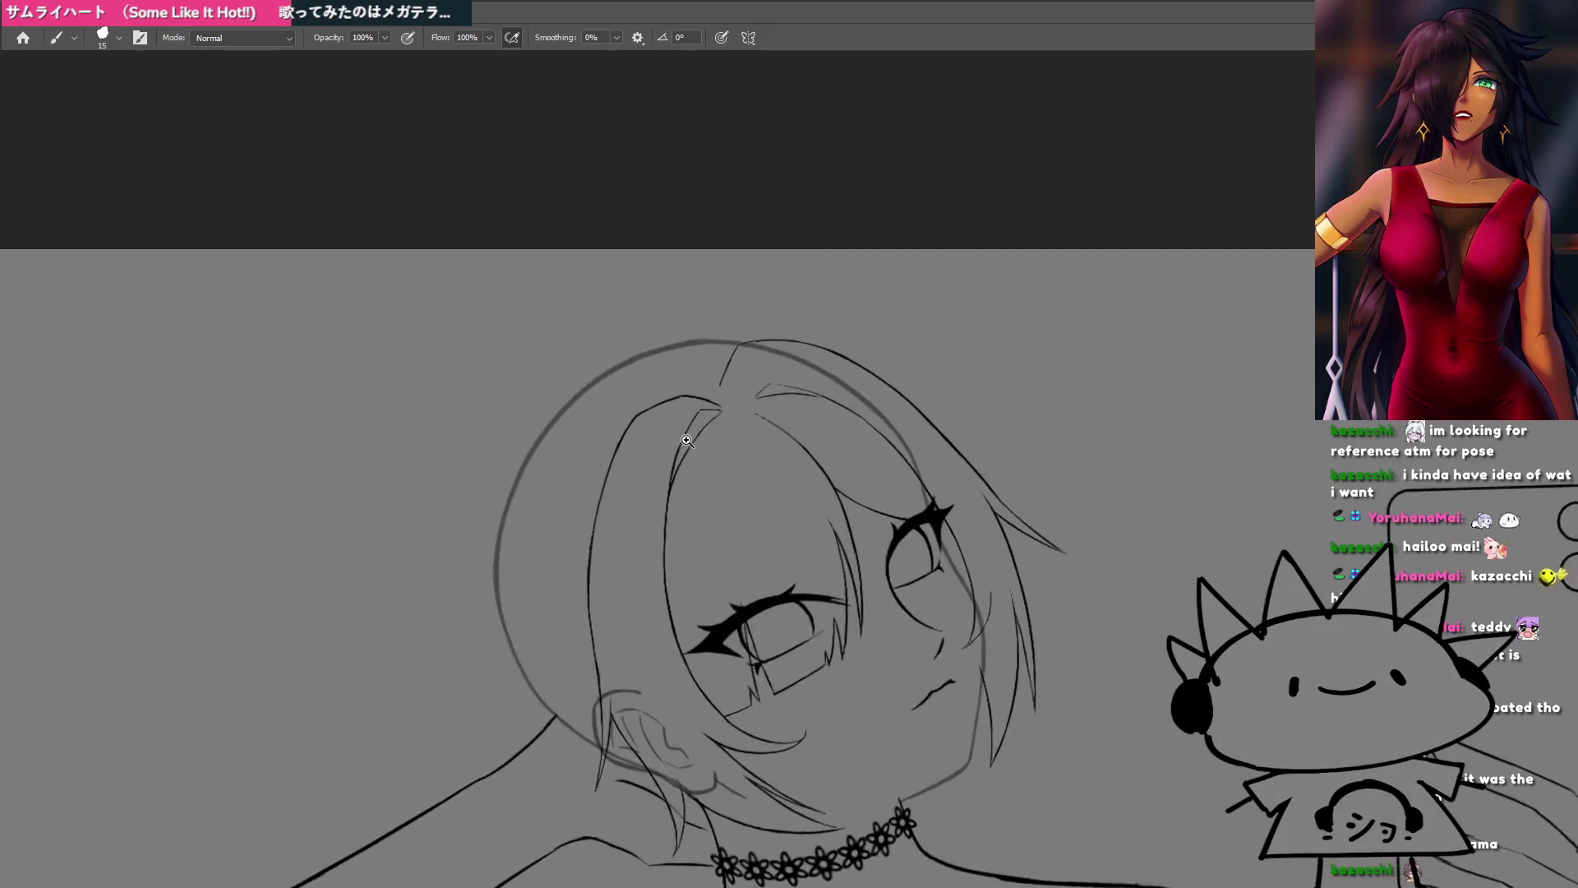
{"action": "scroll", "coordinate": [731, 387], "scroll_direction": "up", "scroll_amount": 5}
{"action": "scroll", "coordinate": [701, 324], "scroll_direction": "up", "scroll_amount": 1}
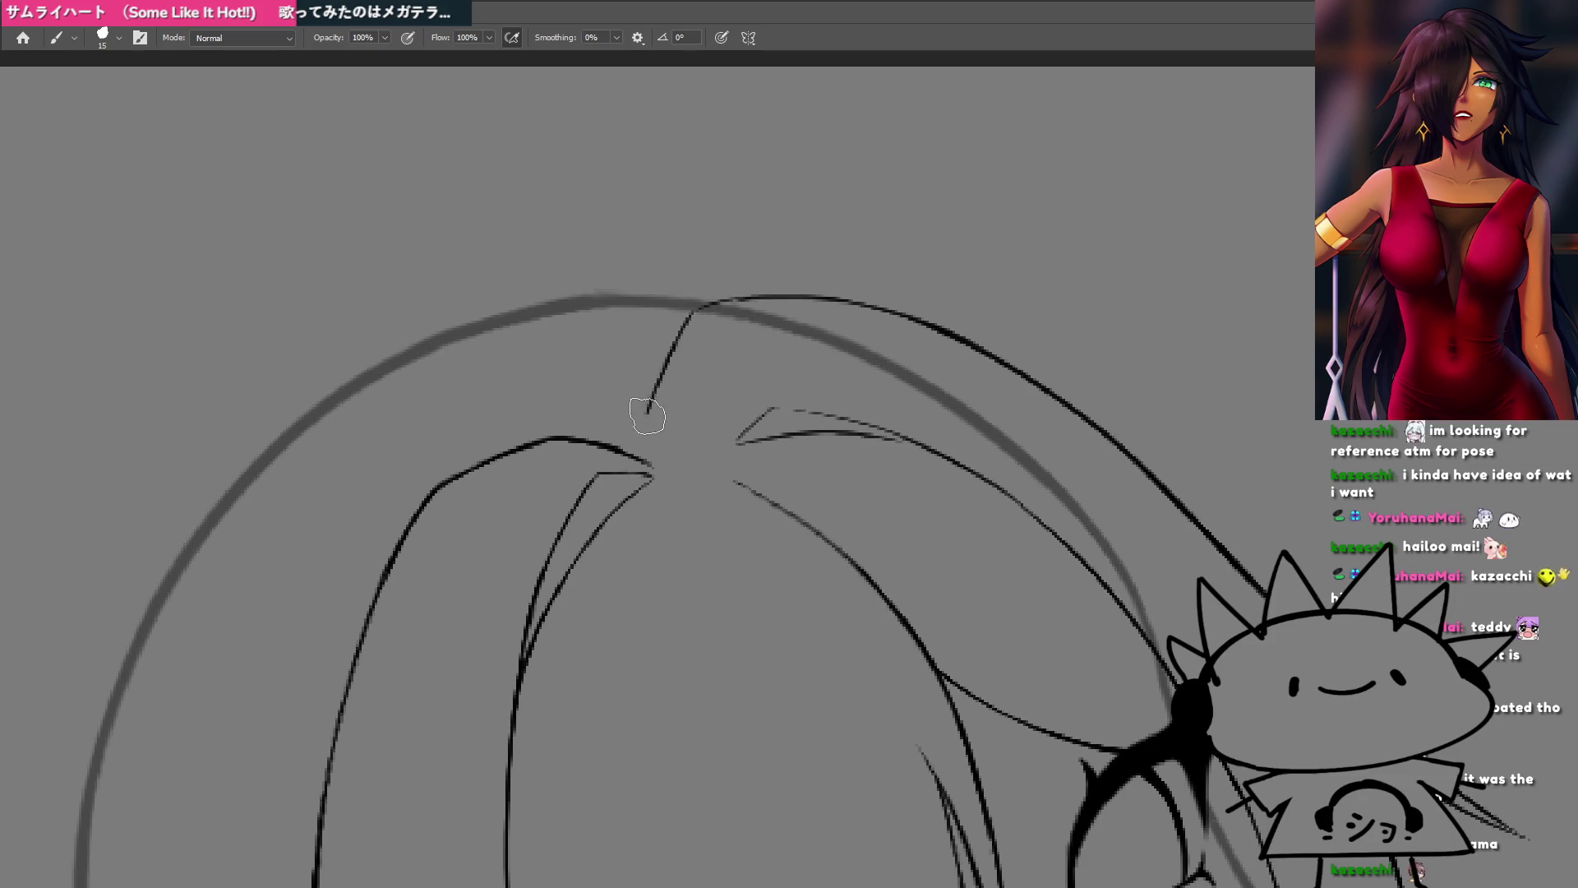
{"action": "left_click_drag", "start_coordinate": [669, 364], "coordinate": [687, 335]}
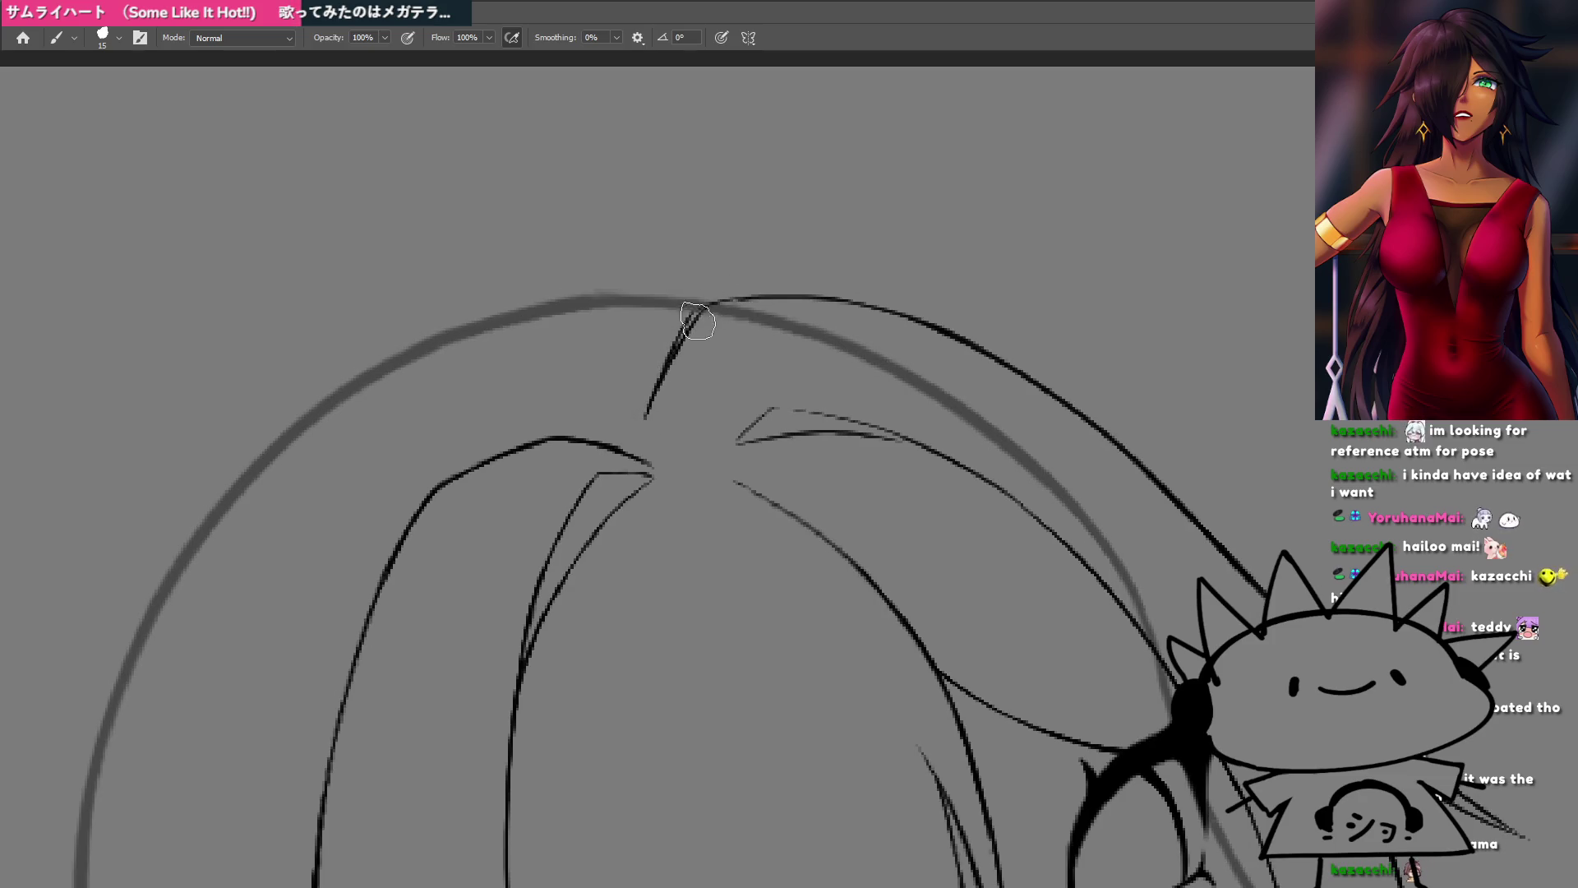
{"action": "key", "text": "ctrl+z"}
{"action": "key", "text": "ctrl+z"}
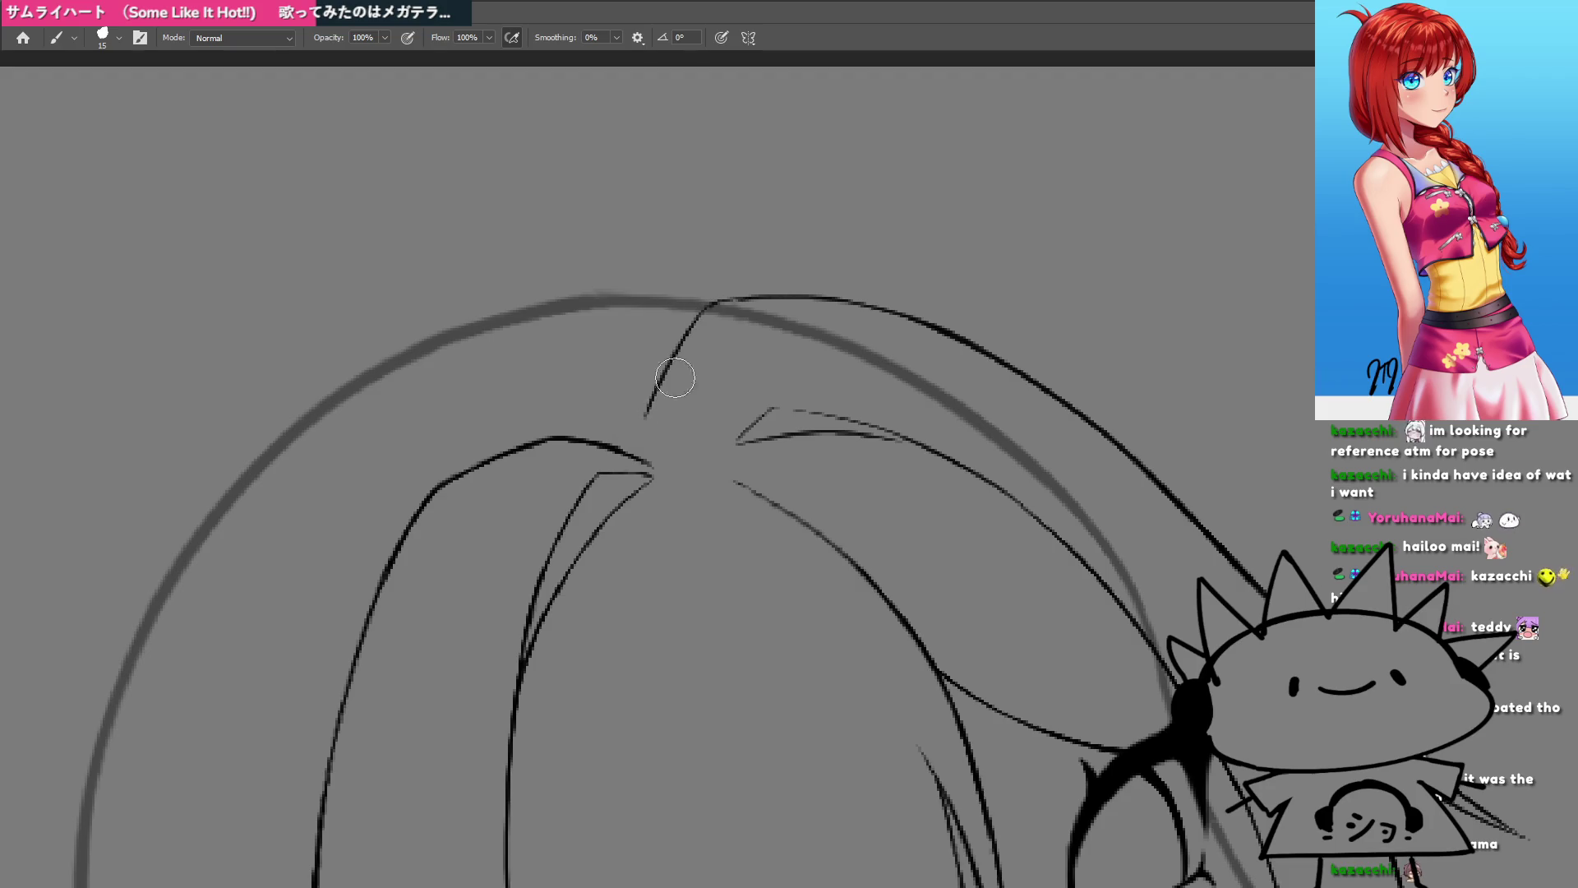
{"action": "left_click_drag", "start_coordinate": [721, 381], "coordinate": [599, 419]}
{"action": "left_click_drag", "start_coordinate": [653, 340], "coordinate": [825, 397]}
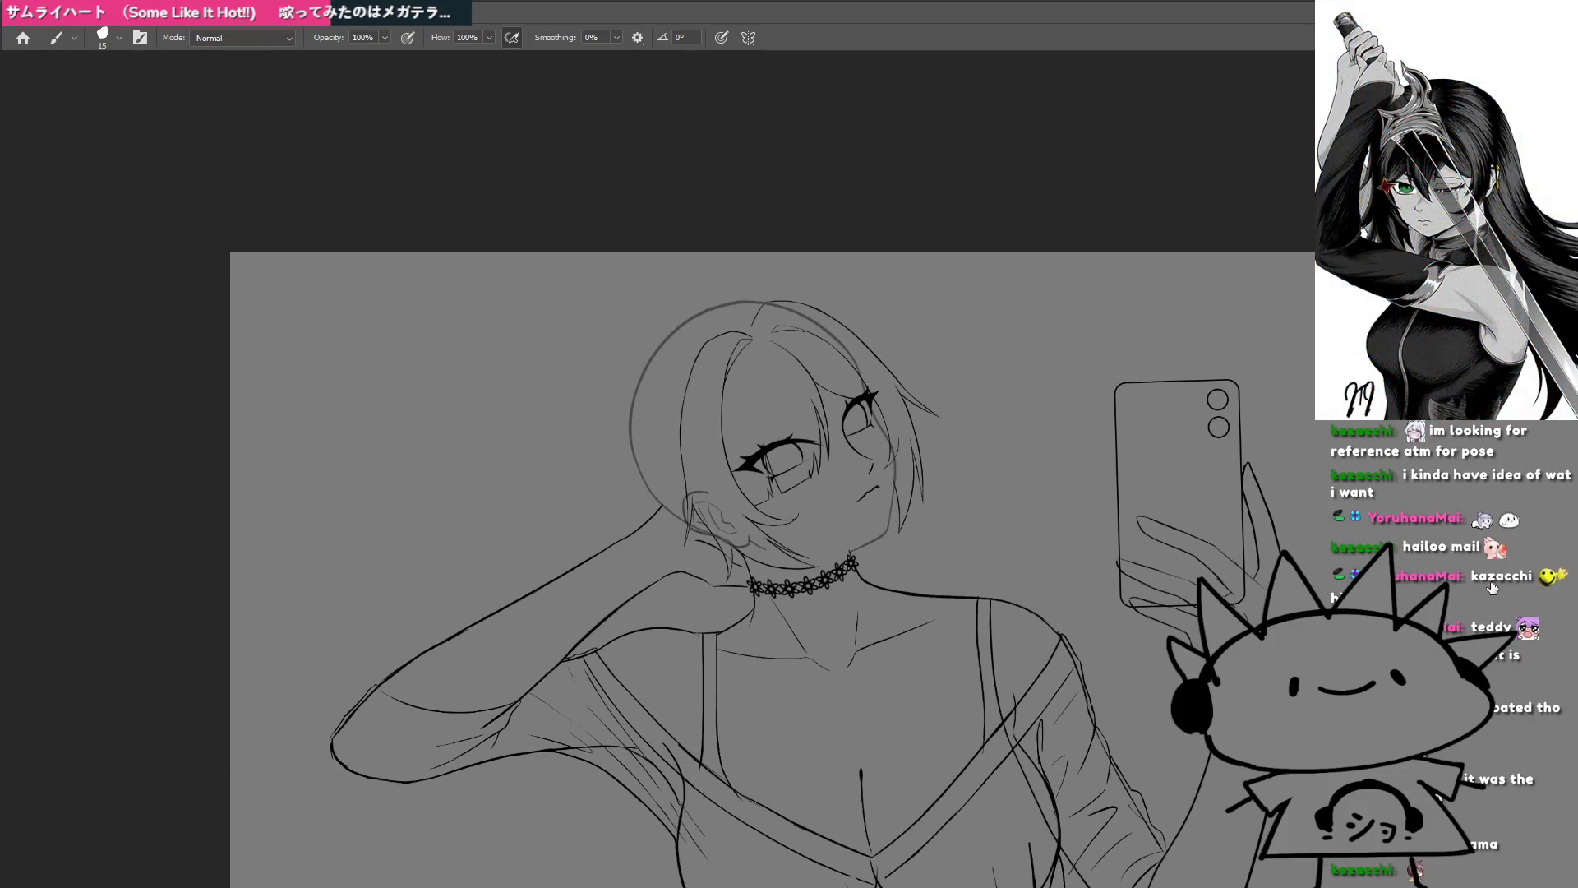
{"action": "mouse_move", "coordinate": [773, 493]}
{"action": "left_mouse_down"}
{"action": "mouse_move", "coordinate": [757, 499]}
{"action": "mouse_move", "coordinate": [830, 500]}
{"action": "left_mouse_up"}
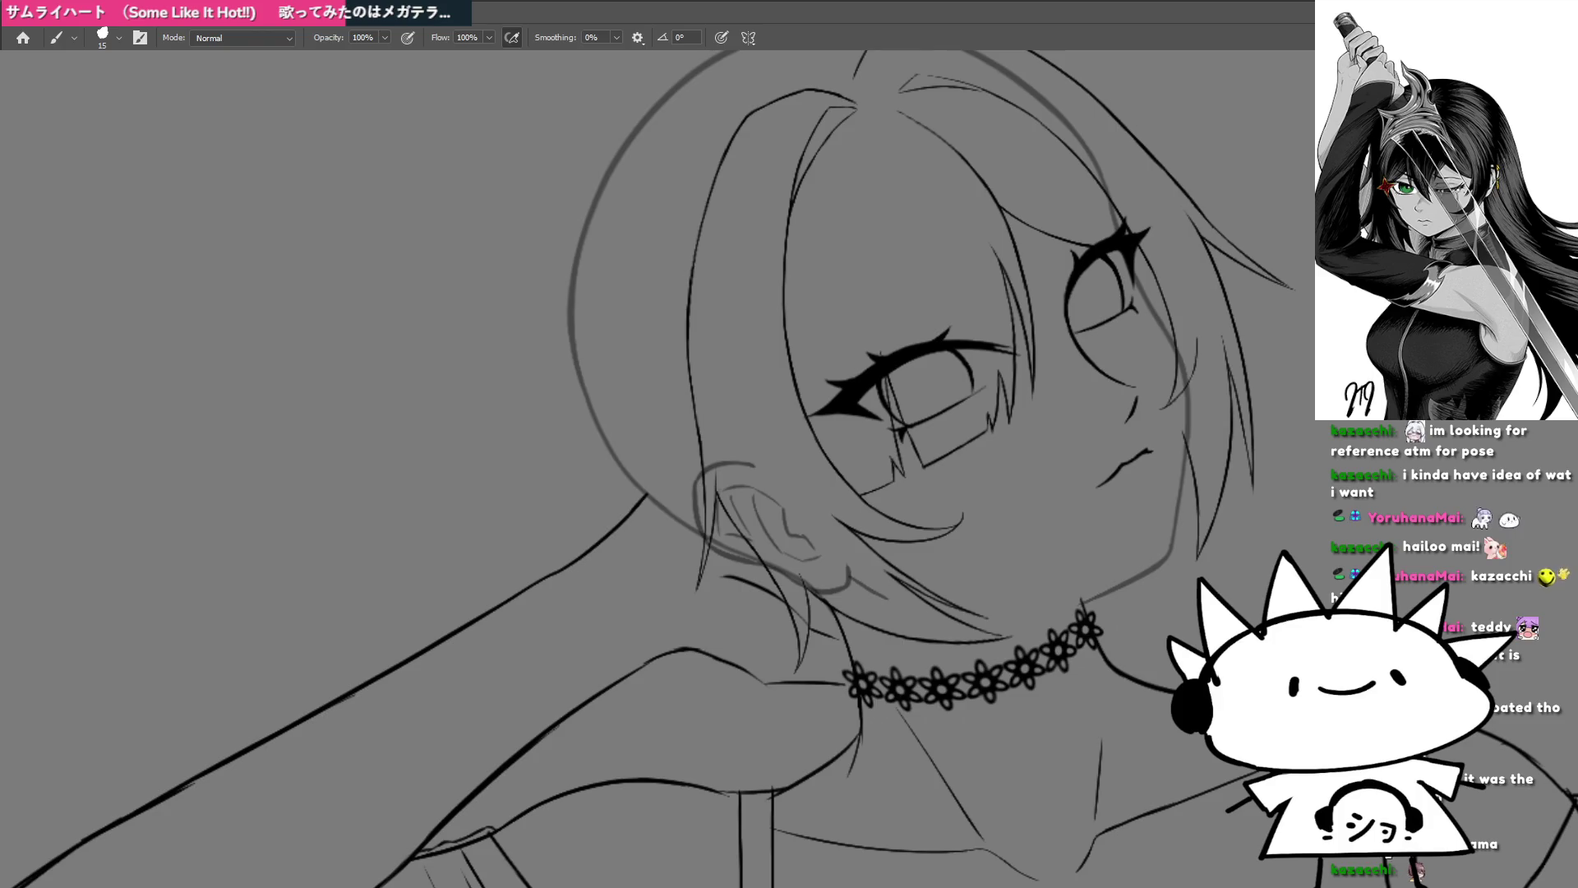
{"action": "key", "text": "ctrl+comma"}
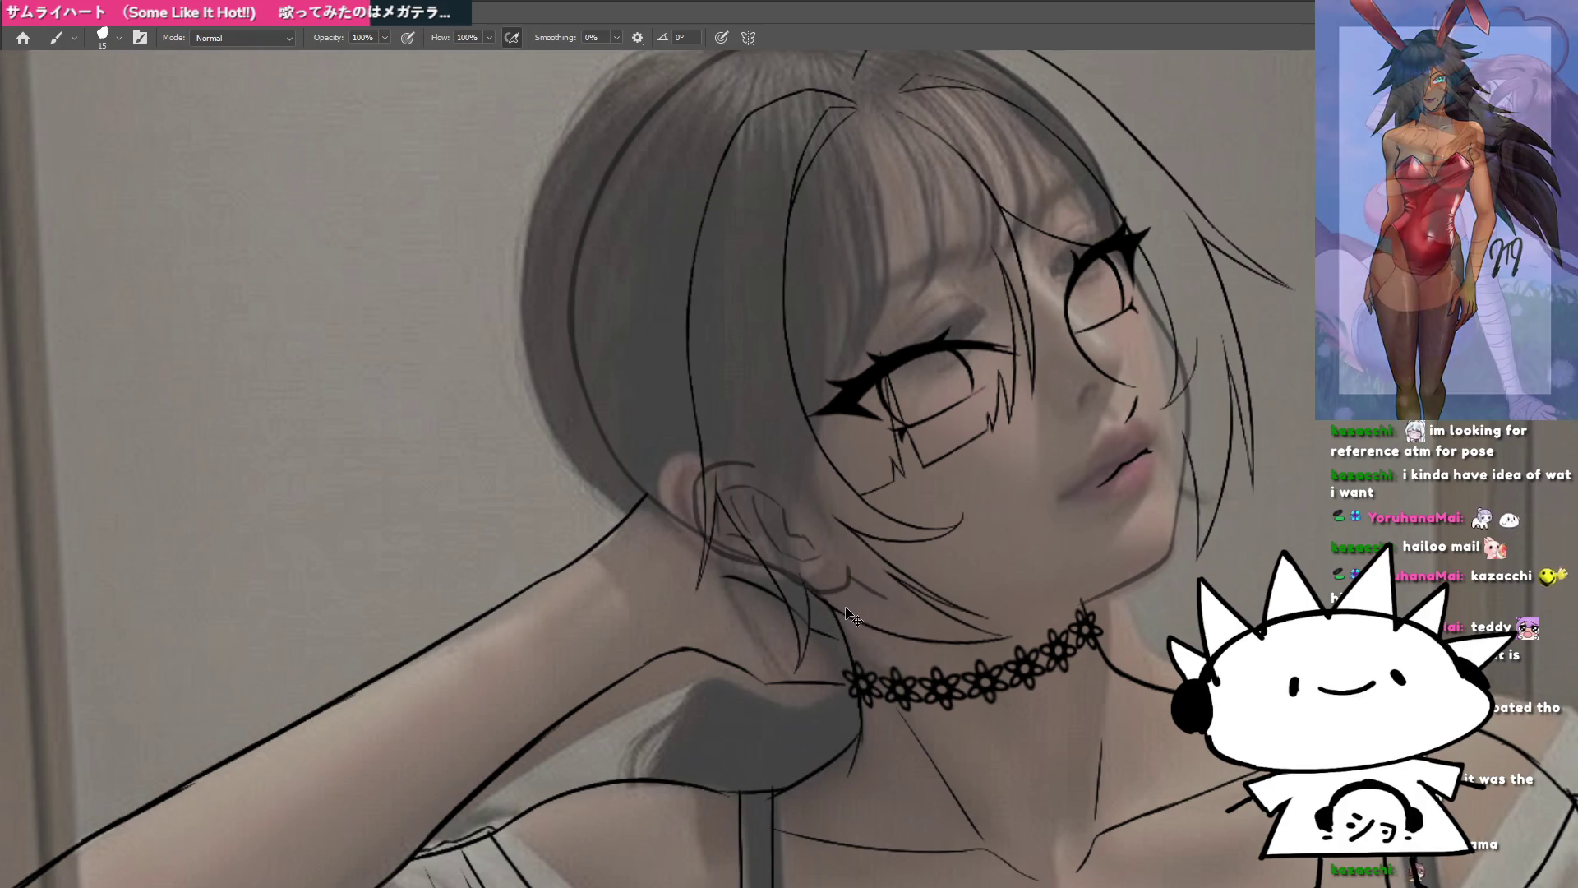
{"action": "key", "text": "ctrl+comma"}
{"action": "left_click_drag", "start_coordinate": [861, 482], "coordinate": [841, 581]}
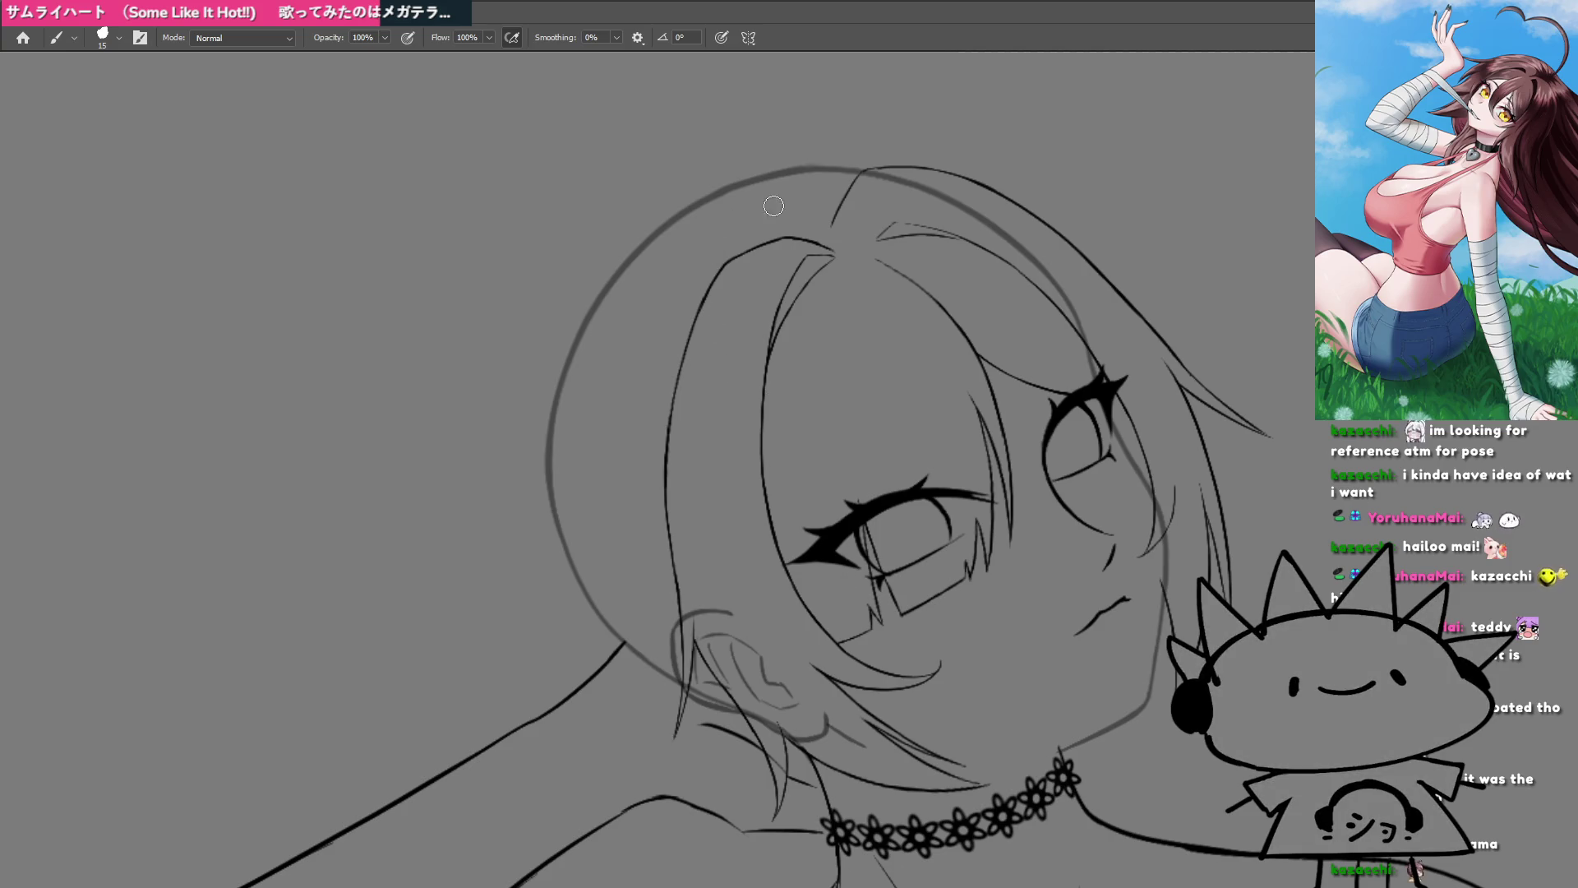
Step: Compare against the reference photo by toggling it twice, then tilt the view onto the head's left side
{"action": "key", "text": "ctrl+comma"}
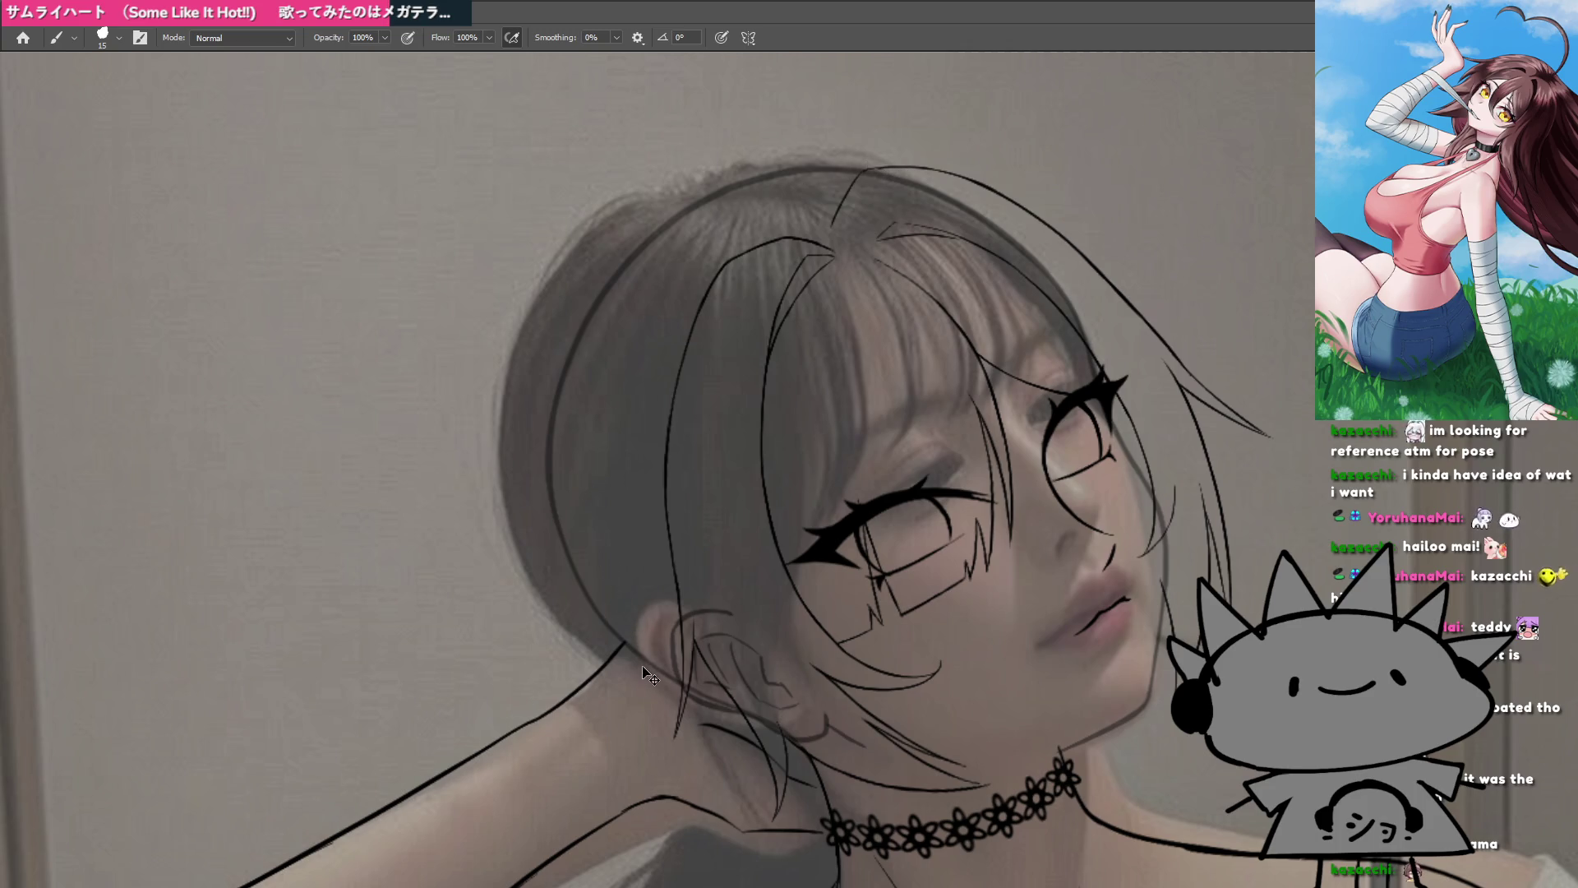
{"action": "key", "text": "ctrl+comma"}
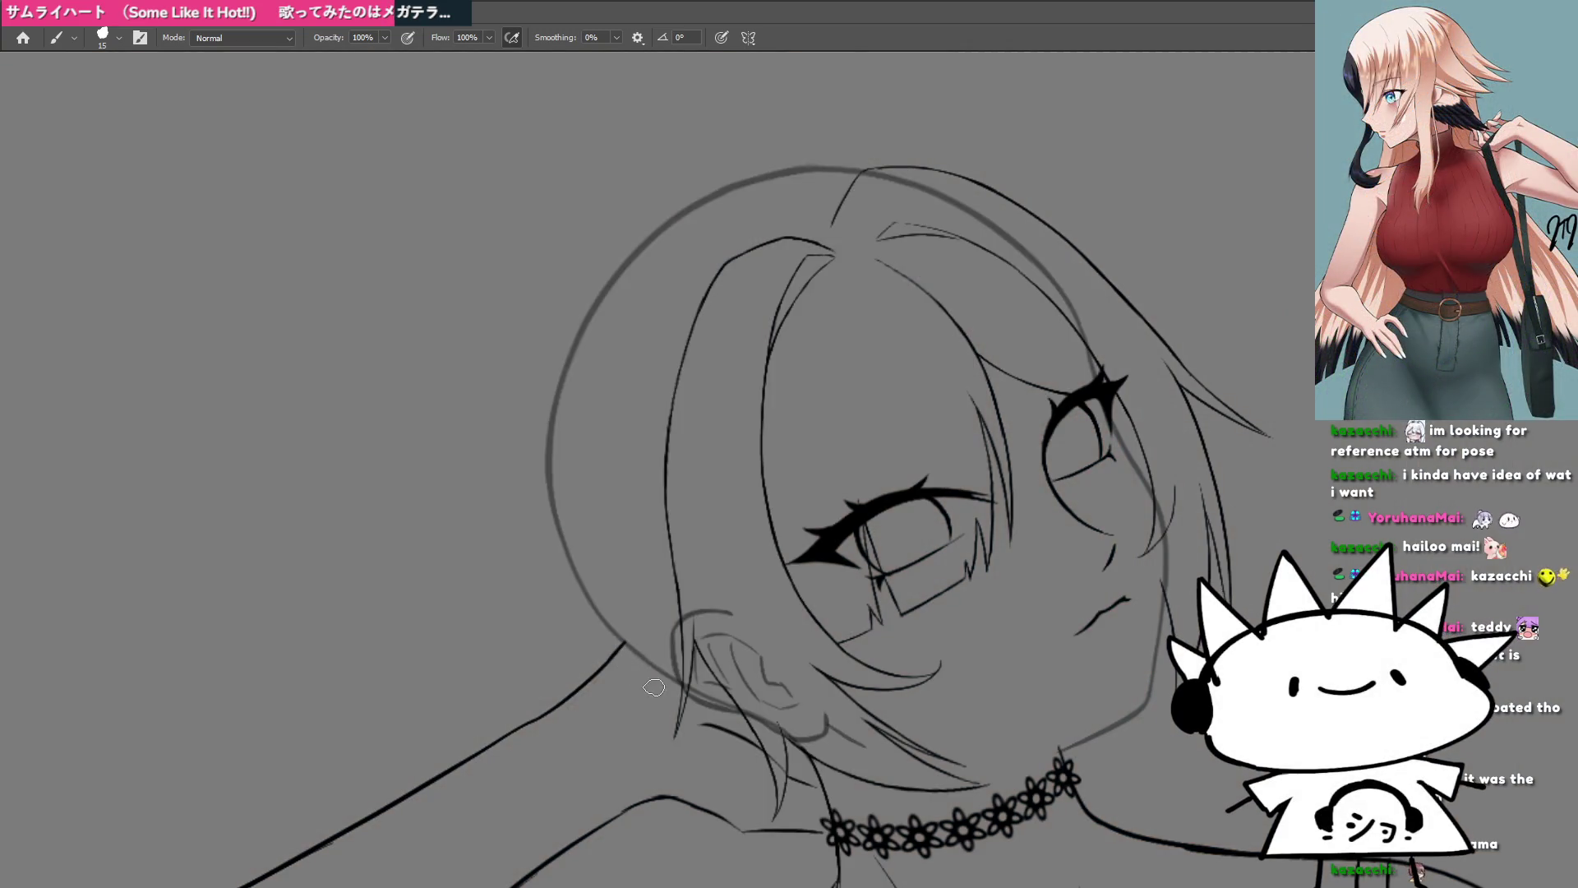
{"action": "key", "text": "ctrl+comma"}
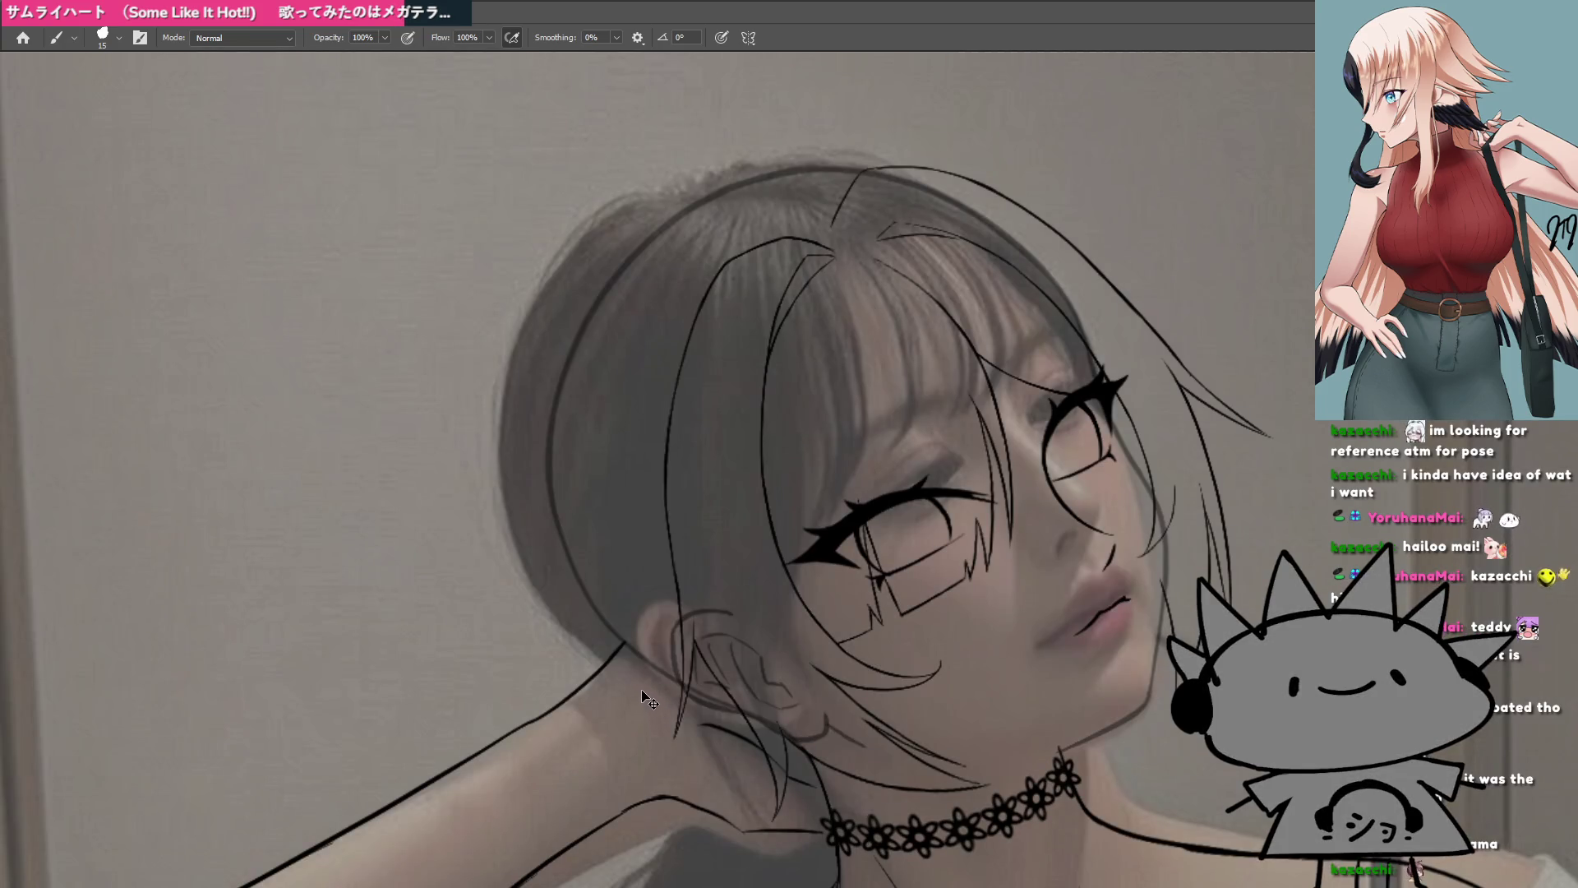
{"action": "key", "text": "ctrl+comma"}
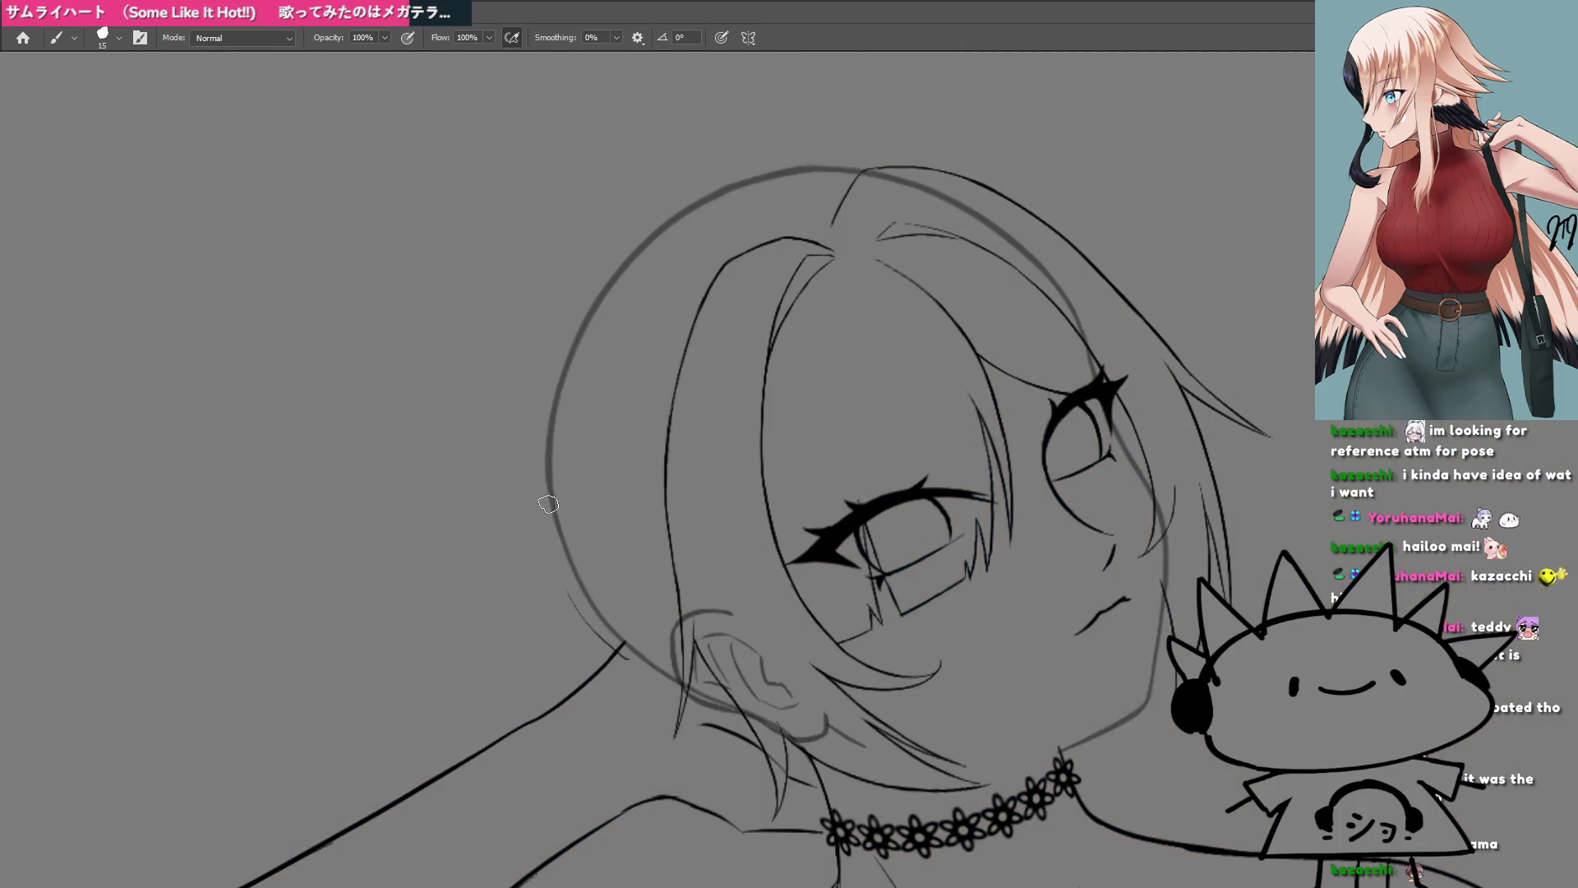
{"action": "left_click_drag", "start_coordinate": [548, 504], "coordinate": [575, 600]}
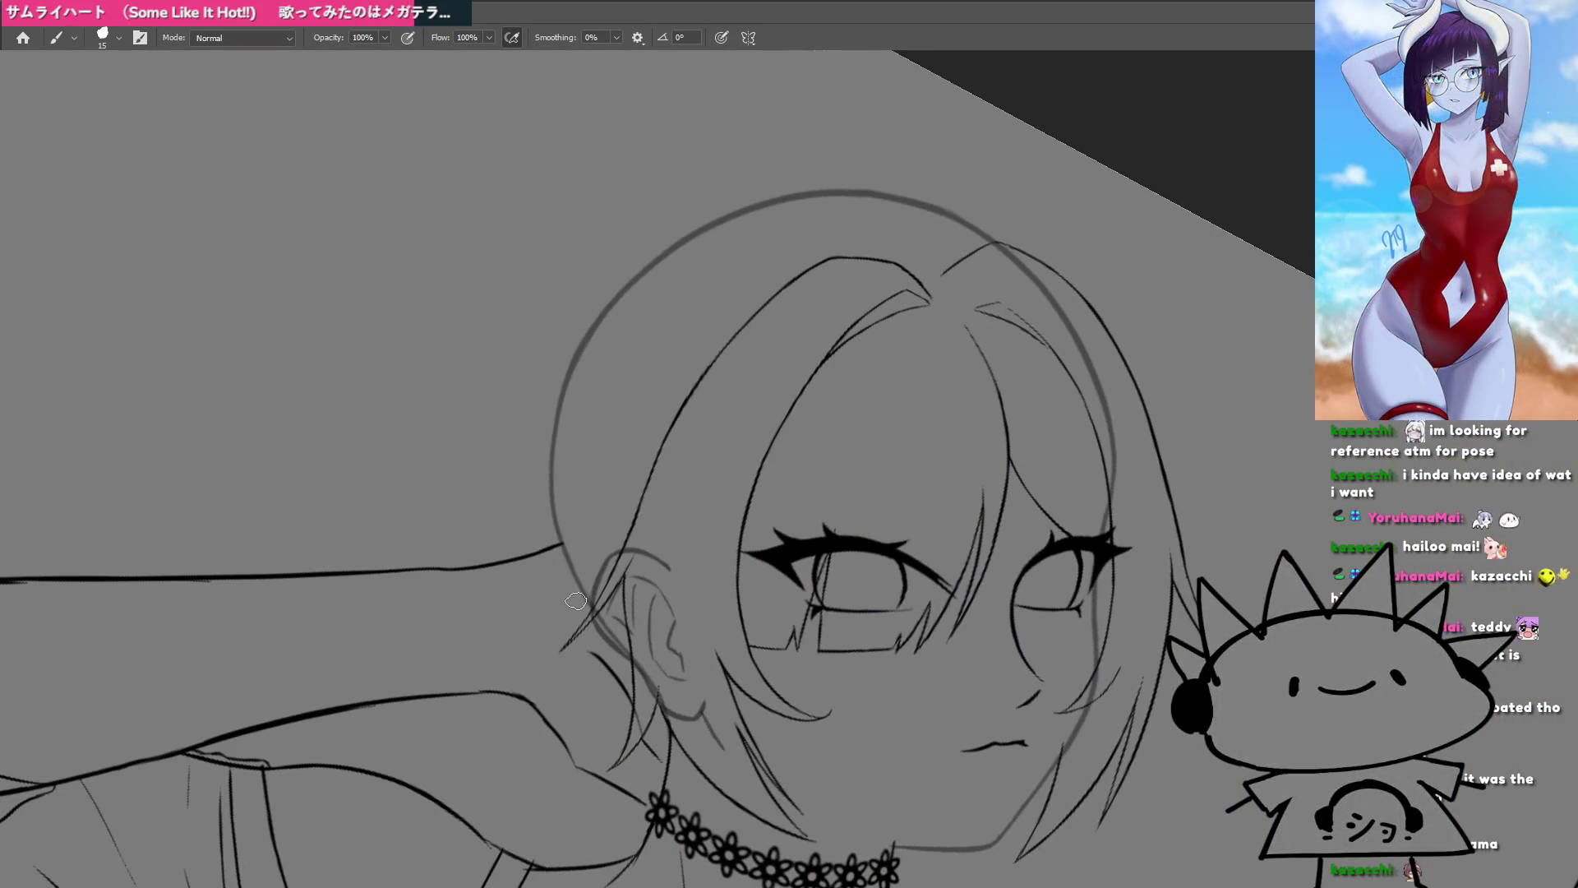
{"action": "mouse_move", "coordinate": [590, 580]}
{"action": "left_mouse_down"}
{"action": "mouse_move", "coordinate": [748, 563]}
{"action": "mouse_move", "coordinate": [667, 429]}
{"action": "left_mouse_up"}
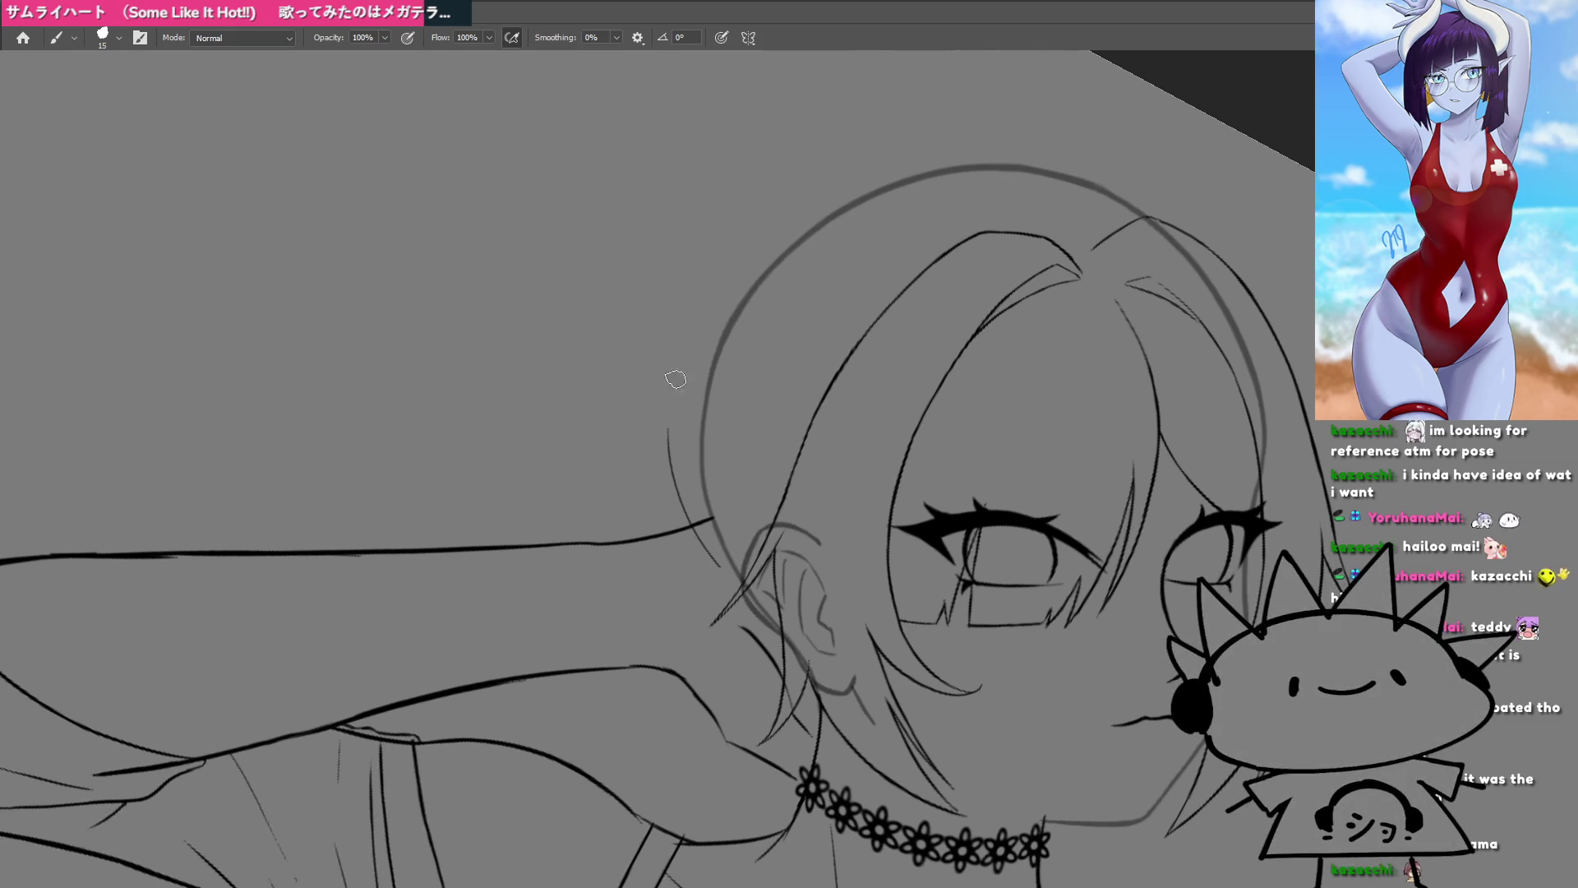
Step: Draw a thin curve left of the head outline, redoing it until it runs smoothly upward
{"action": "key", "text": "ctrl+z"}
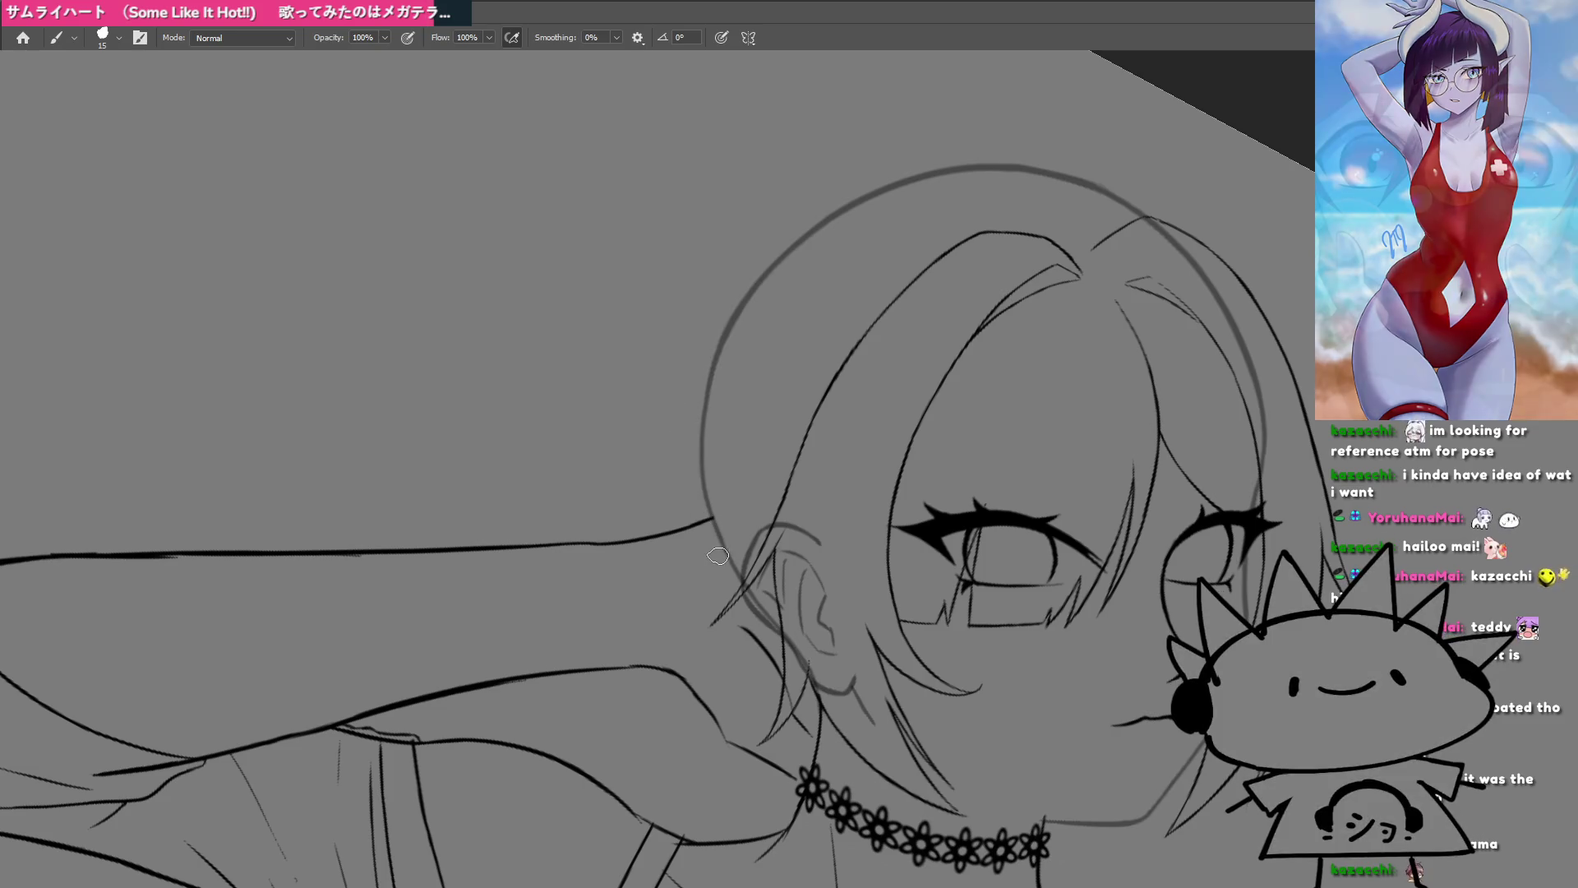
{"action": "left_click_drag", "start_coordinate": [712, 543], "coordinate": [676, 401]}
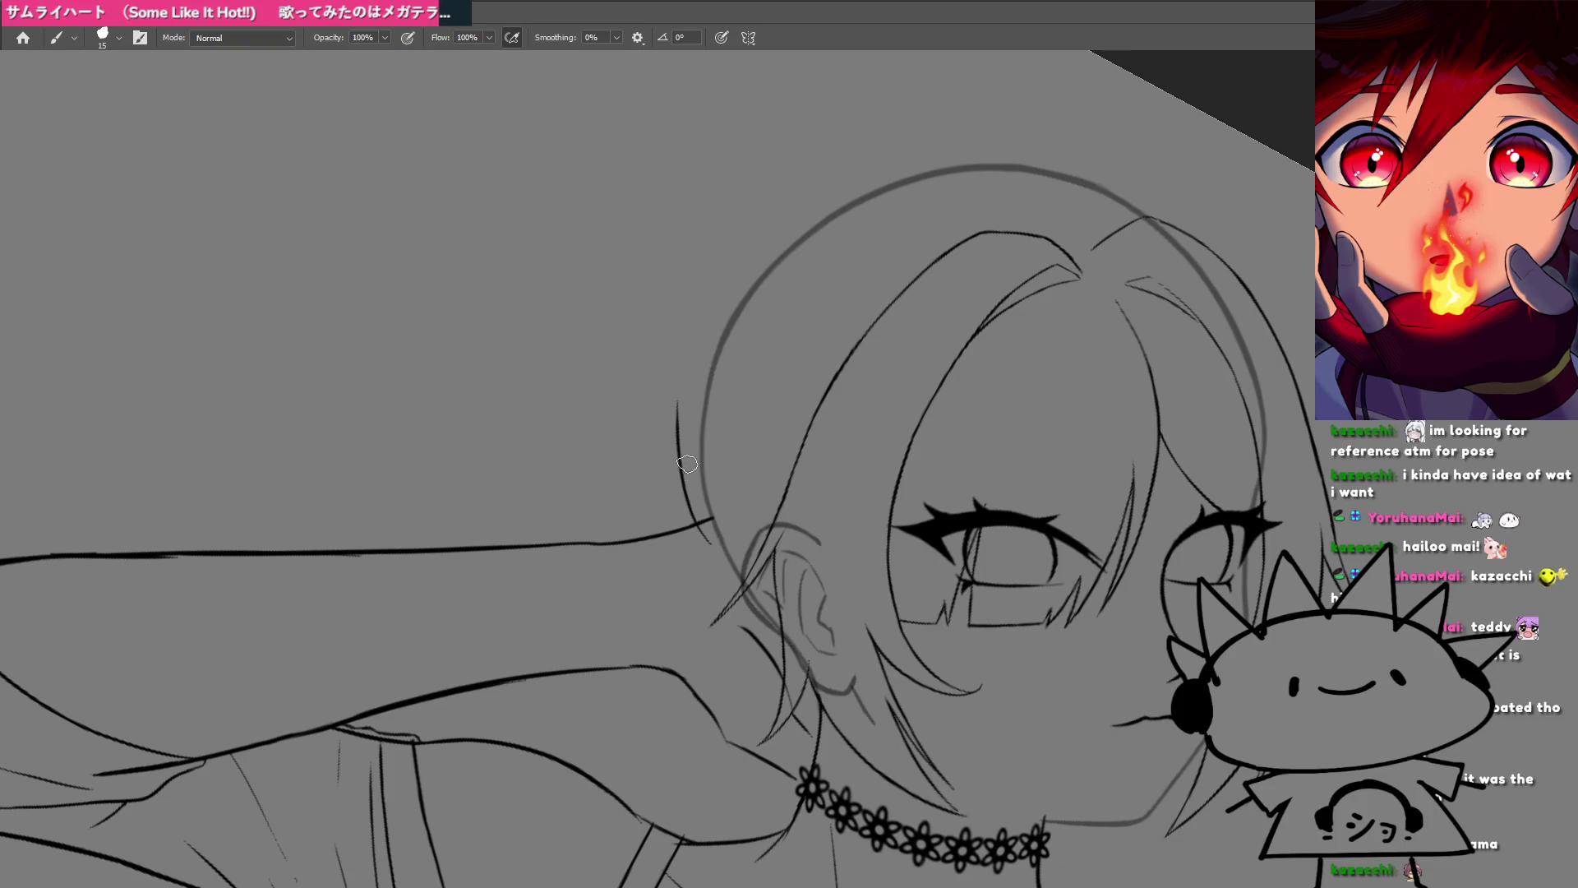
{"action": "key", "text": "ctrl+z"}
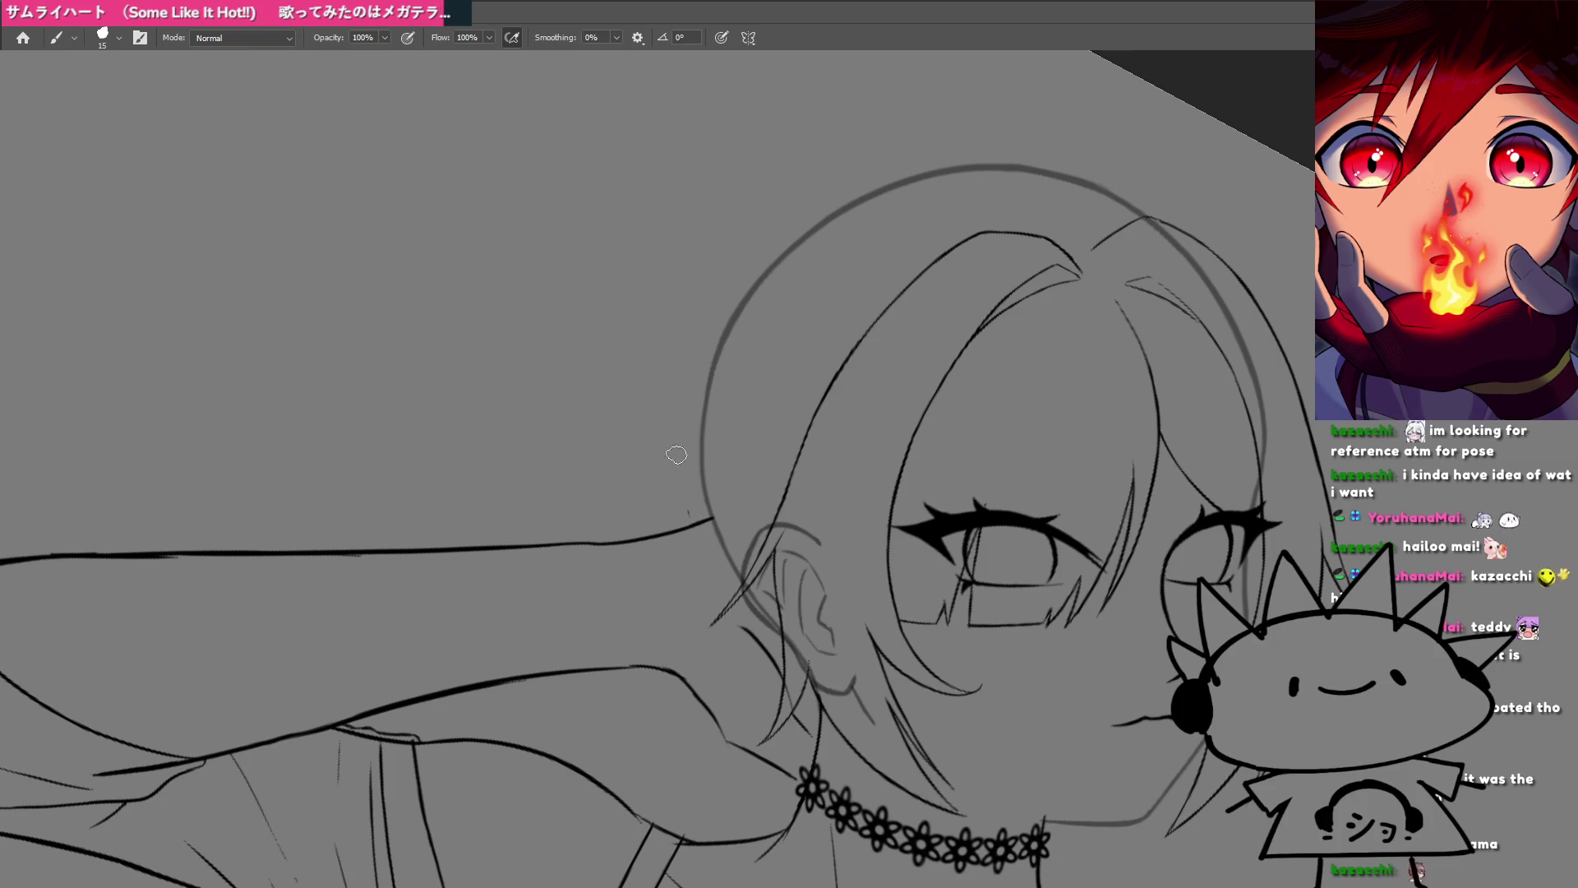
{"action": "mouse_move", "coordinate": [688, 514]}
{"action": "left_mouse_down"}
{"action": "mouse_move", "coordinate": [683, 372]}
{"action": "mouse_move", "coordinate": [812, 174]}
{"action": "left_mouse_up"}
{"action": "key", "text": "ctrl+z"}
{"action": "left_click_drag", "start_coordinate": [684, 378], "coordinate": [750, 237]}
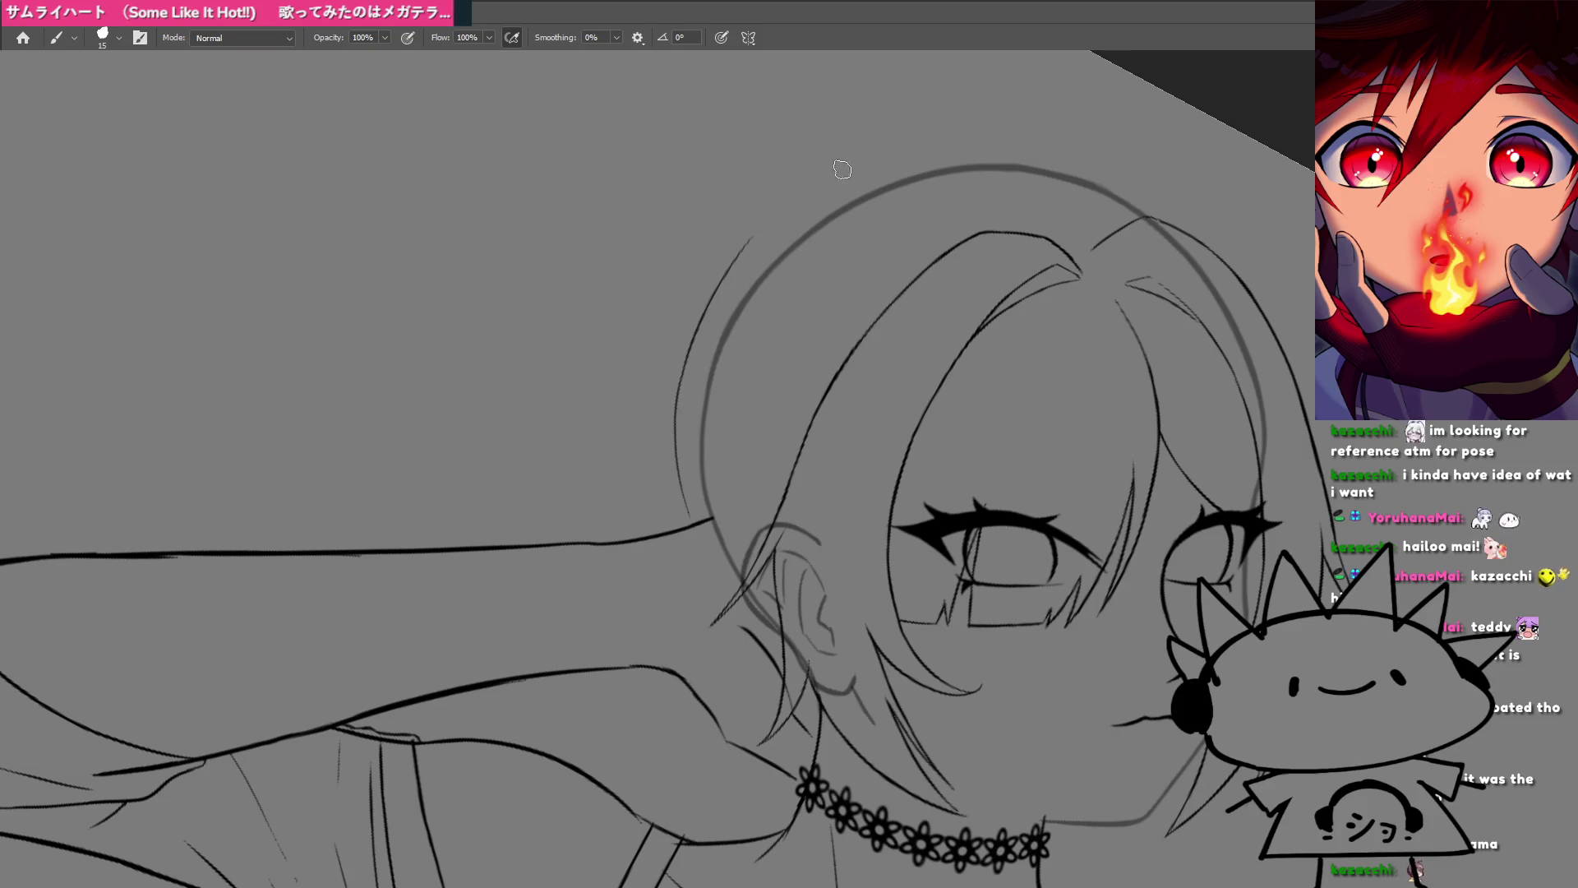
{"action": "mouse_move", "coordinate": [596, 487]}
{"action": "left_mouse_down"}
{"action": "mouse_move", "coordinate": [722, 448]}
{"action": "mouse_move", "coordinate": [687, 605]}
{"action": "mouse_move", "coordinate": [639, 486]}
{"action": "mouse_move", "coordinate": [699, 534]}
{"action": "mouse_move", "coordinate": [727, 349]}
{"action": "left_mouse_up"}
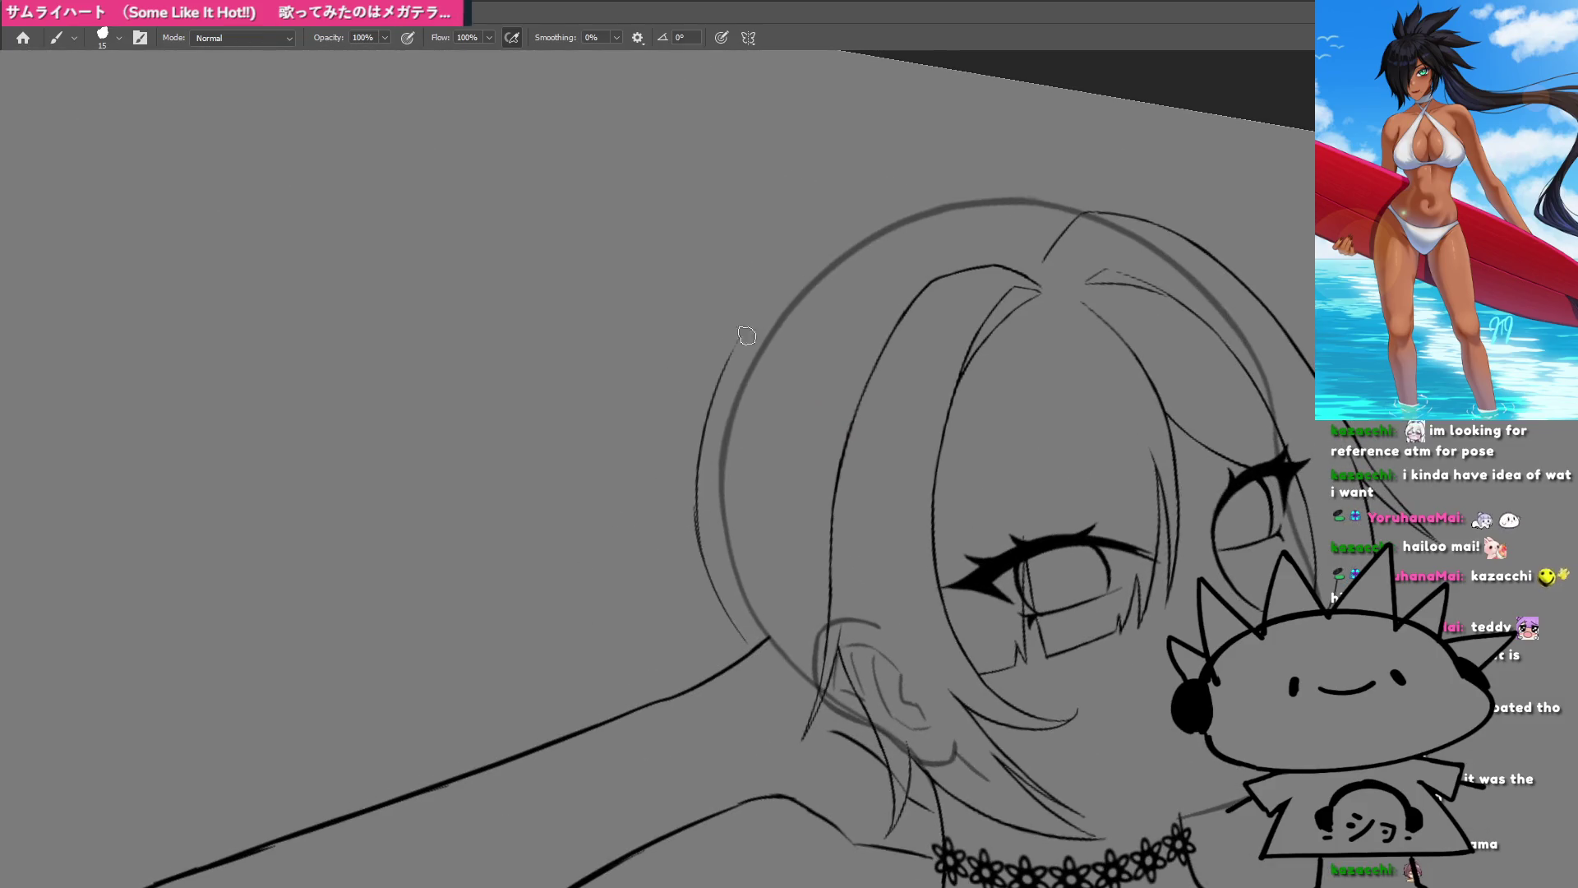
Step: Redraw the outer stroke along the left of the head as a longer arc after trial strokes
{"action": "key", "text": "ctrl+z"}
{"action": "left_click_drag", "start_coordinate": [703, 558], "coordinate": [723, 345]}
{"action": "key", "text": "ctrl+z"}
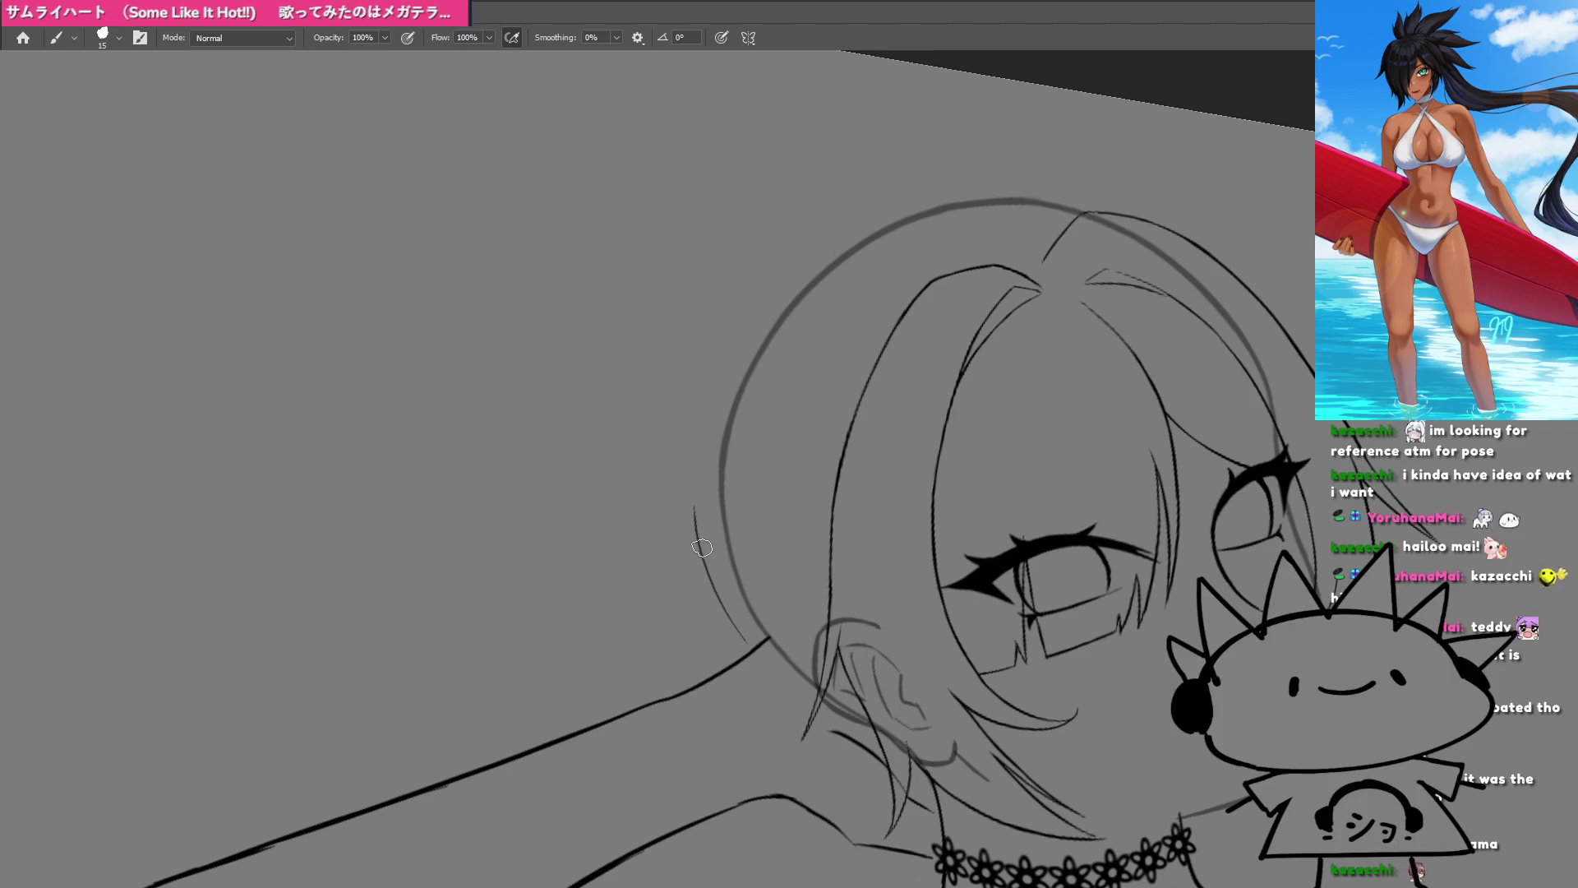
{"action": "left_click_drag", "start_coordinate": [703, 547], "coordinate": [735, 337]}
{"action": "key", "text": "ctrl+z"}
{"action": "left_click_drag", "start_coordinate": [704, 549], "coordinate": [738, 314]}
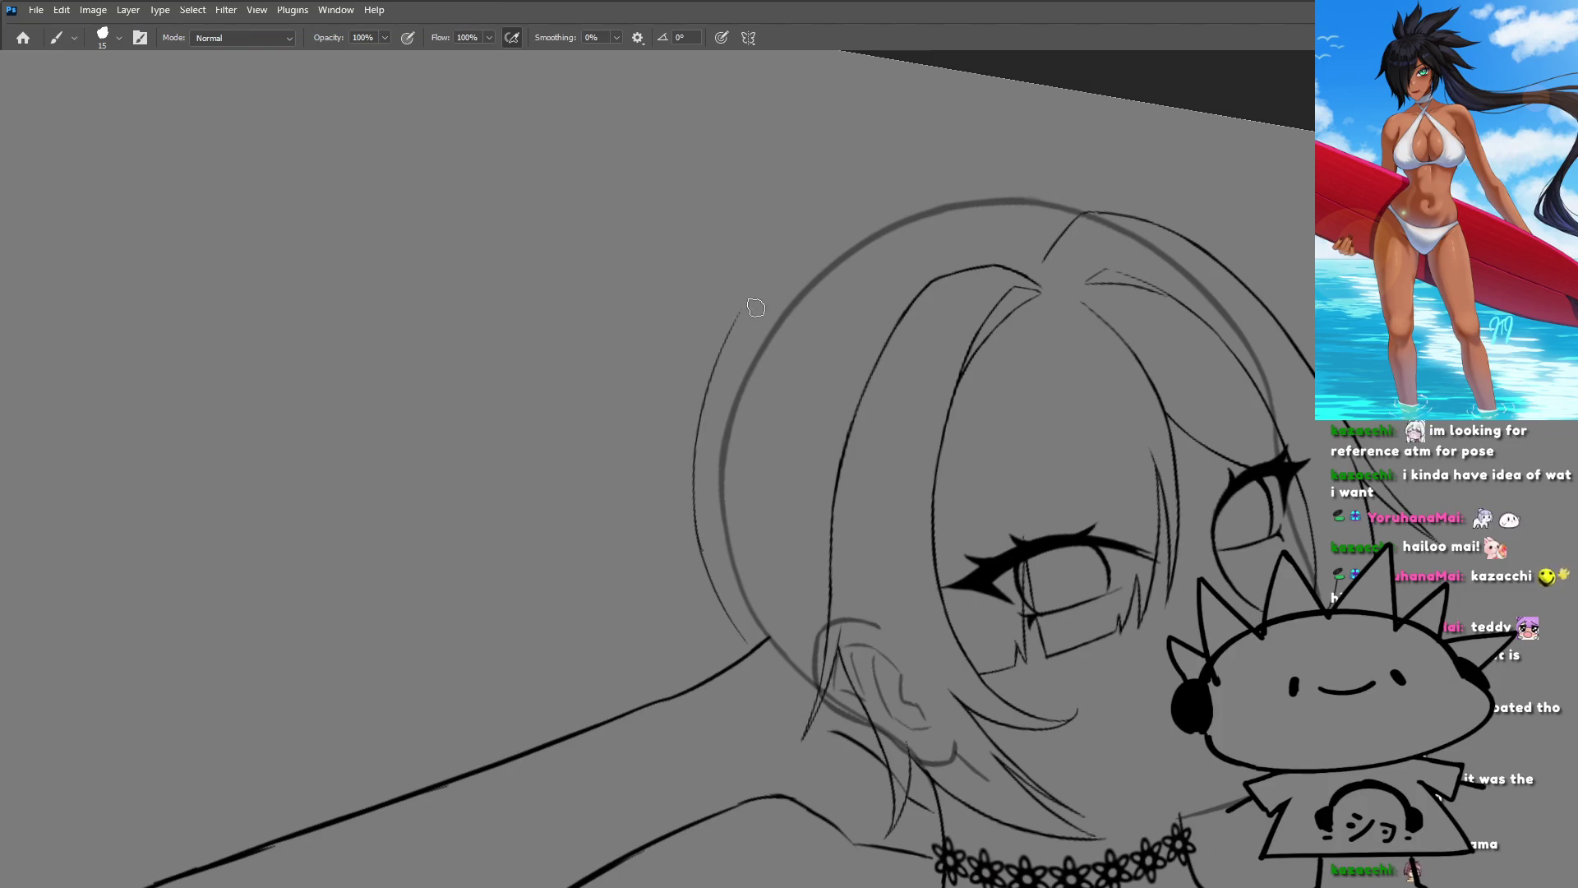
{"action": "mouse_move", "coordinate": [717, 374]}
{"action": "left_mouse_down"}
{"action": "mouse_move", "coordinate": [703, 476]}
{"action": "mouse_move", "coordinate": [715, 329]}
{"action": "mouse_move", "coordinate": [769, 243]}
{"action": "left_mouse_up"}
{"action": "key", "text": "ctrl+z"}
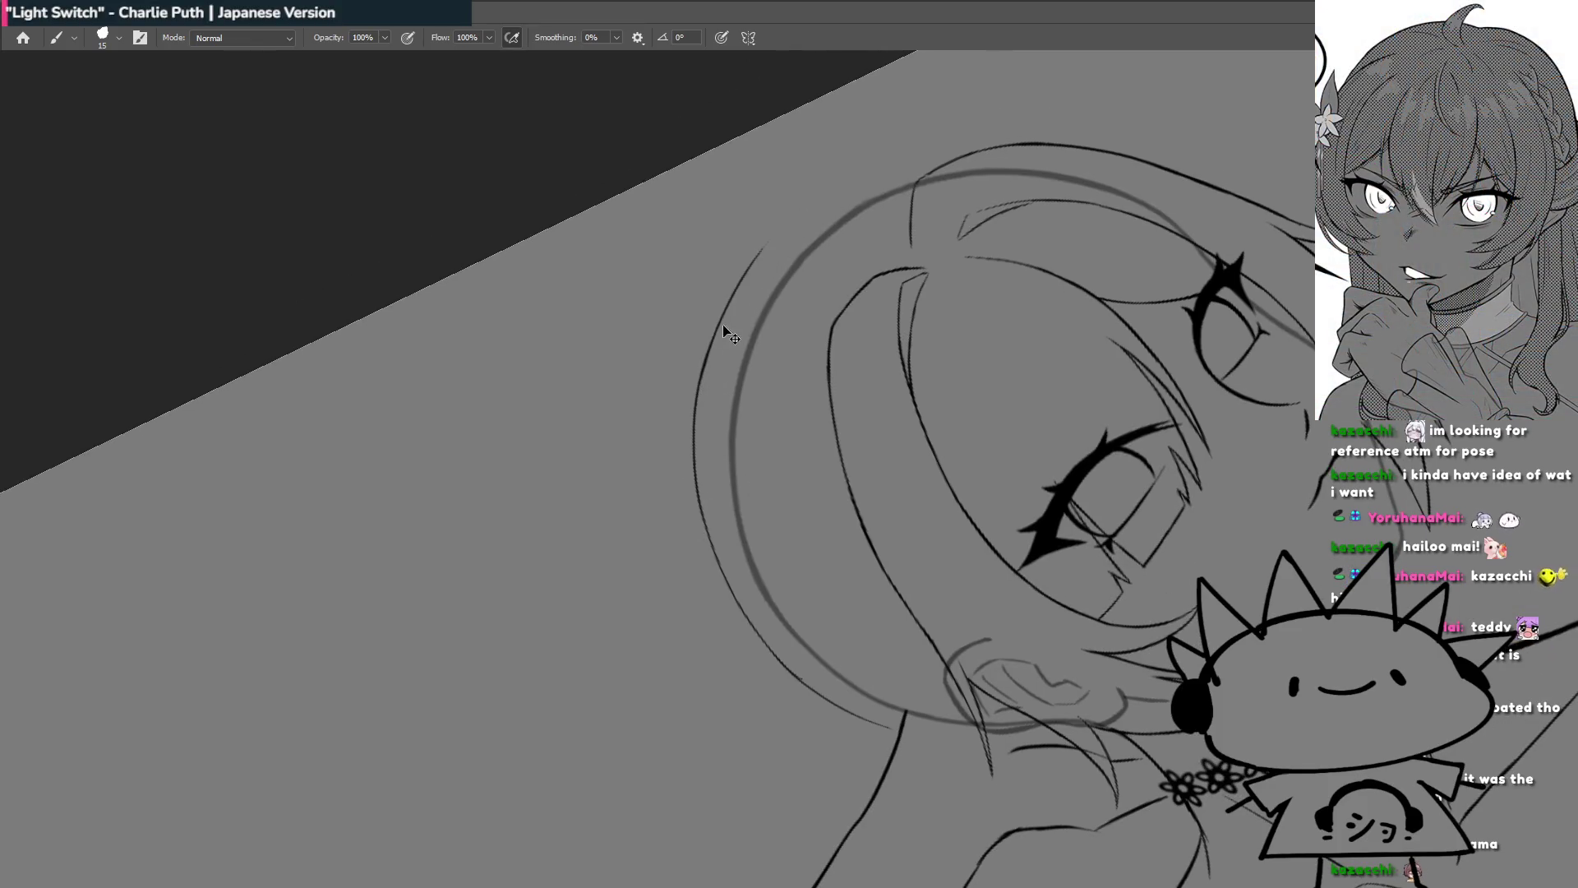
{"action": "key", "text": "ctrl+z"}
{"action": "left_click_drag", "start_coordinate": [705, 366], "coordinate": [816, 202]}
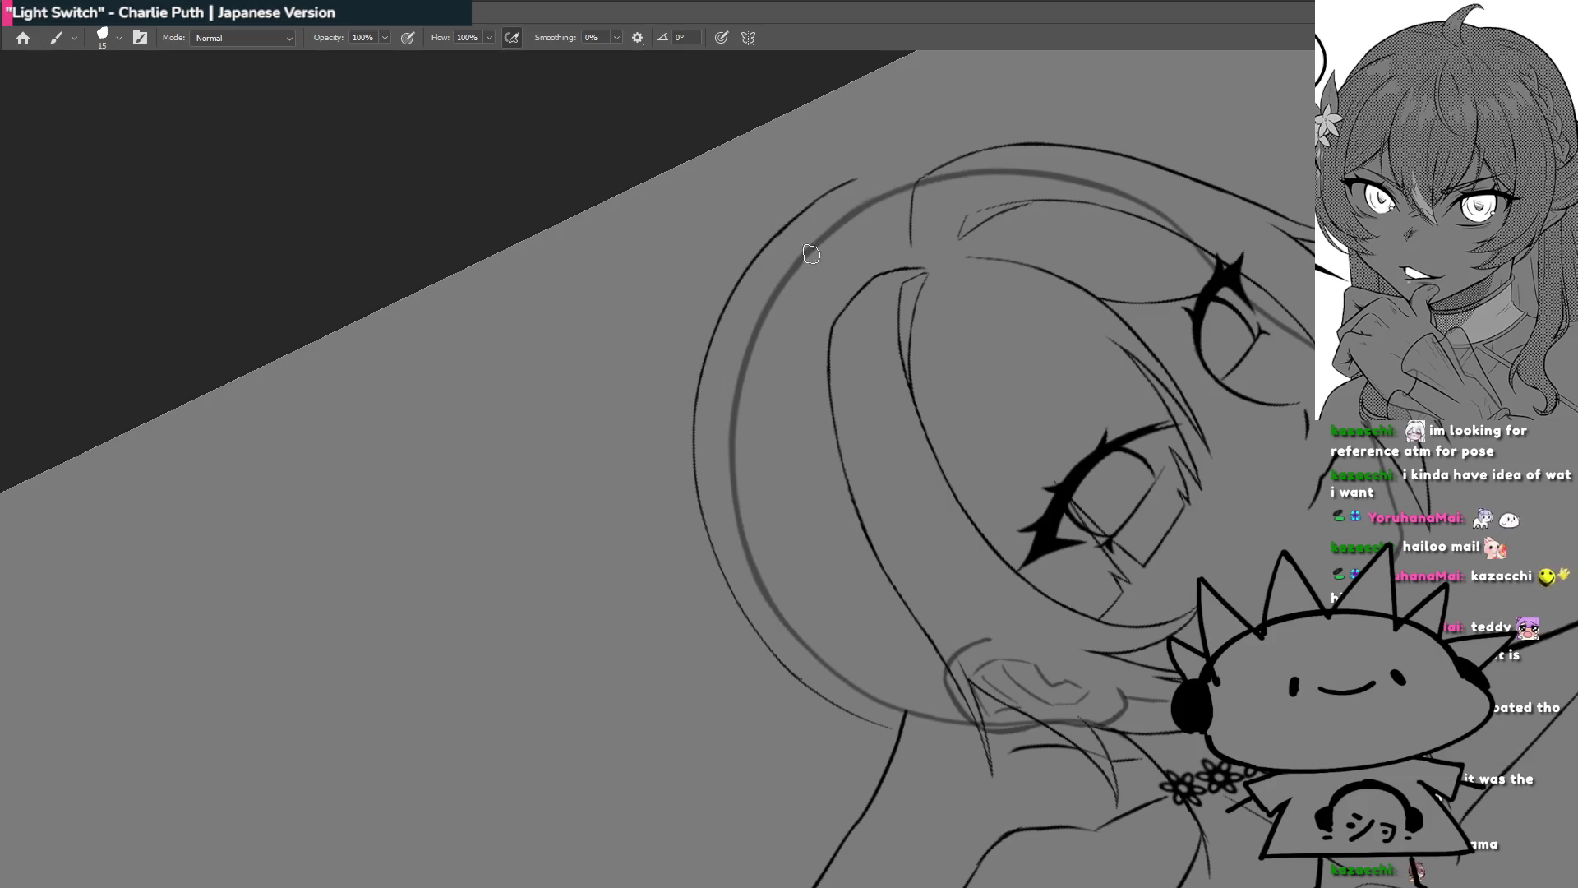
Step: Draw a longer outer line along the head's left edge, then recentre the upright view on head and choker
{"action": "key", "text": "r"}
{"action": "left_click_drag", "start_coordinate": [622, 485], "coordinate": [836, 515]}
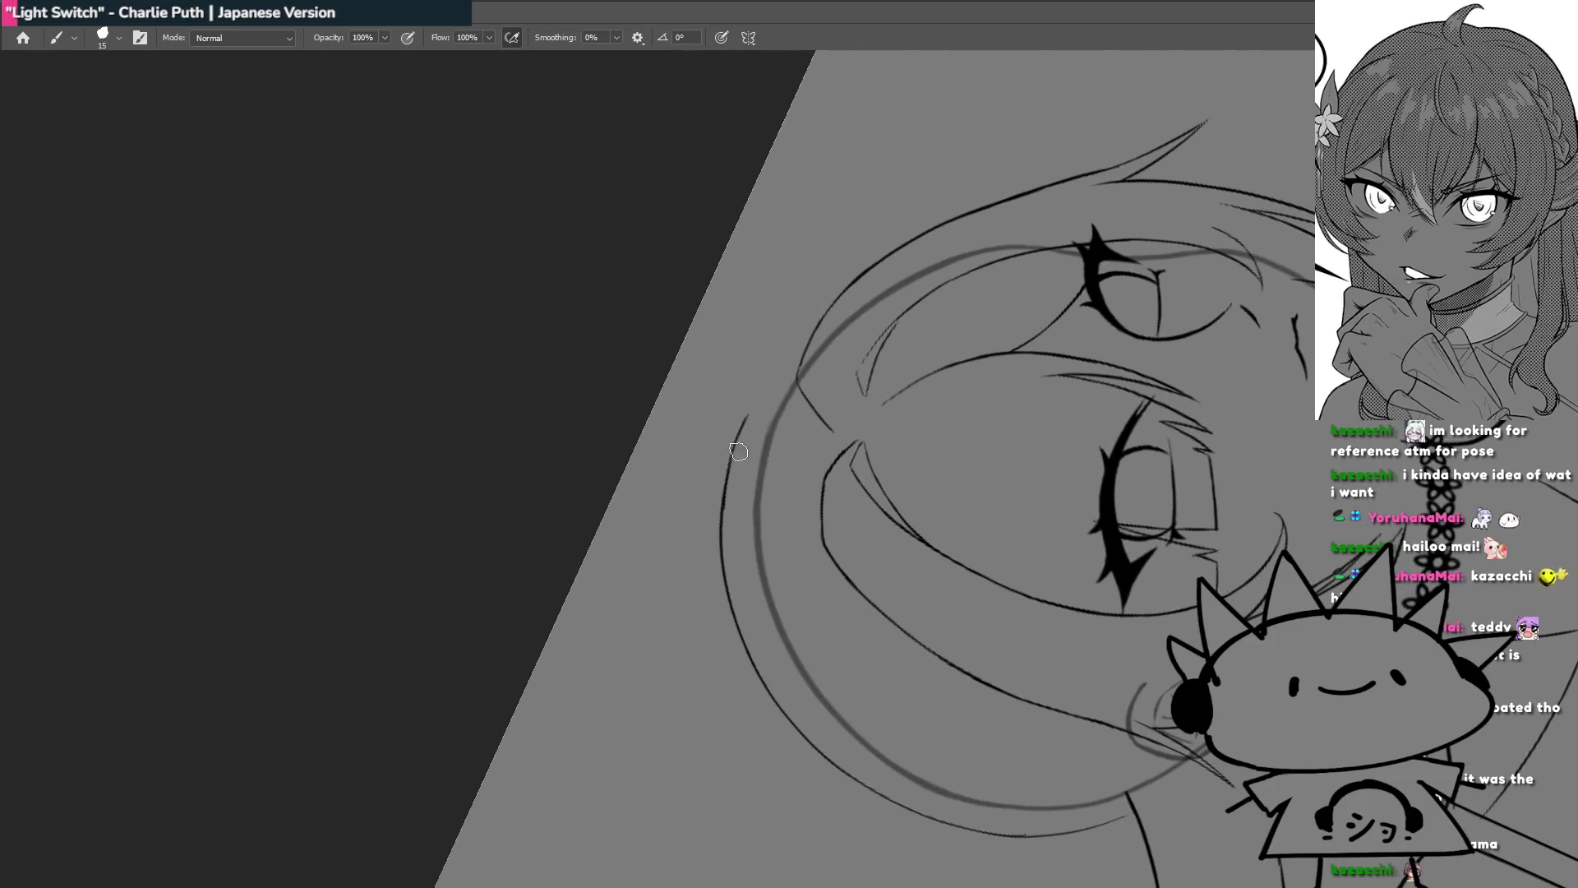
{"action": "left_click_drag", "start_coordinate": [828, 340], "coordinate": [699, 574]}
{"action": "key", "text": "ctrl+z"}
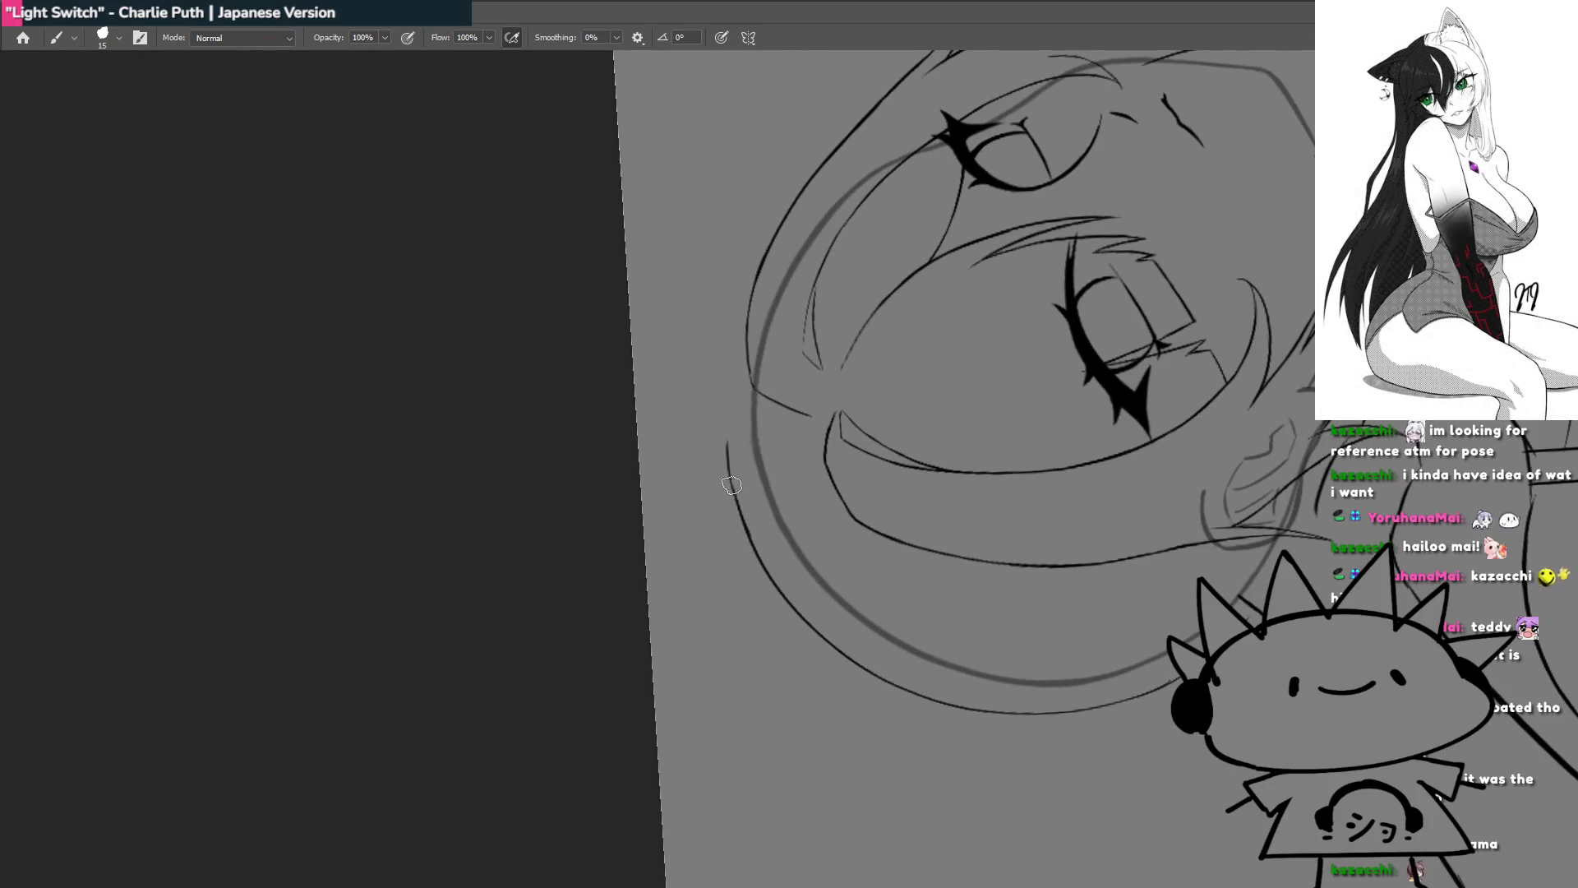
{"action": "left_click_drag", "start_coordinate": [744, 509], "coordinate": [742, 356]}
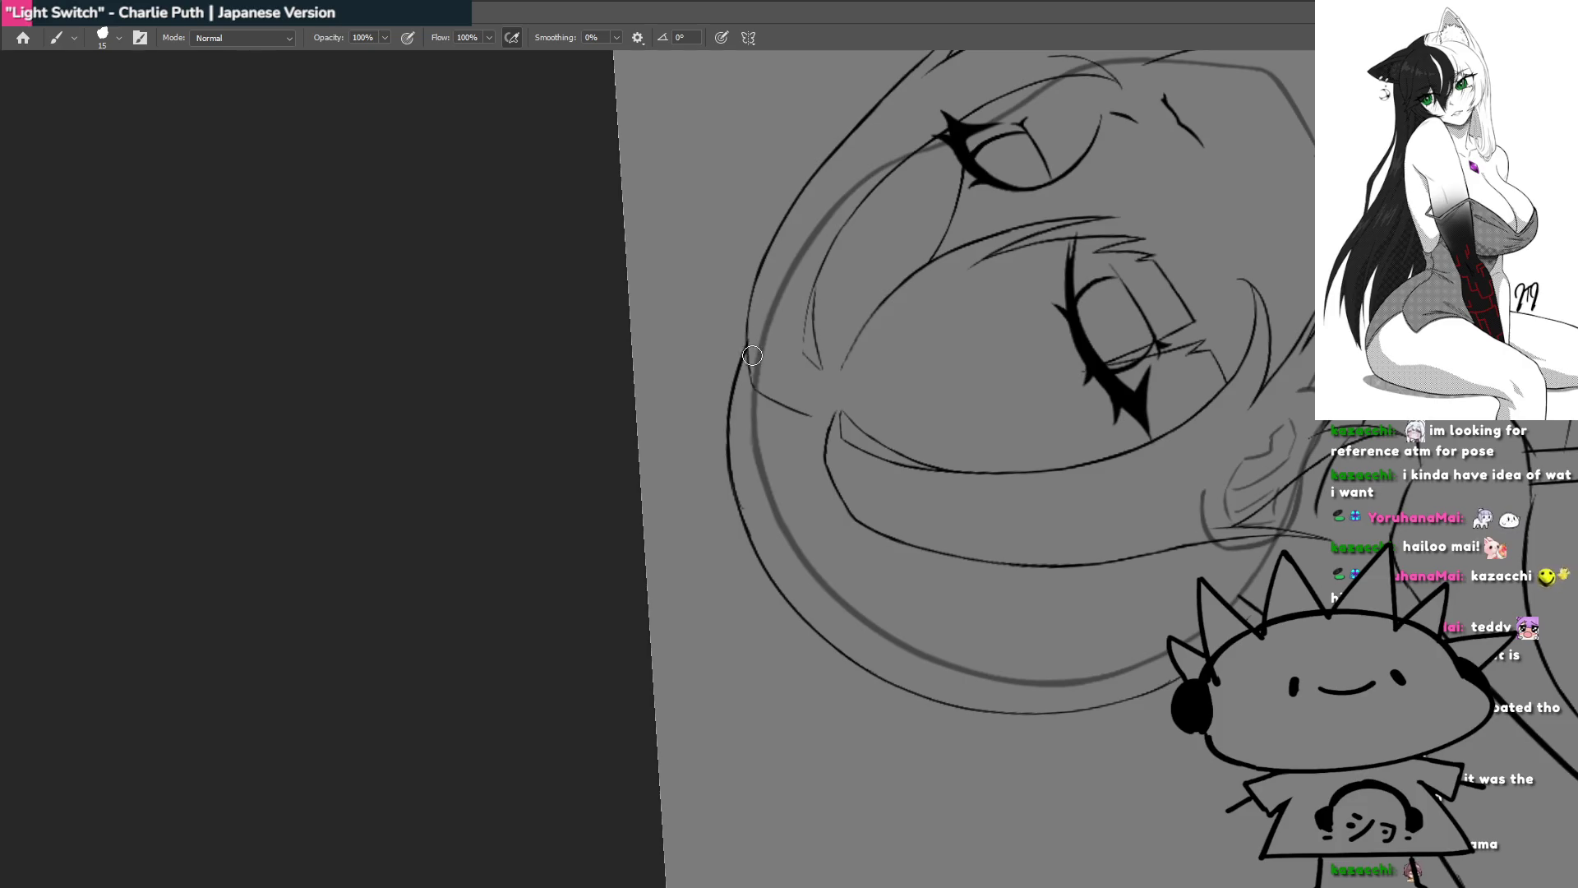
{"action": "key", "text": "Escape"}
{"action": "left_click_drag", "start_coordinate": [782, 457], "coordinate": [884, 275]}
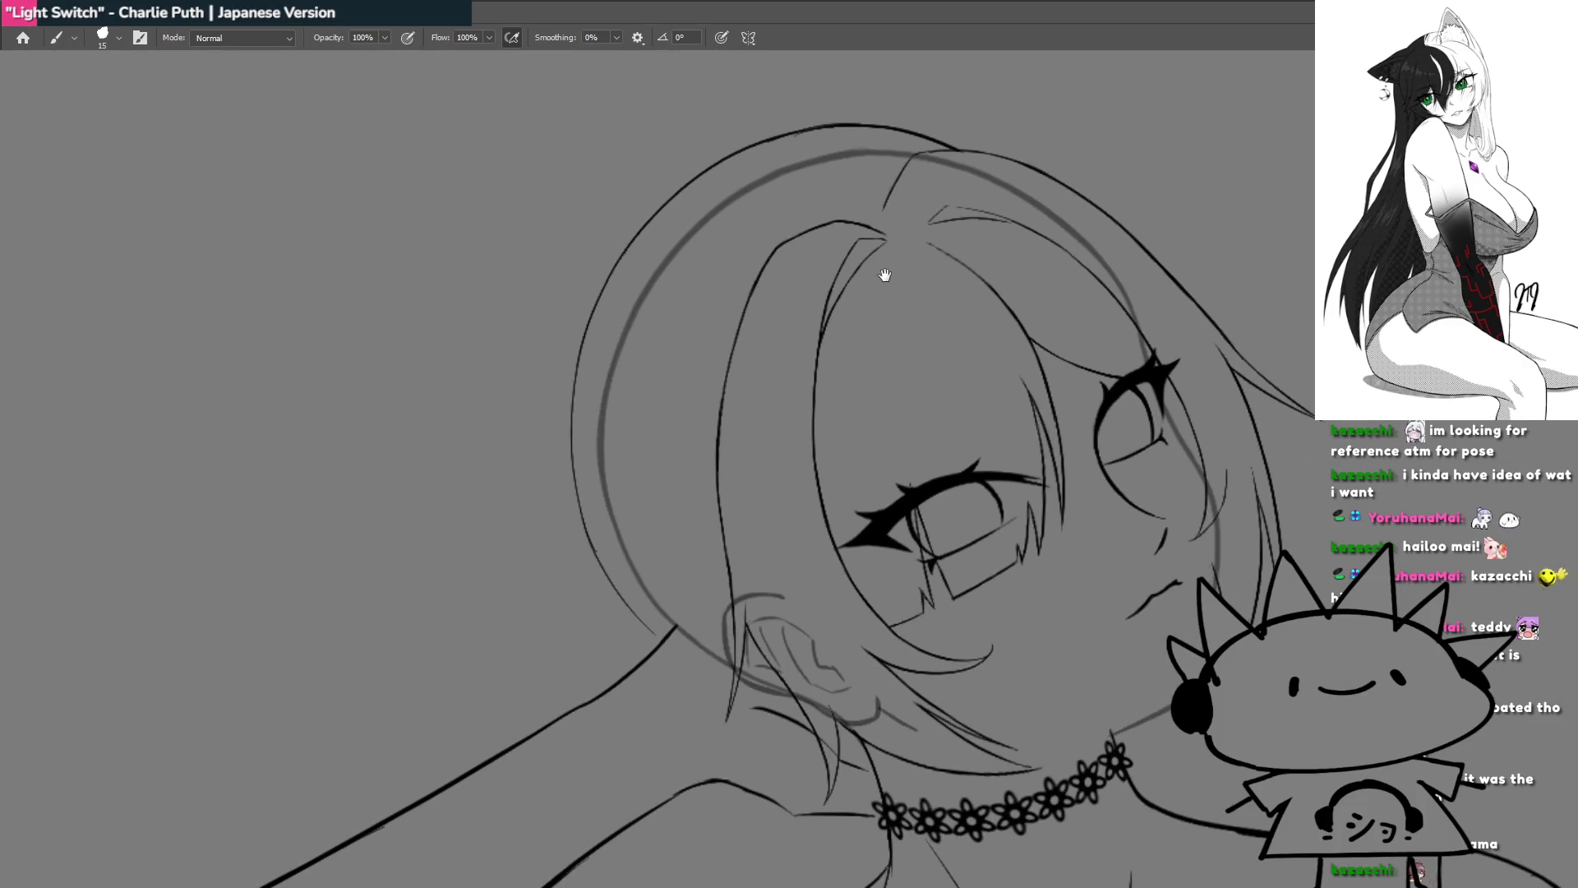
{"action": "mouse_move", "coordinate": [832, 501]}
{"action": "left_mouse_down"}
{"action": "mouse_move", "coordinate": [796, 485]}
{"action": "mouse_move", "coordinate": [885, 432]}
{"action": "mouse_move", "coordinate": [792, 272]}
{"action": "mouse_move", "coordinate": [821, 345]}
{"action": "mouse_move", "coordinate": [835, 271]}
{"action": "mouse_move", "coordinate": [772, 422]}
{"action": "mouse_move", "coordinate": [852, 268]}
{"action": "mouse_move", "coordinate": [807, 254]}
{"action": "mouse_move", "coordinate": [812, 370]}
{"action": "mouse_move", "coordinate": [803, 254]}
{"action": "mouse_move", "coordinate": [838, 310]}
{"action": "left_mouse_up"}
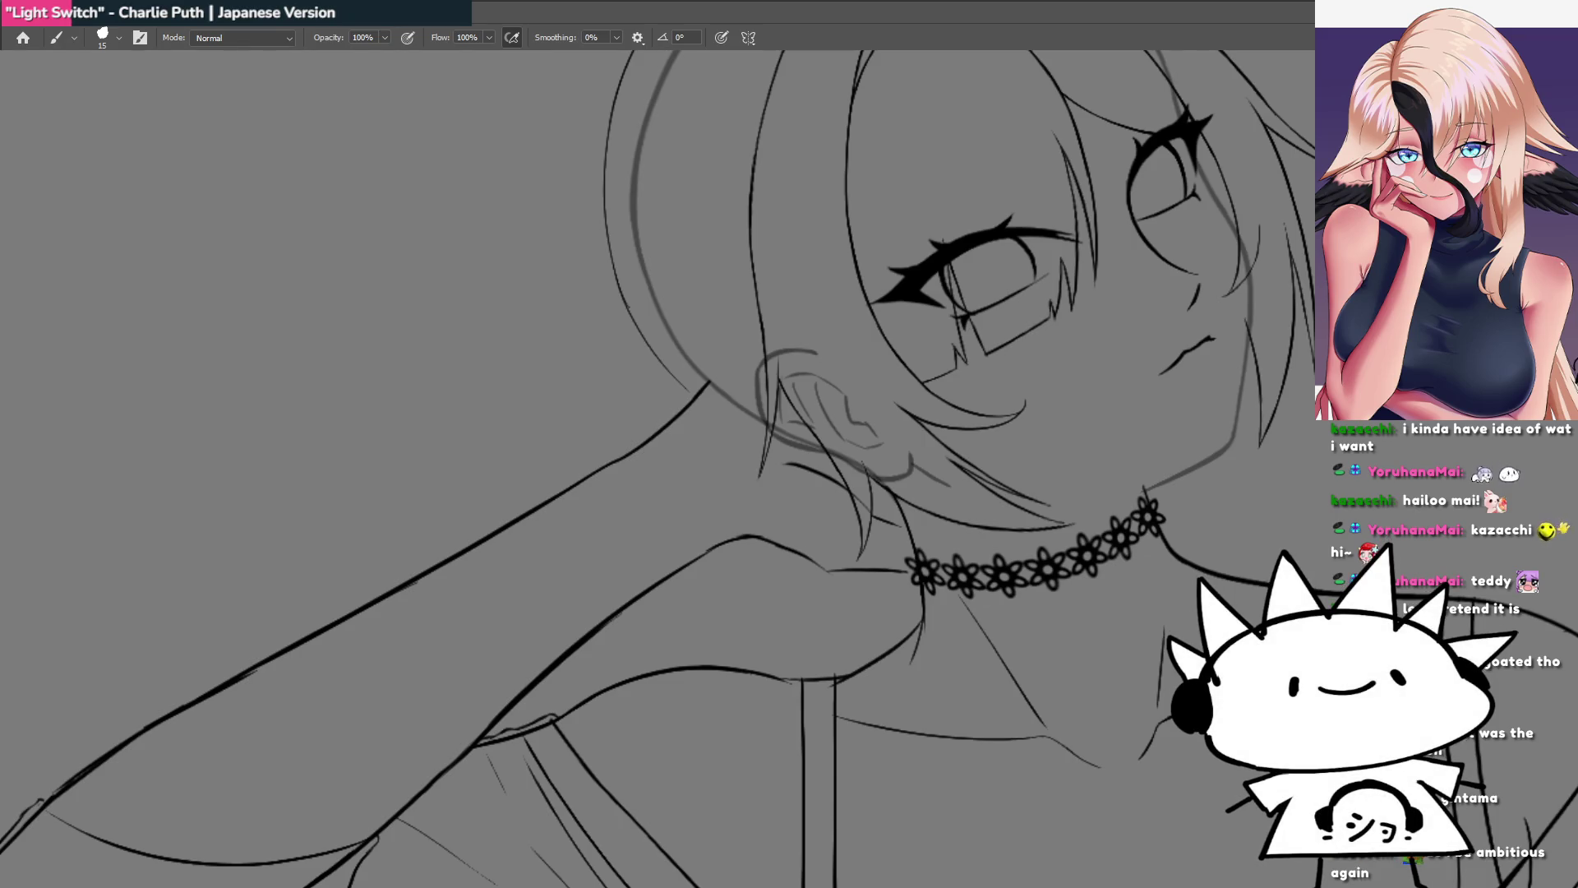
Step: Show the reference photo and trace a thin line down the shadow edge behind the neck
{"action": "key", "text": "ctrl+comma"}
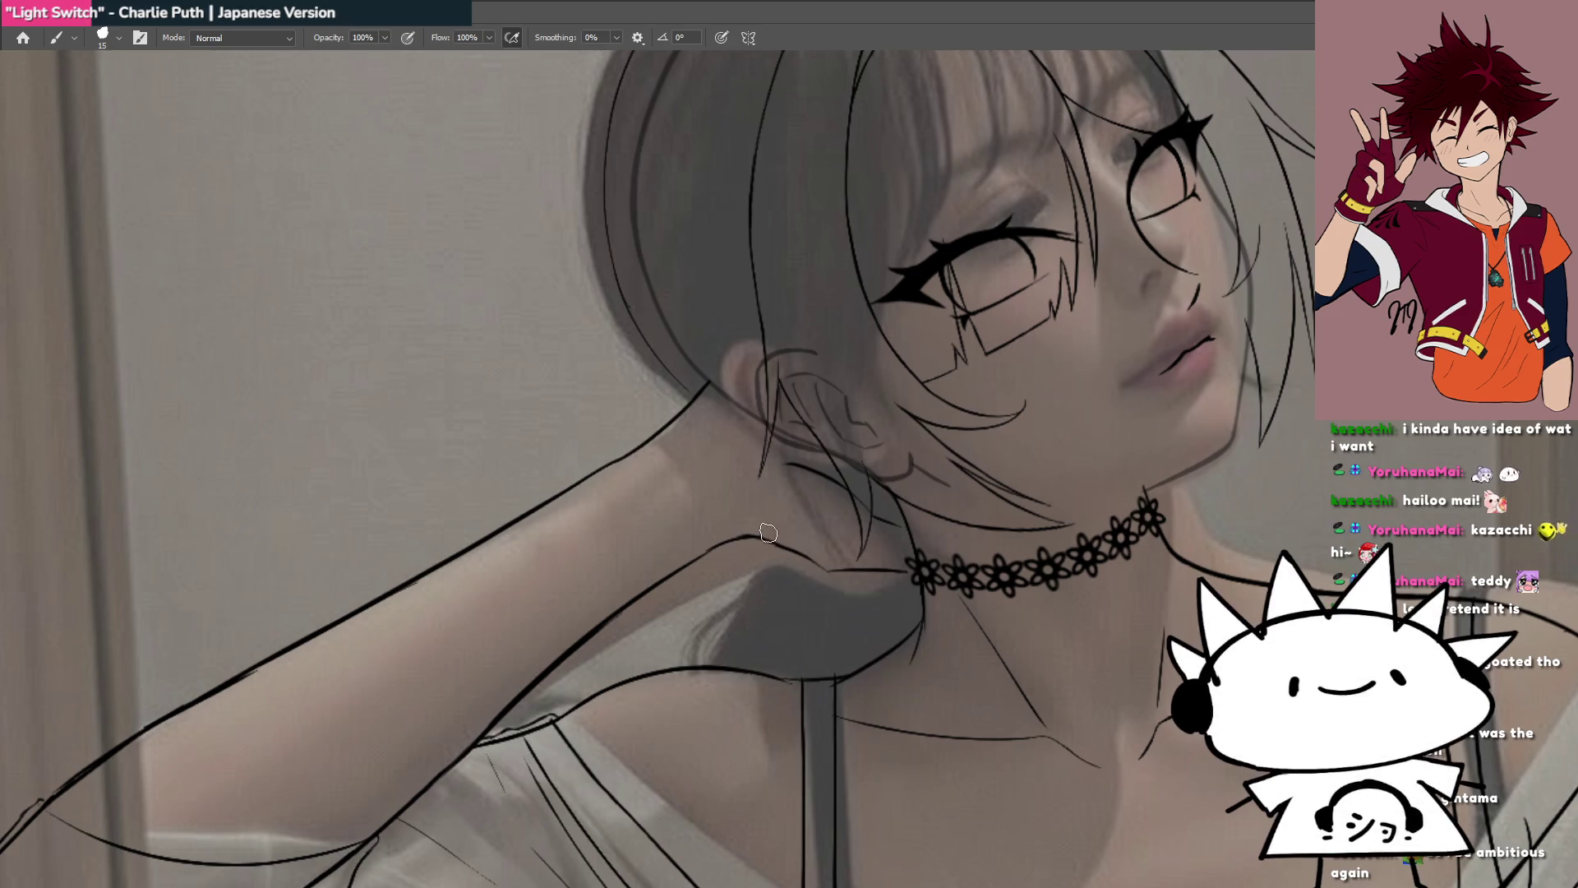
{"action": "left_click_drag", "start_coordinate": [749, 575], "coordinate": [696, 658]}
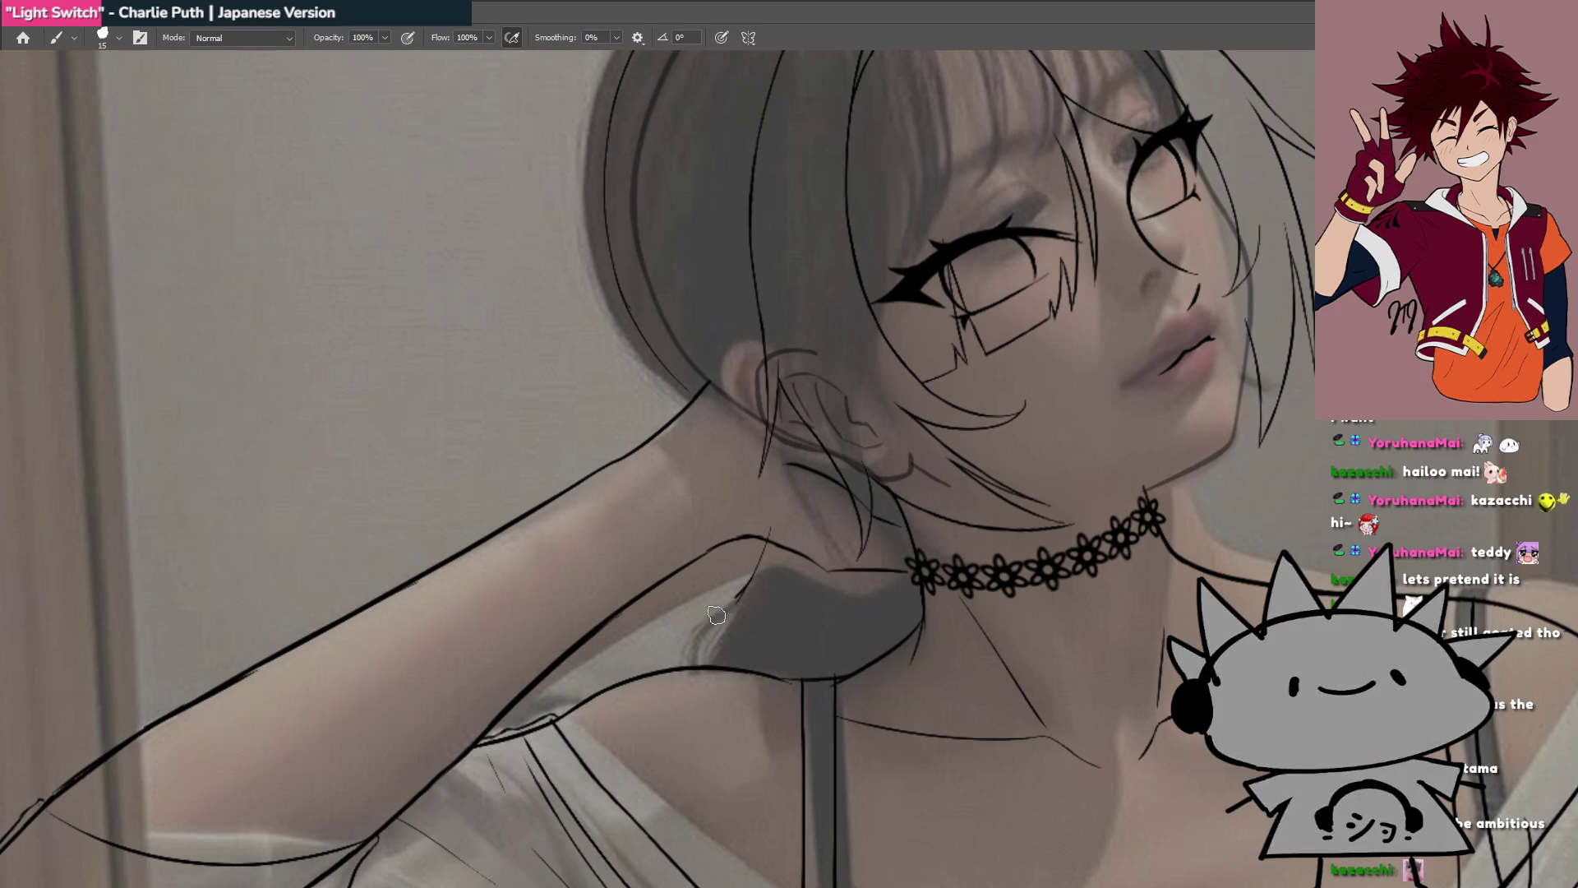
{"action": "left_click_drag", "start_coordinate": [692, 669], "coordinate": [752, 585]}
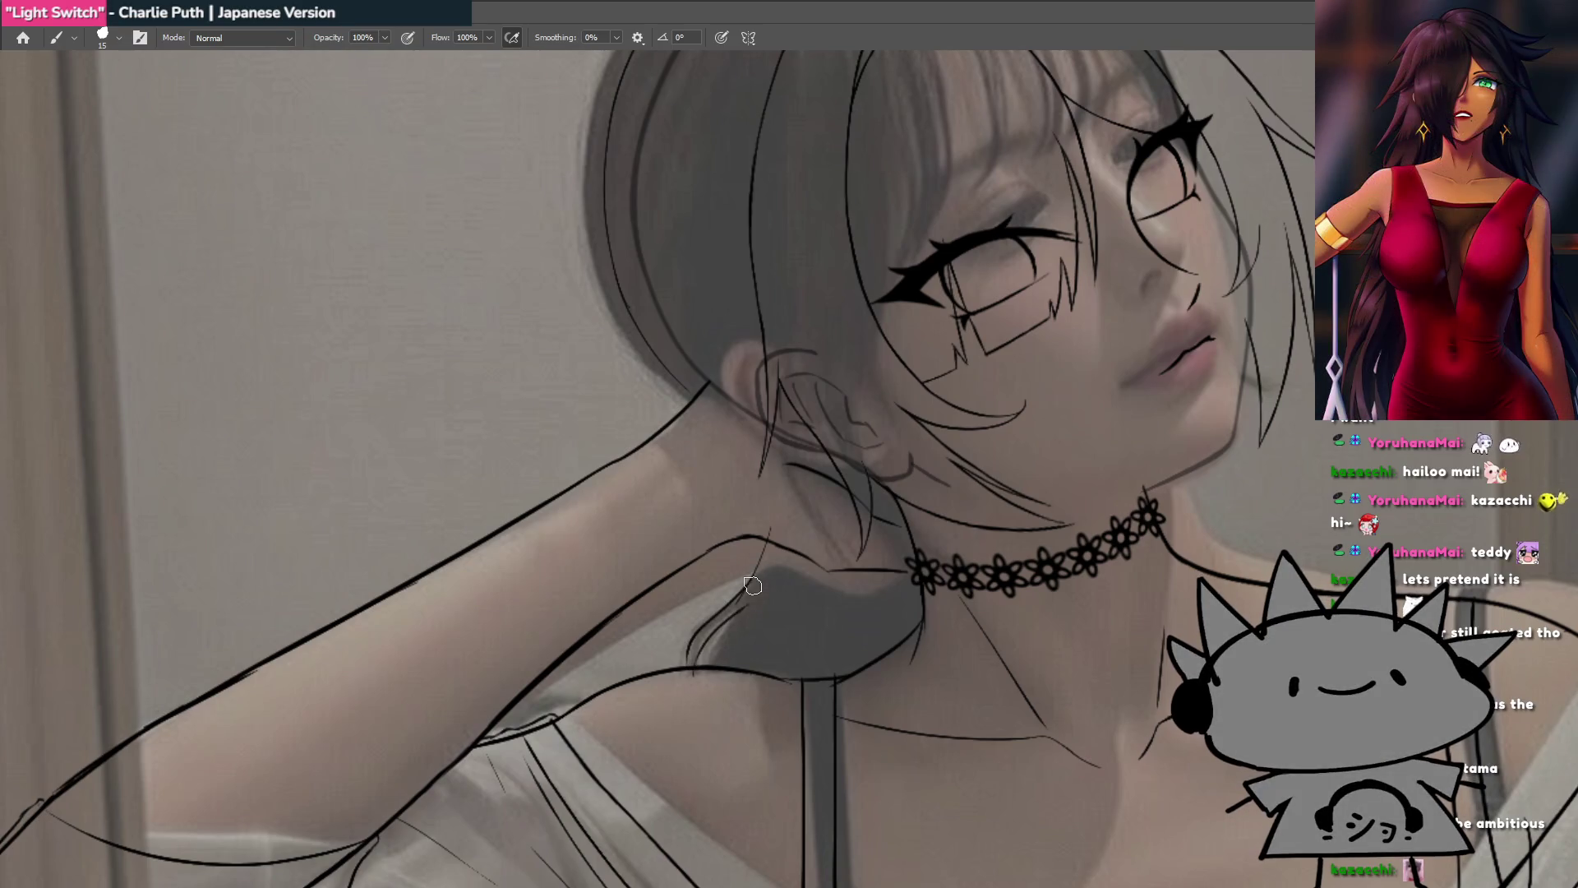
{"action": "key", "text": "ctrl+z"}
Step: Zoom into the neck, redraw the shadow-edge line, then pan and rotate so the arm lies level
{"action": "left_click", "coordinate": [732, 635]}
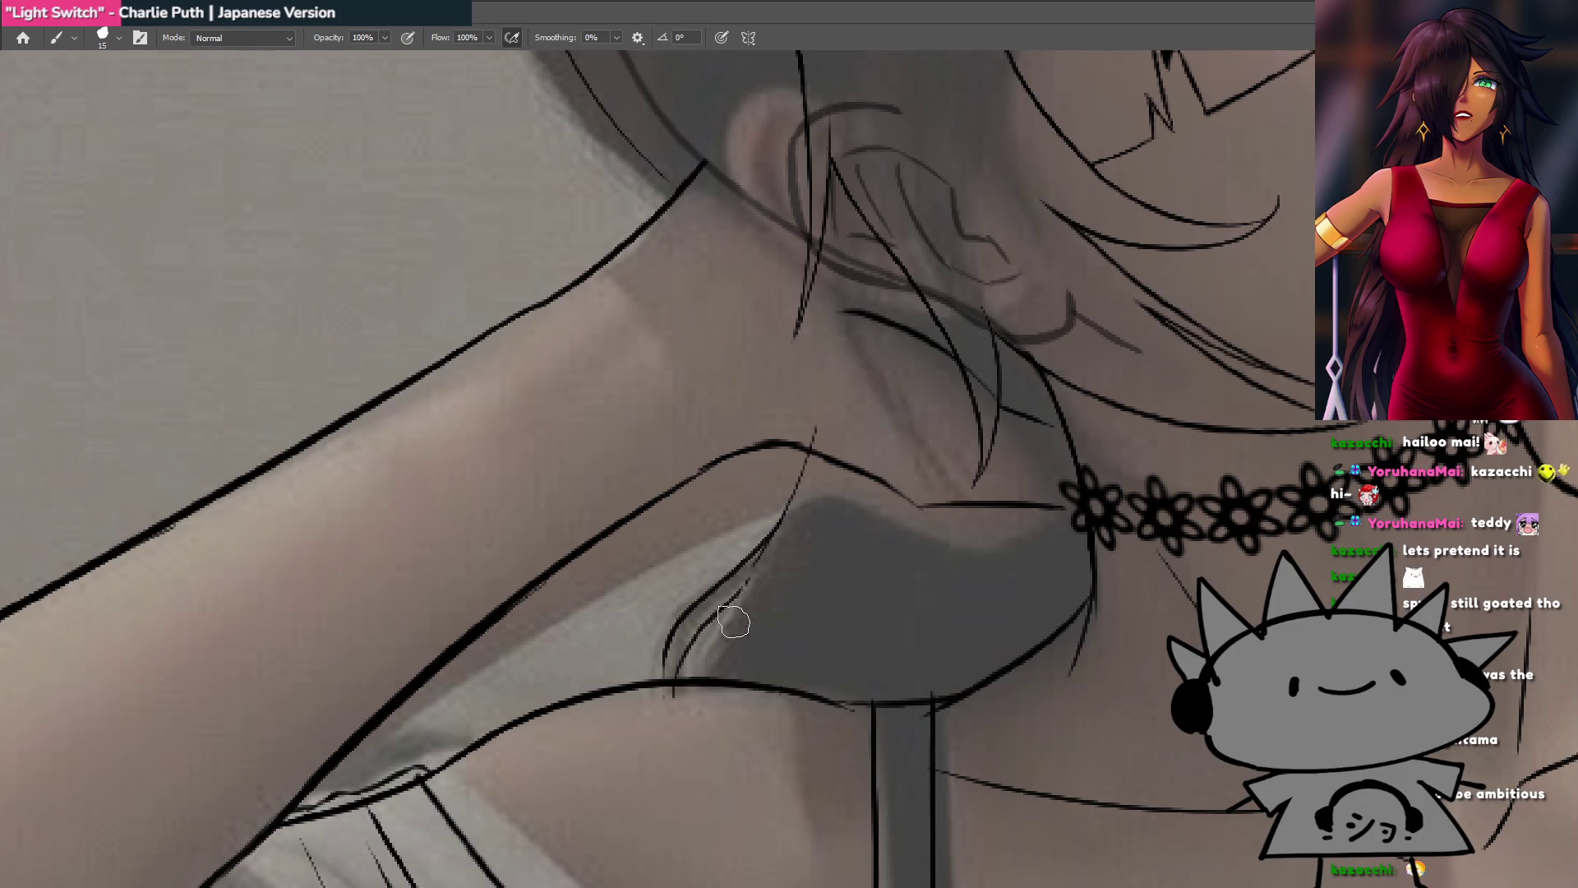
{"action": "mouse_move", "coordinate": [712, 676]}
{"action": "left_mouse_down"}
{"action": "mouse_move", "coordinate": [745, 583]}
{"action": "mouse_move", "coordinate": [689, 691]}
{"action": "left_mouse_up"}
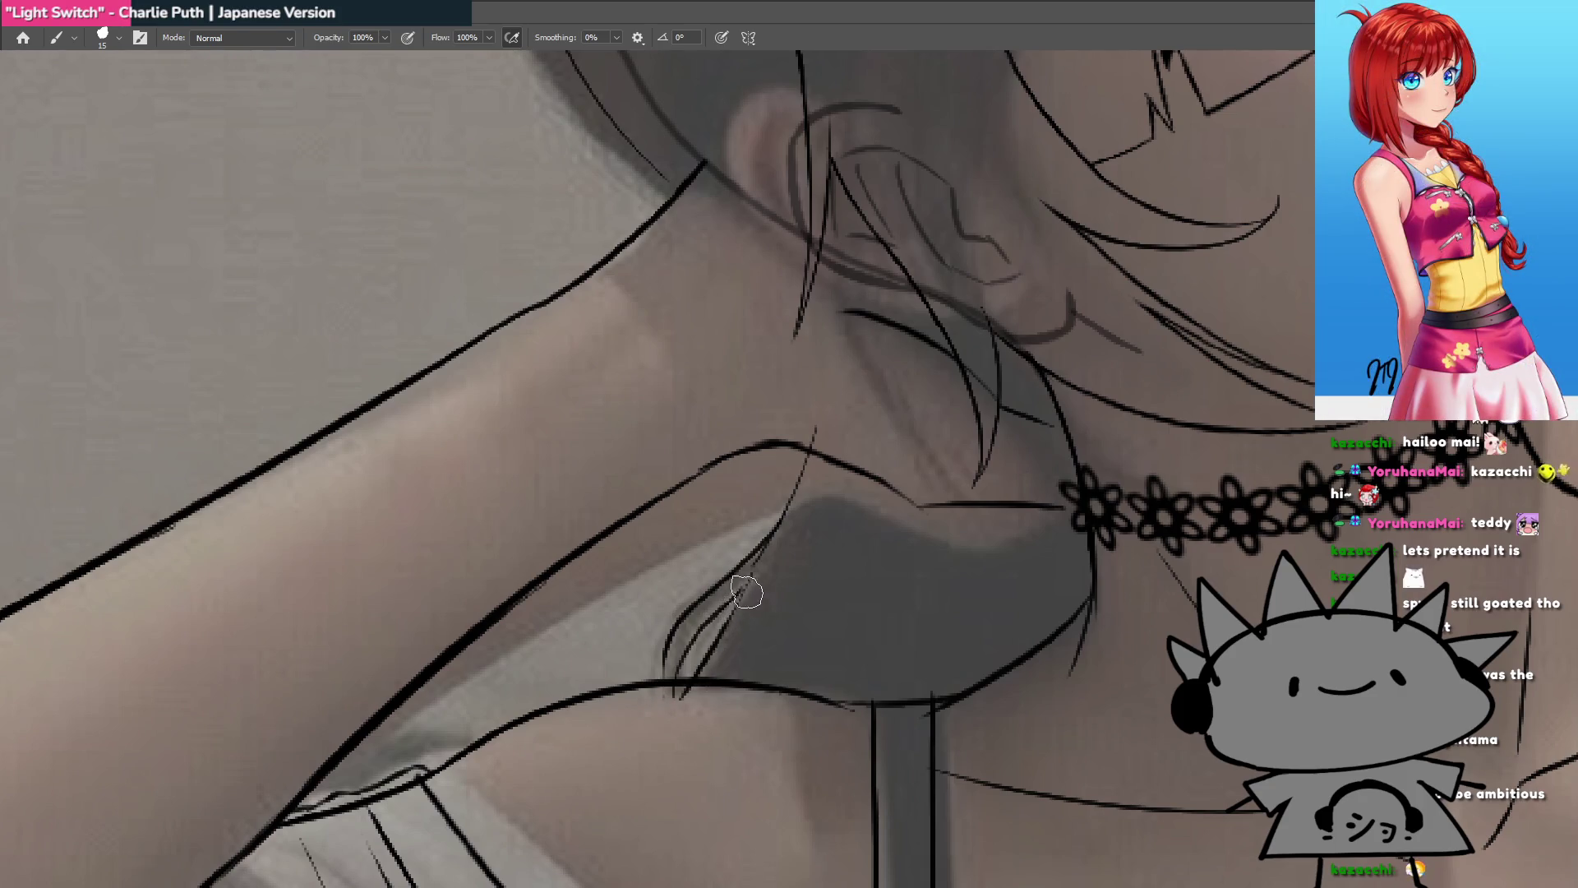
{"action": "scroll", "coordinate": [796, 533], "scroll_direction": "down", "scroll_amount": 5}
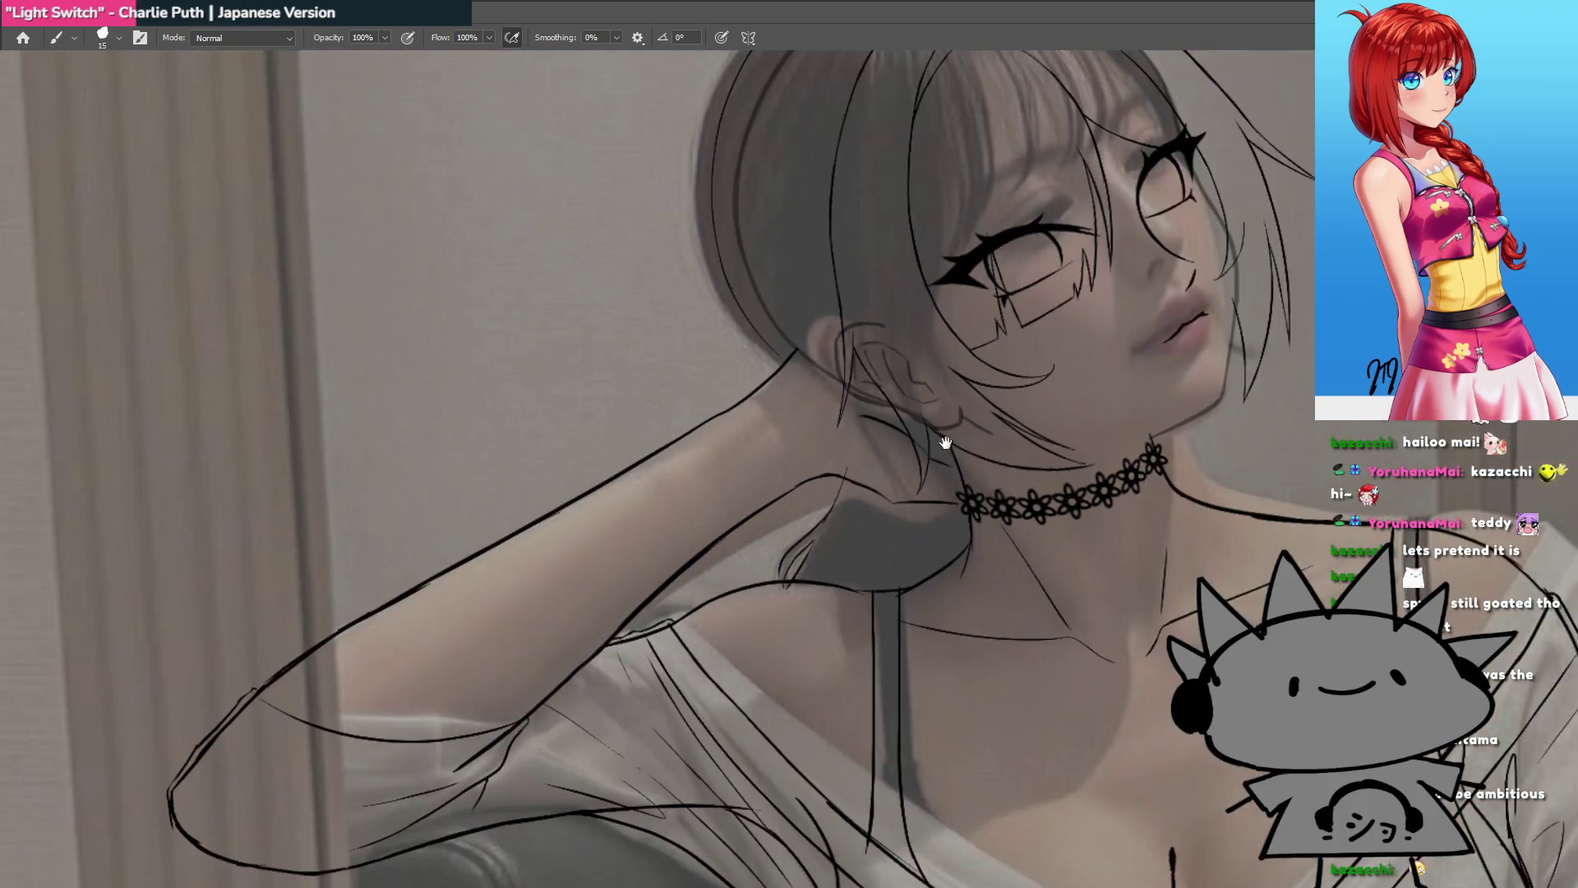
{"action": "scroll", "coordinate": [896, 493], "scroll_direction": "up", "scroll_amount": 1}
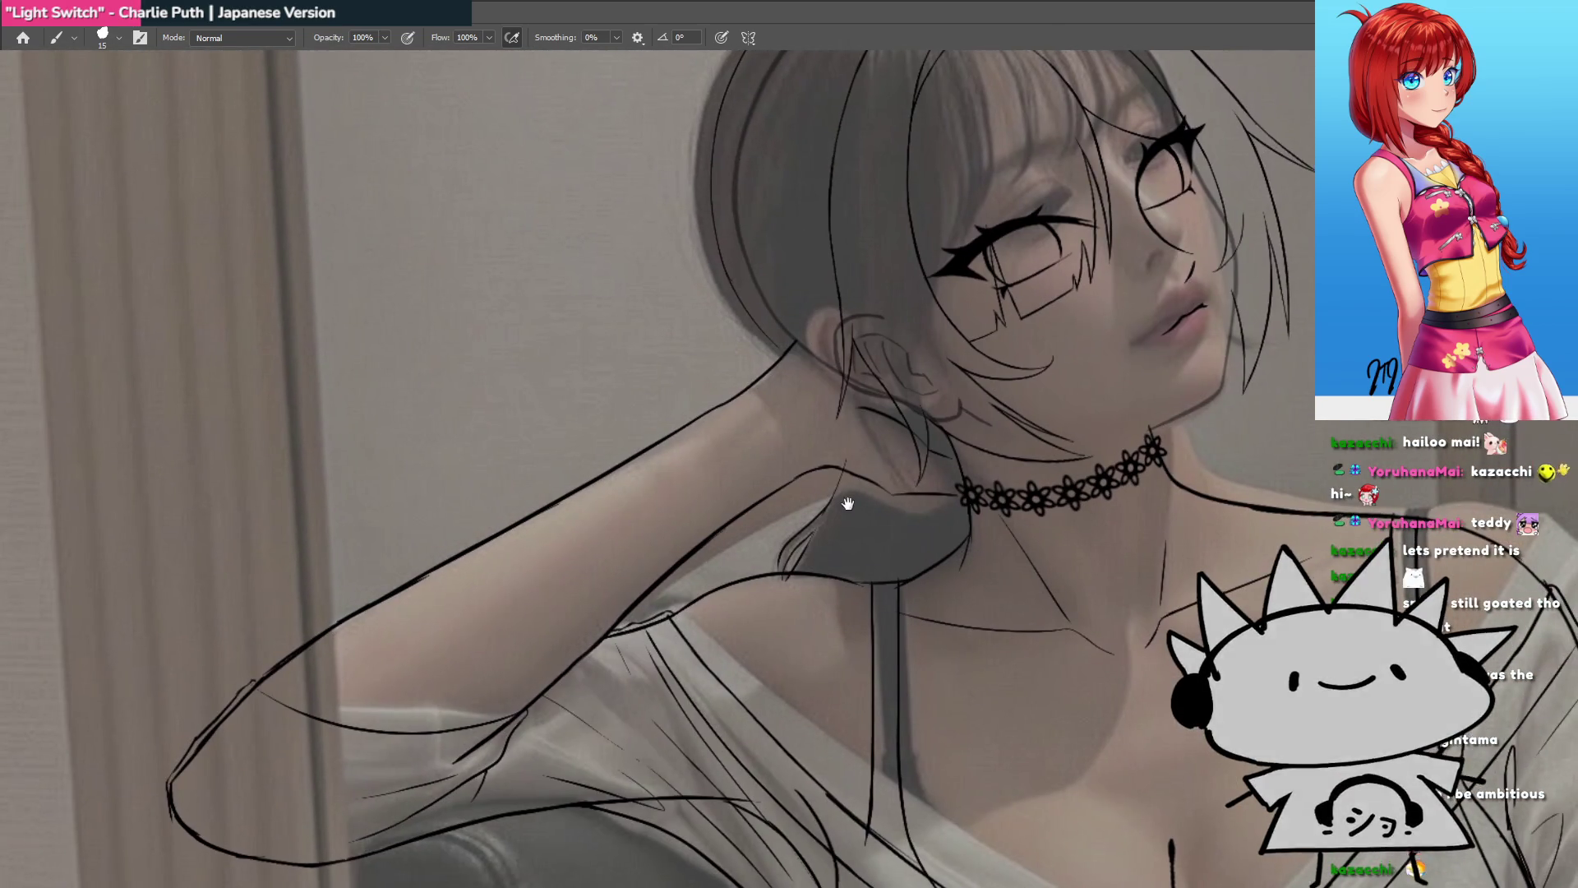
{"action": "left_click_drag", "start_coordinate": [846, 504], "coordinate": [811, 591]}
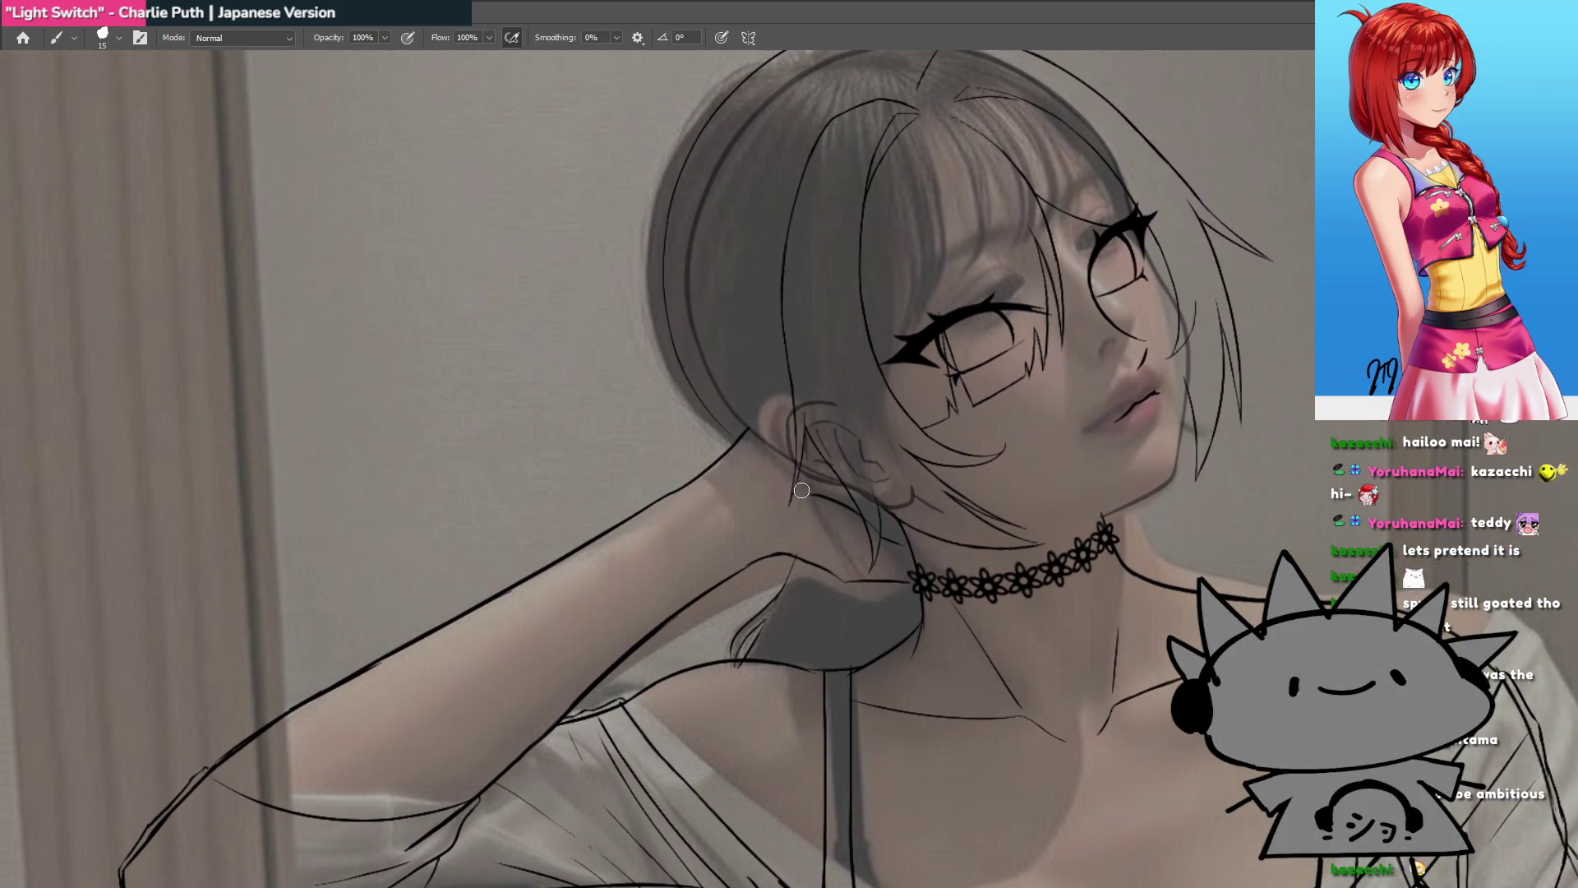
{"action": "scroll", "coordinate": [778, 497], "scroll_direction": "left", "scroll_amount": 3}
{"action": "scroll", "coordinate": [778, 496], "scroll_direction": "down", "scroll_amount": 1}
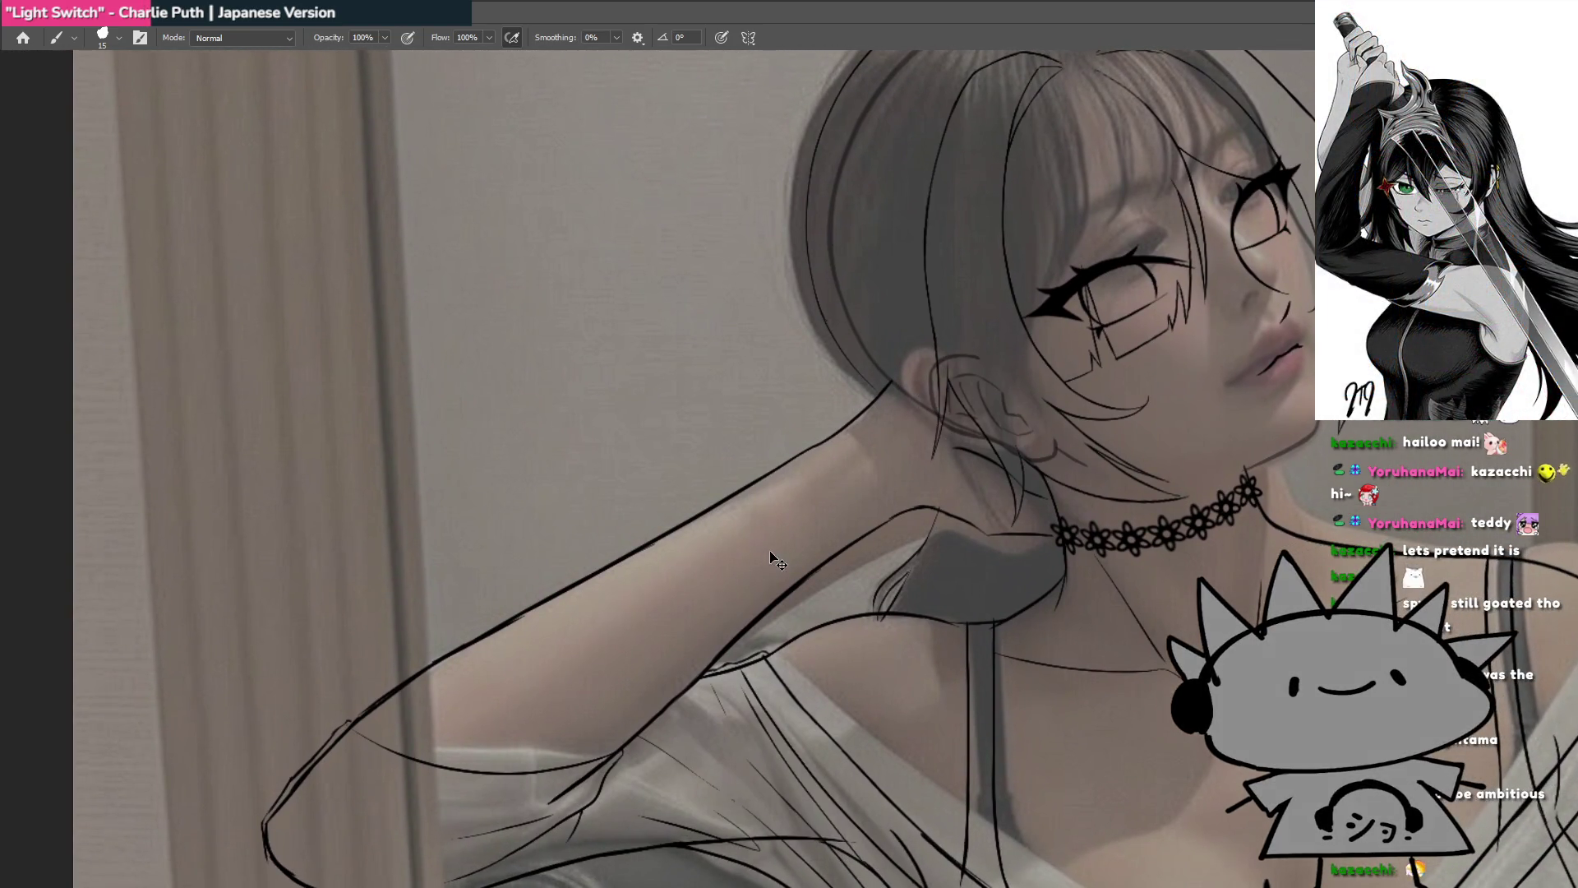
{"action": "scroll", "coordinate": [878, 459], "scroll_direction": "up", "scroll_amount": 2}
{"action": "scroll", "coordinate": [826, 629], "scroll_direction": "up", "scroll_amount": 3}
{"action": "mouse_move", "coordinate": [826, 629]}
{"action": "left_mouse_down"}
{"action": "mouse_move", "coordinate": [632, 672]}
{"action": "mouse_move", "coordinate": [763, 478]}
{"action": "left_mouse_up"}
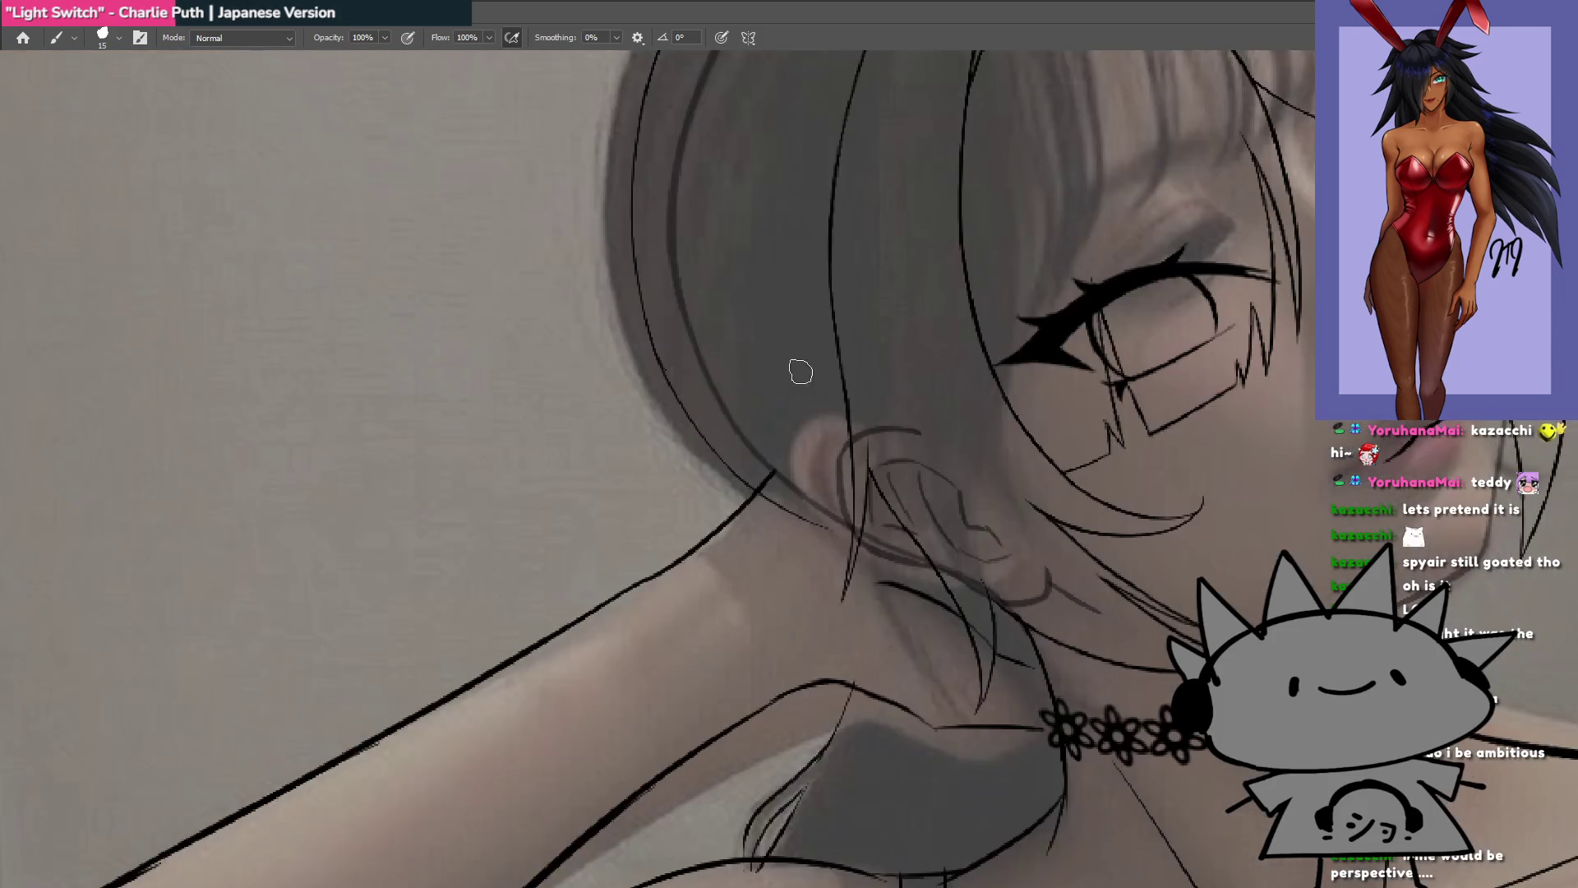
Step: Reset the view rotation, then turn the view so the choker sits horizontal beside the ear
{"action": "key", "text": "Escape"}
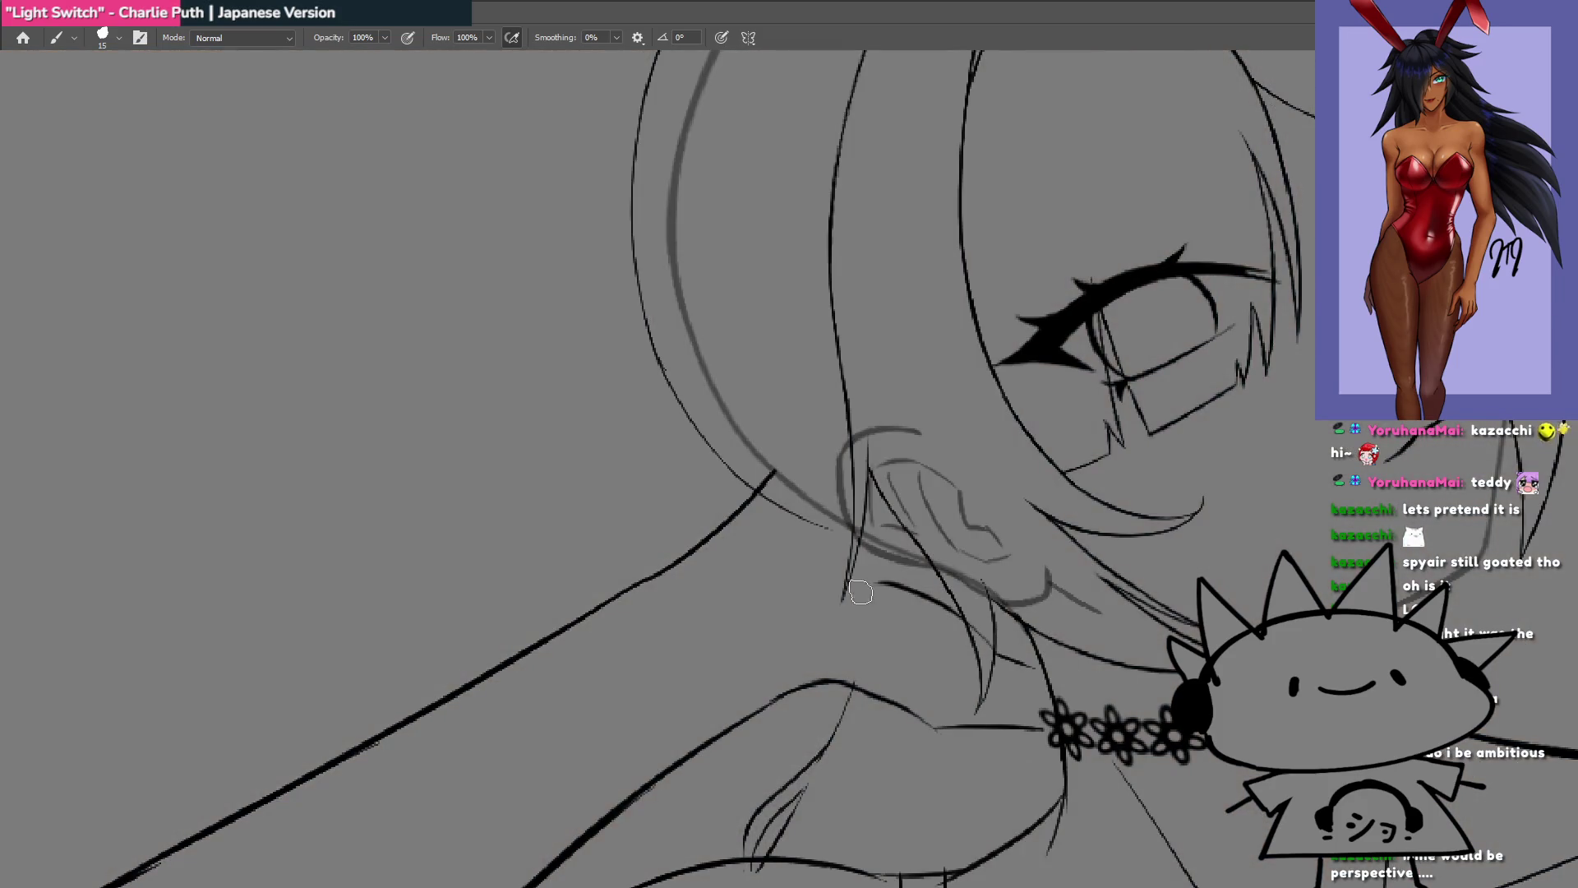
{"action": "scroll", "coordinate": [745, 563], "scroll_direction": "down", "scroll_amount": 5}
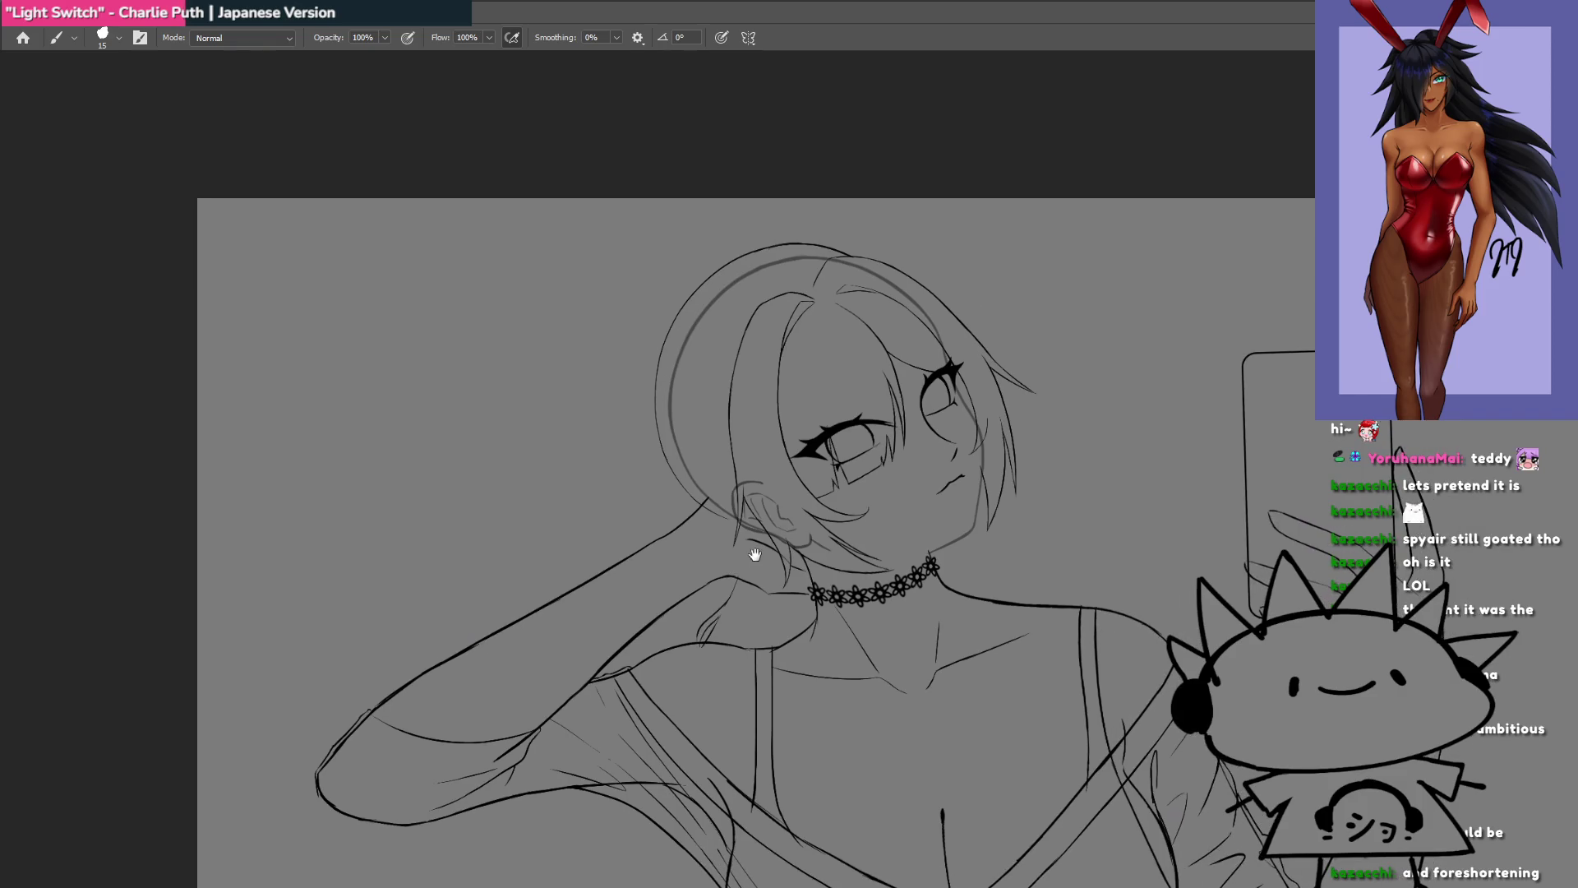
{"action": "scroll", "coordinate": [748, 557], "scroll_direction": "up", "scroll_amount": 5}
{"action": "mouse_move", "coordinate": [729, 585]}
{"action": "left_mouse_down"}
{"action": "mouse_move", "coordinate": [575, 465]}
{"action": "mouse_move", "coordinate": [669, 367]}
{"action": "left_mouse_up"}
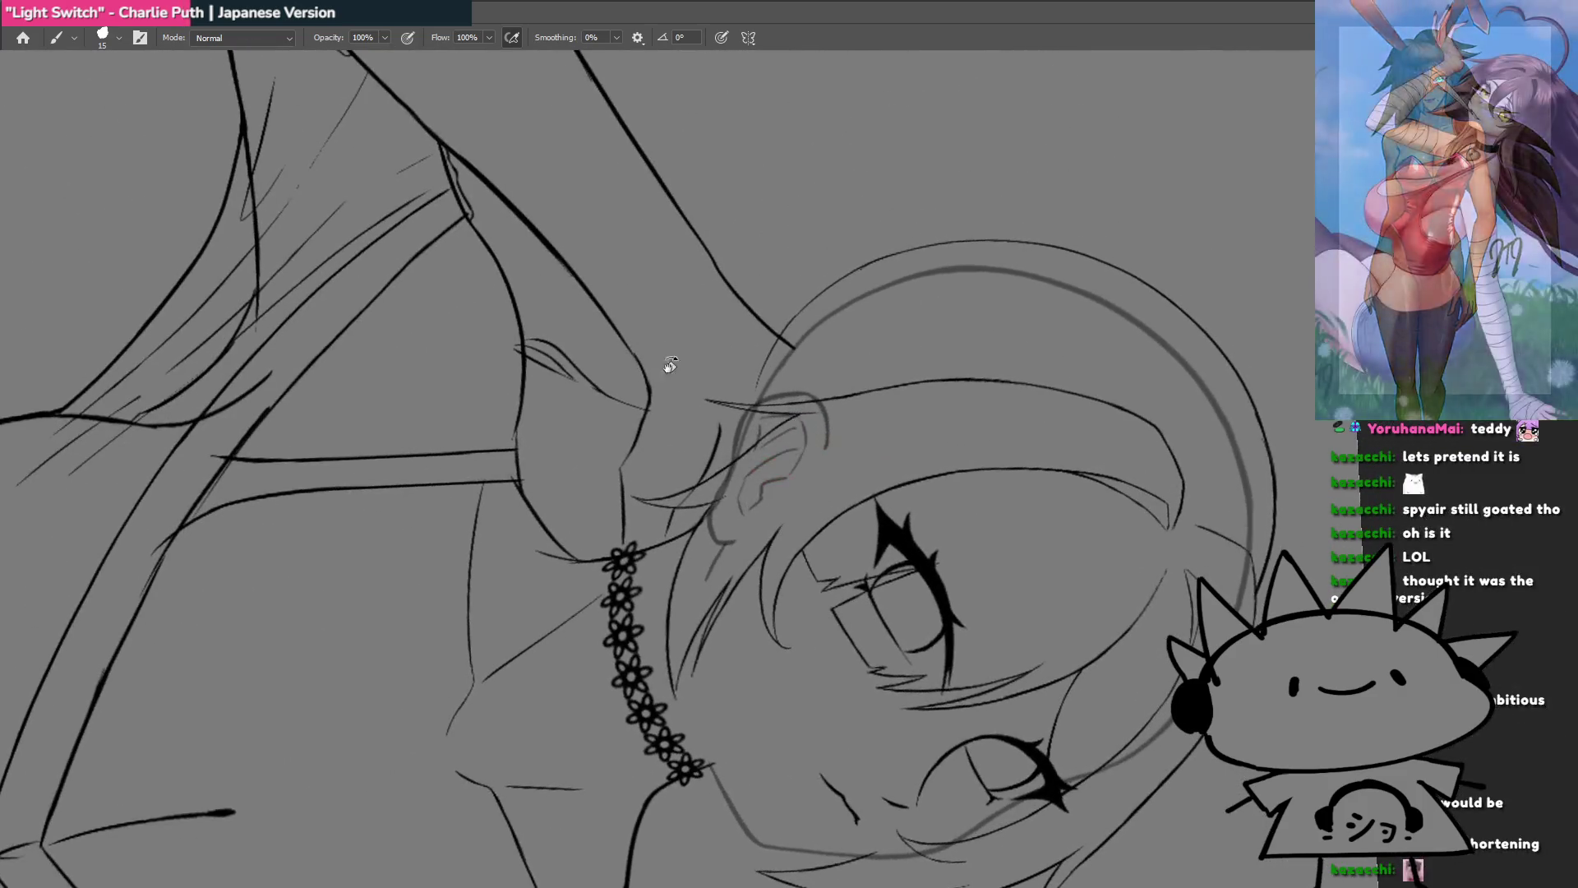
{"action": "scroll", "coordinate": [805, 457], "scroll_direction": "up", "scroll_amount": 3}
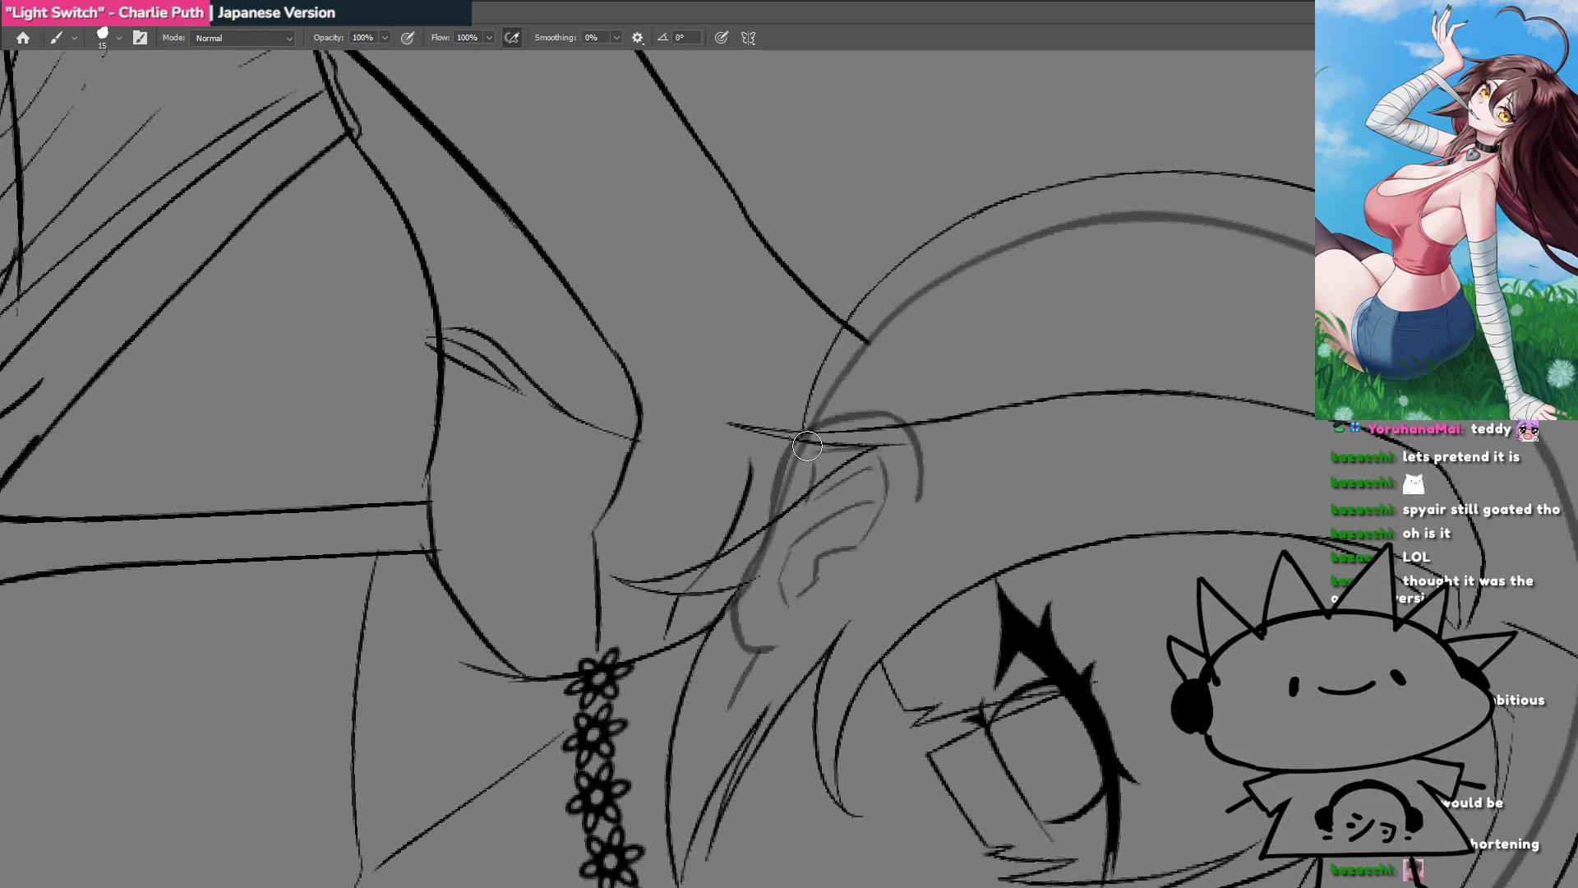
{"action": "left_click_drag", "start_coordinate": [807, 445], "coordinate": [763, 523]}
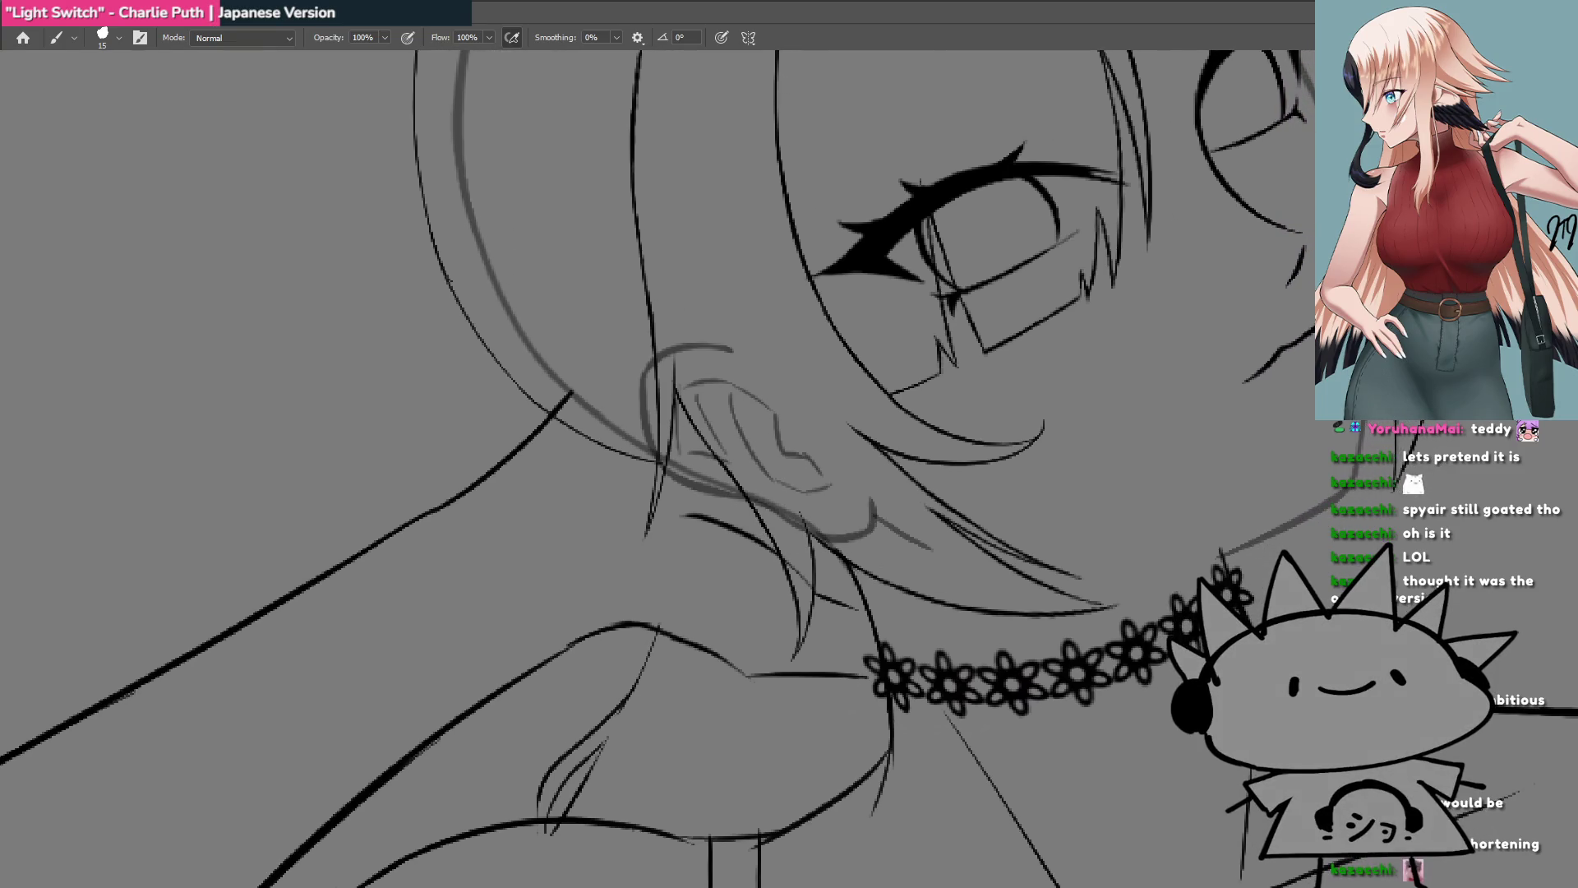
Step: Toggle the reference photo, grey wash and line-art layers to compare the hair against the photo
{"action": "key", "text": "ctrl+comma"}
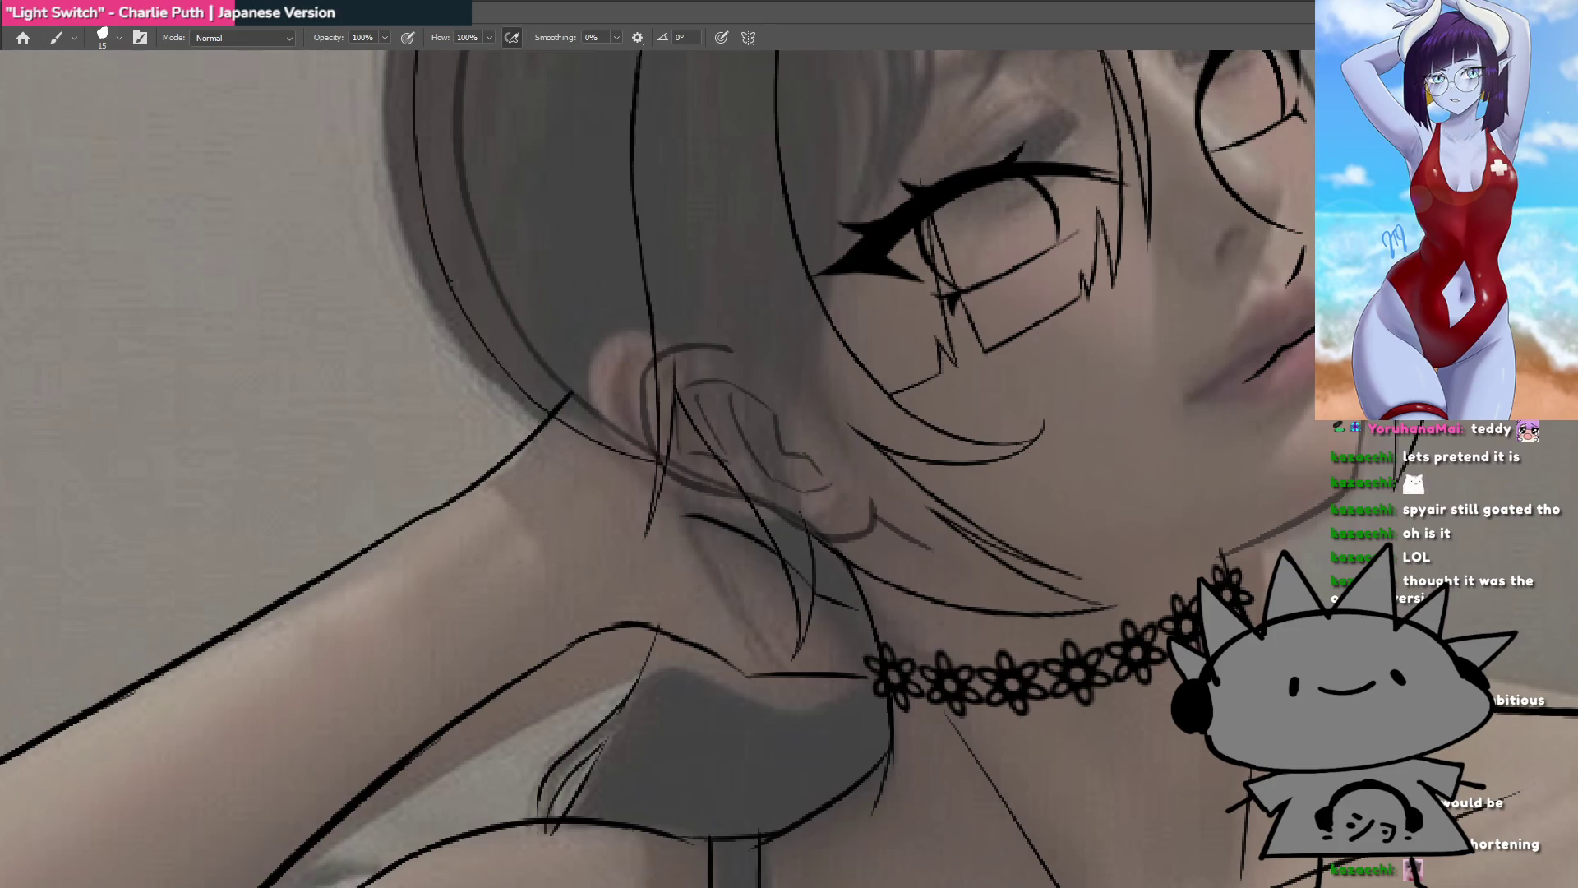
{"action": "key", "text": "ctrl+comma"}
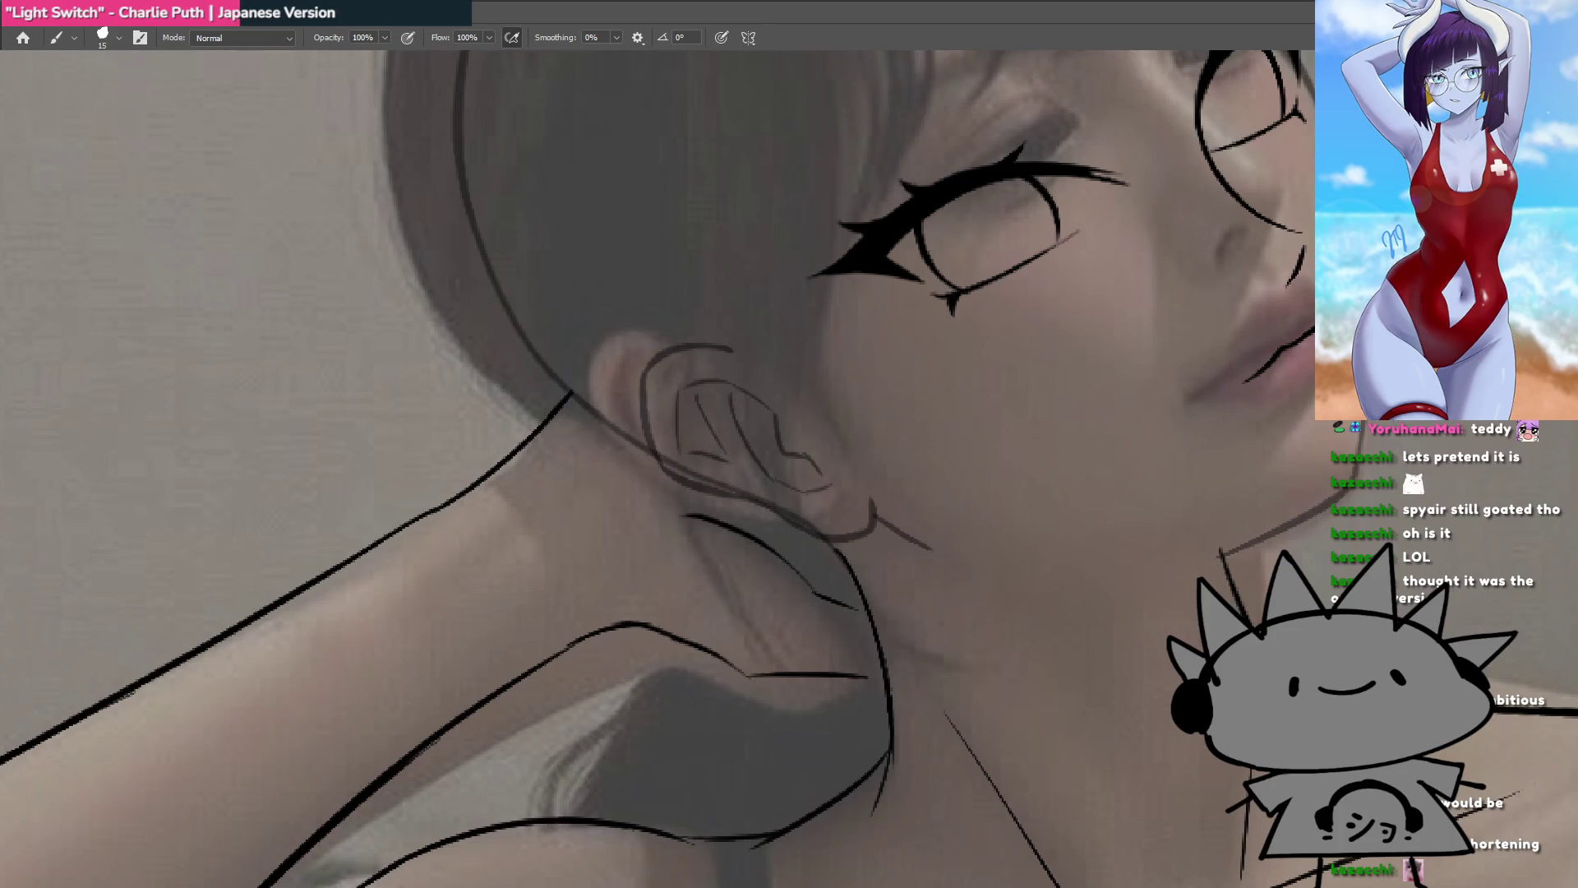
{"action": "key", "text": "ctrl+comma"}
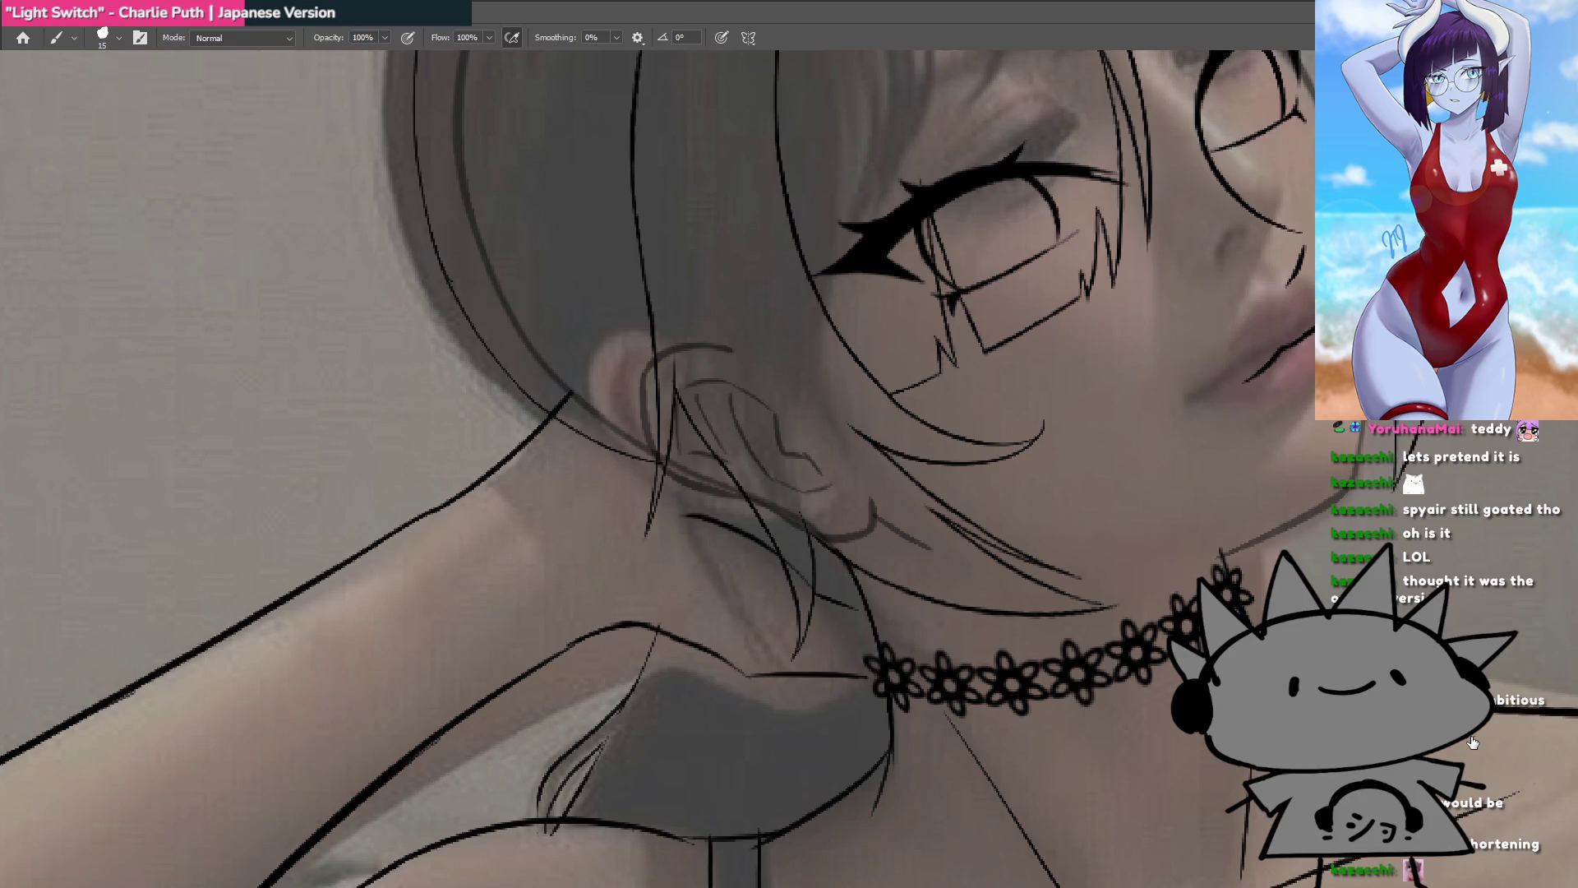
{"action": "key", "text": "ctrl+comma"}
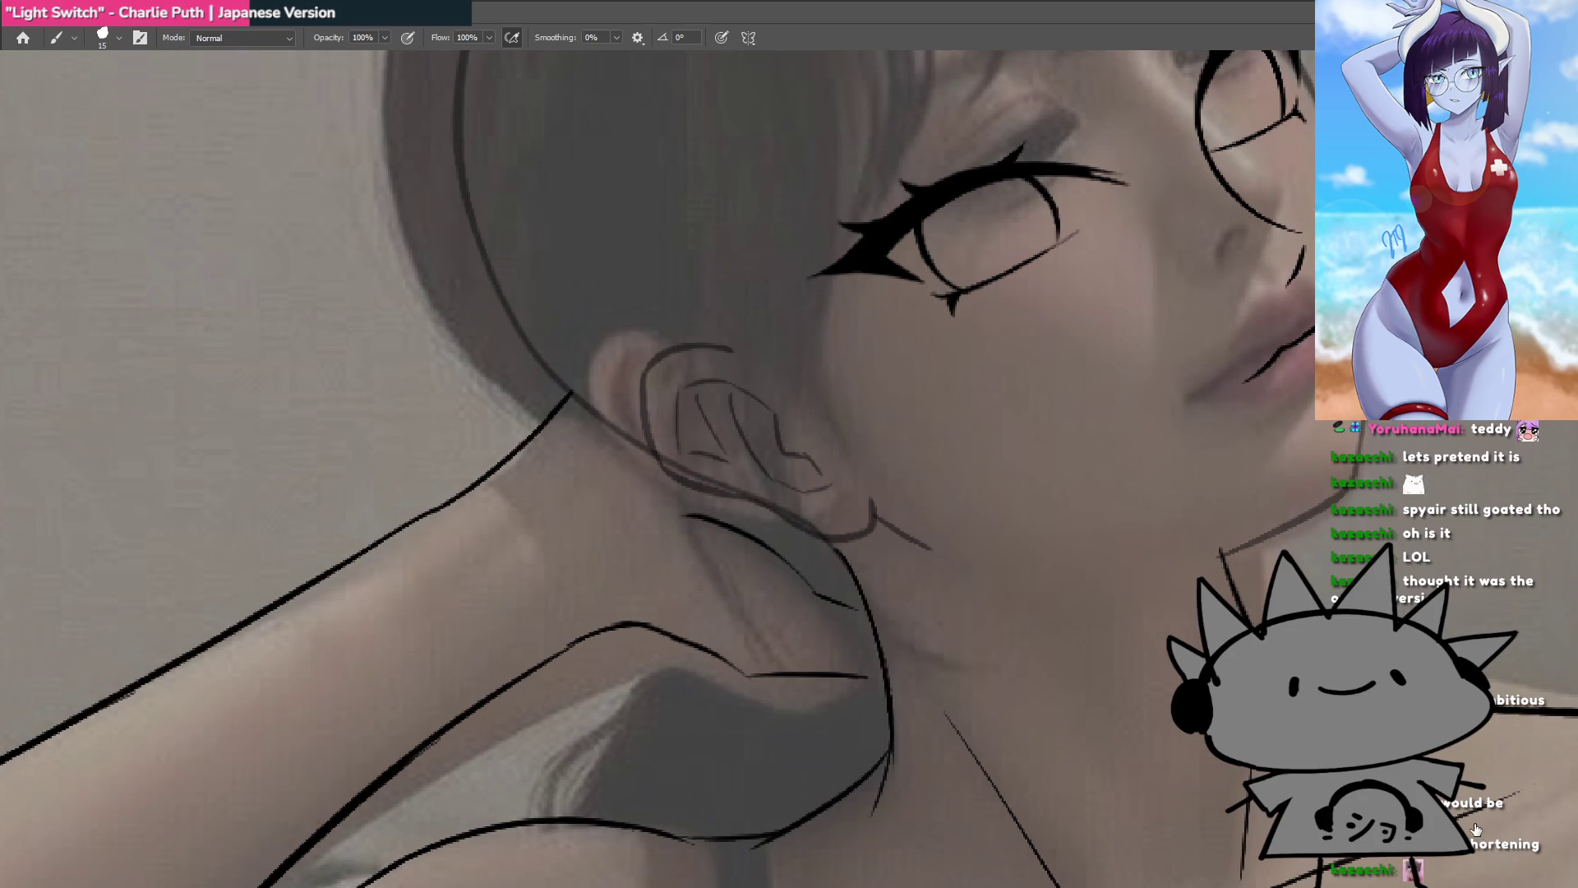
{"action": "key", "text": "ctrl+comma"}
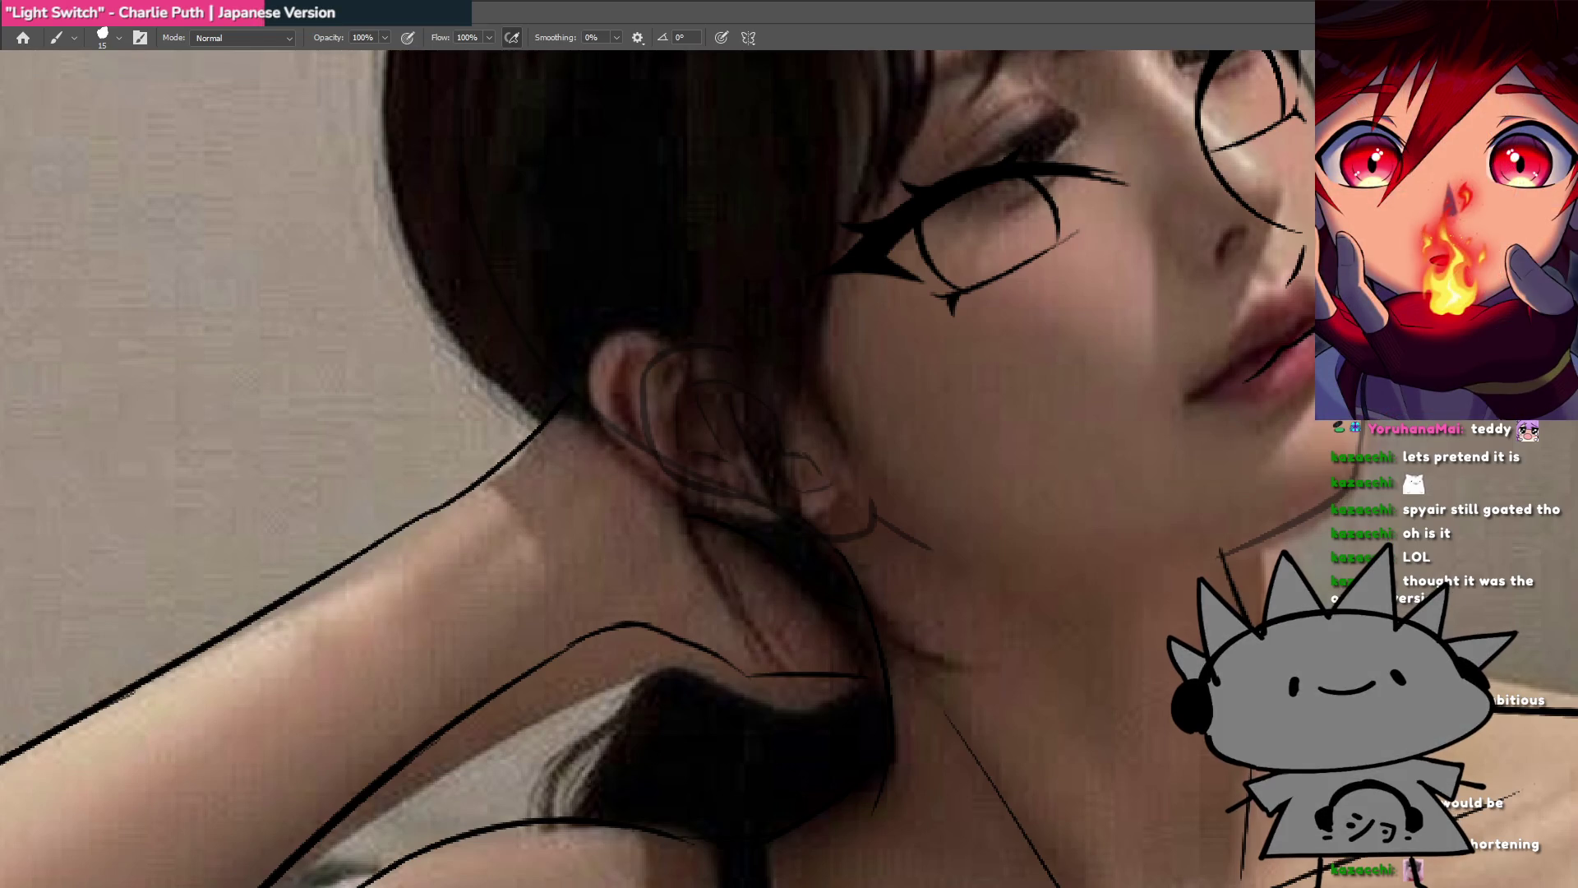
{"action": "key", "text": "ctrl+comma"}
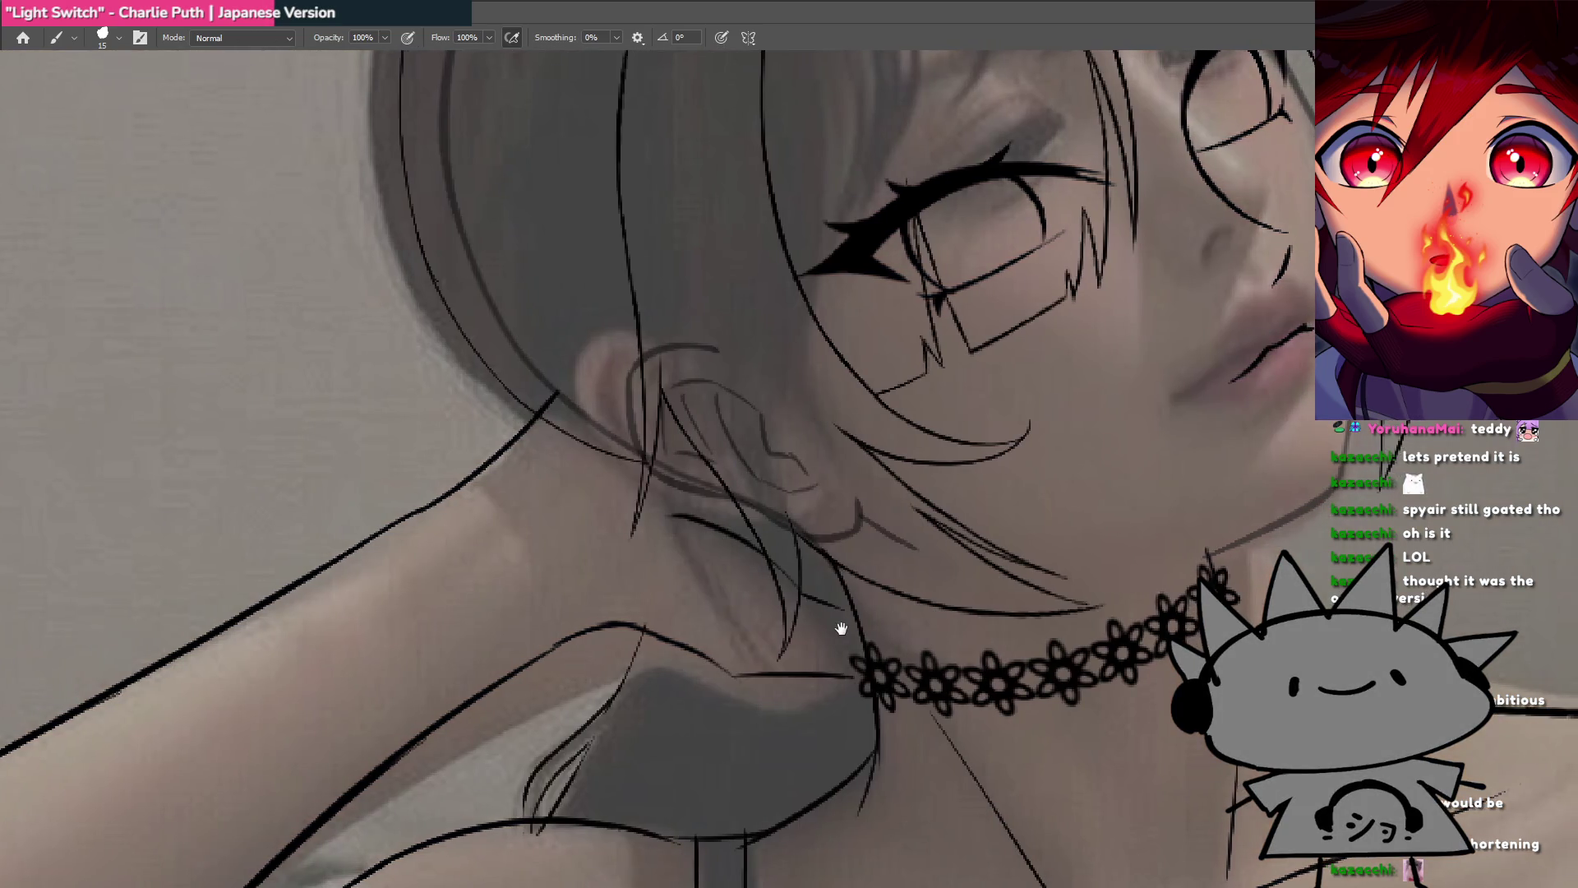
{"action": "key", "text": "ctrl+comma"}
Step: Zoom, pan and rotate the view upright, centred on the ear and neck
{"action": "left_click_drag", "start_coordinate": [863, 663], "coordinate": [779, 676]}
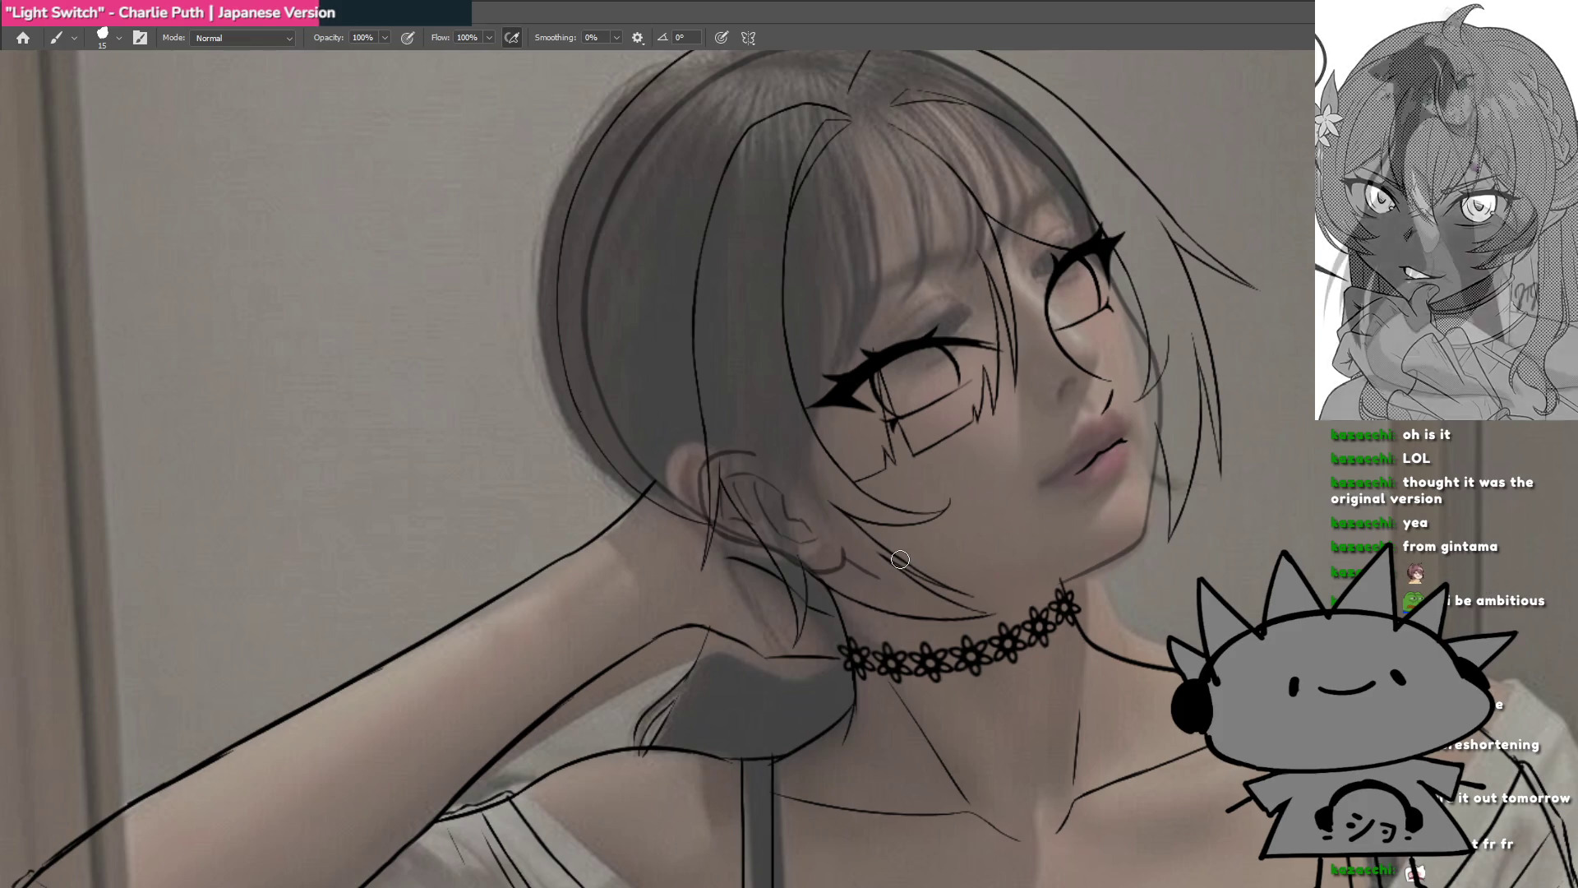
{"action": "left_click_drag", "start_coordinate": [702, 499], "coordinate": [751, 461]}
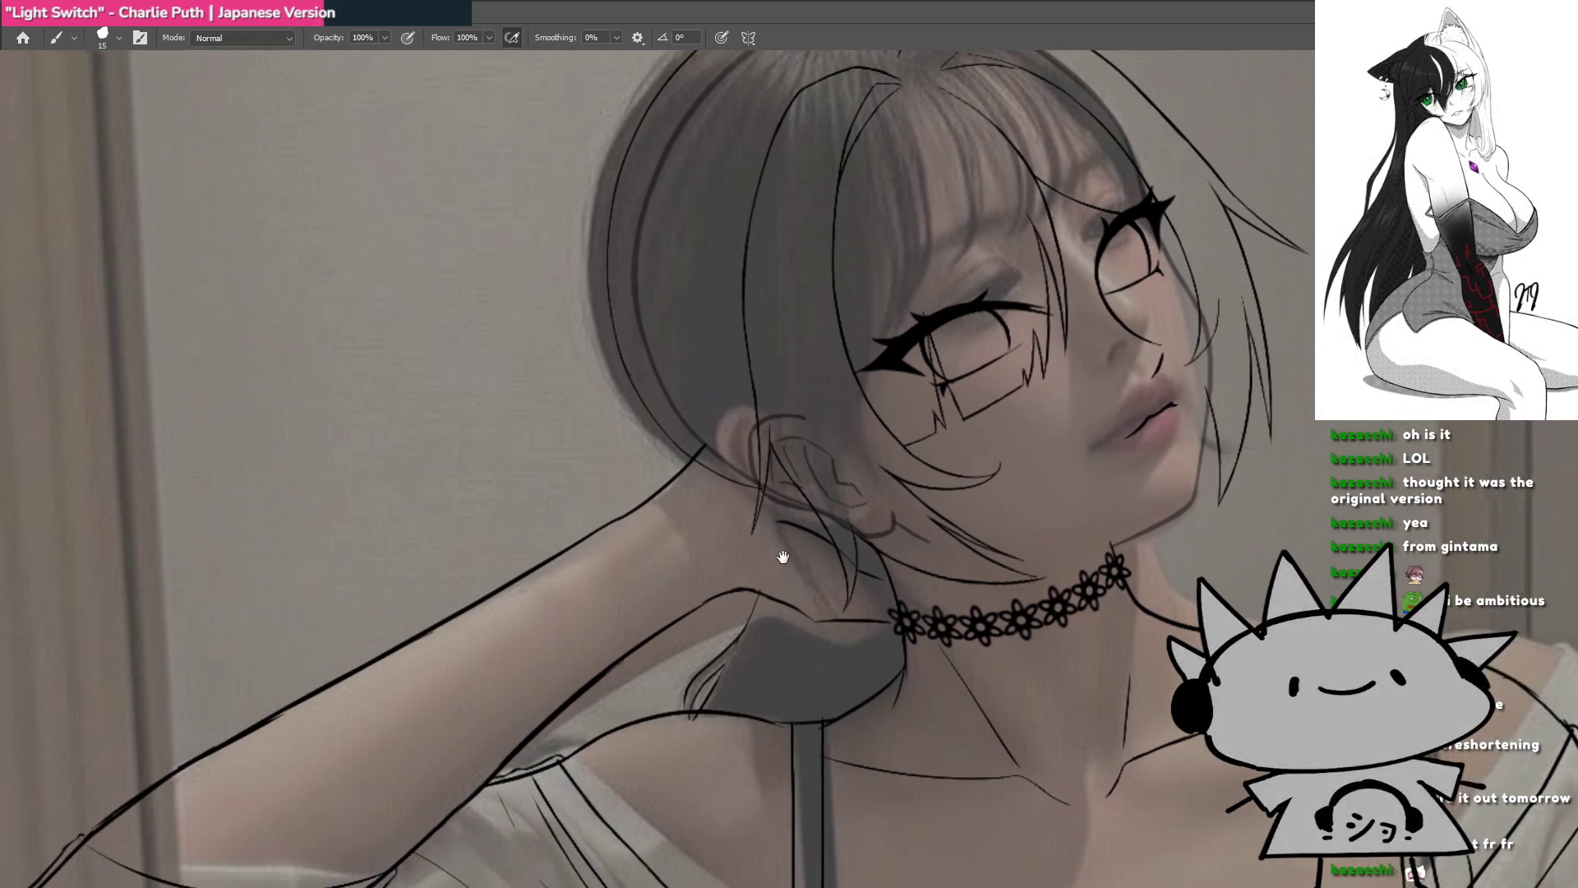
{"action": "scroll", "coordinate": [753, 545], "scroll_direction": "down", "scroll_amount": 1}
{"action": "scroll", "coordinate": [754, 545], "scroll_direction": "down", "scroll_amount": 1}
{"action": "scroll", "coordinate": [754, 545], "scroll_direction": "down", "scroll_amount": 1}
{"action": "scroll", "coordinate": [753, 545], "scroll_direction": "up", "scroll_amount": 2}
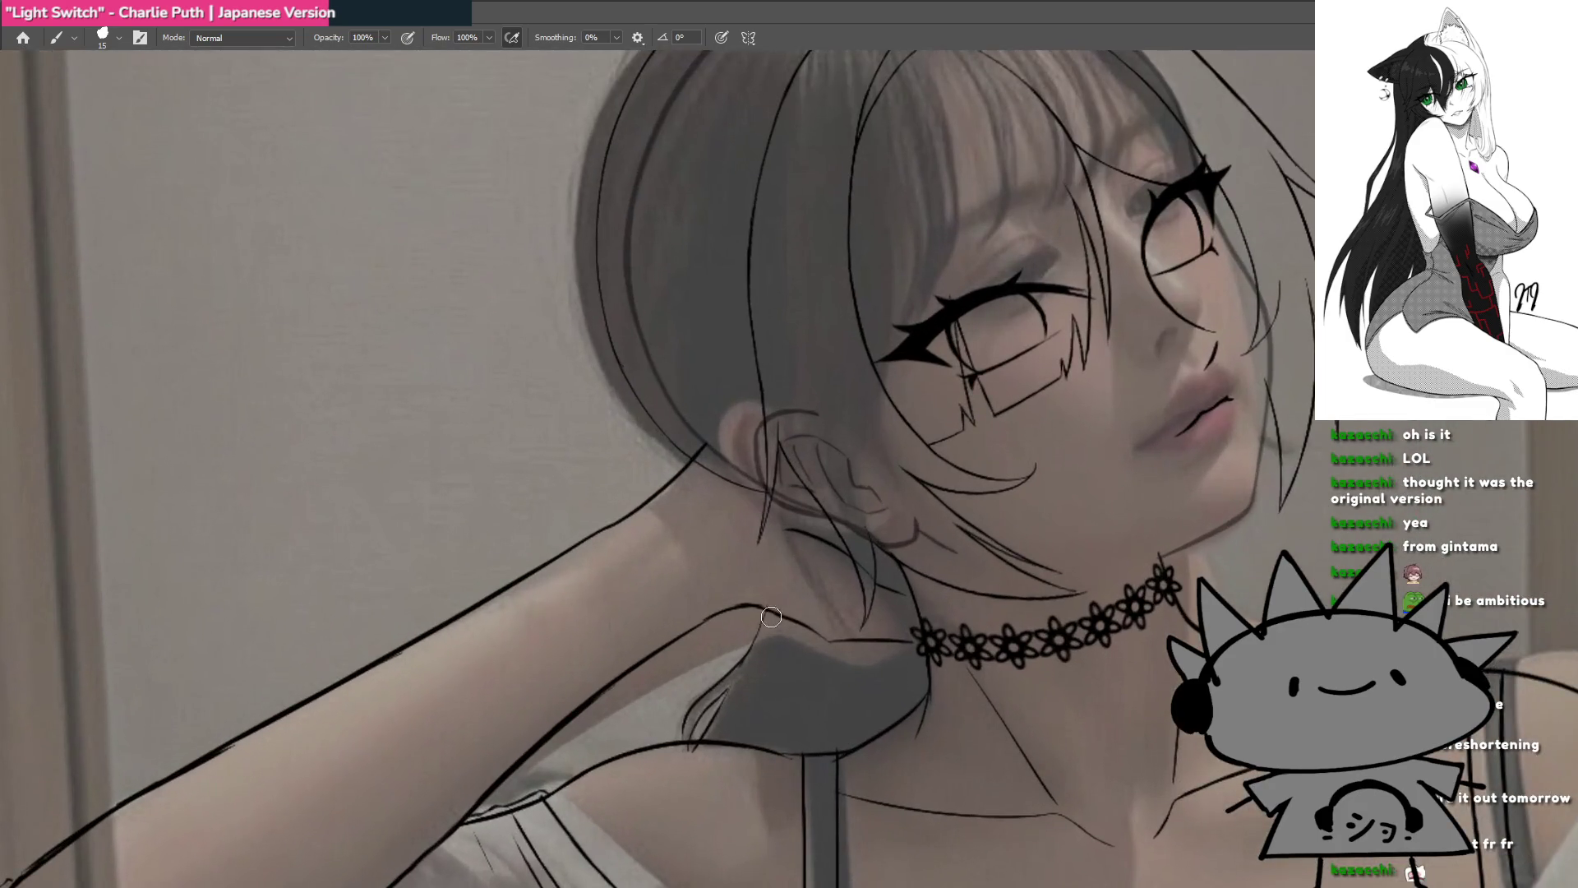
{"action": "left_click_drag", "start_coordinate": [754, 545], "coordinate": [757, 458]}
{"action": "scroll", "coordinate": [654, 448], "scroll_direction": "up", "scroll_amount": 1}
{"action": "scroll", "coordinate": [761, 415], "scroll_direction": "up", "scroll_amount": 1}
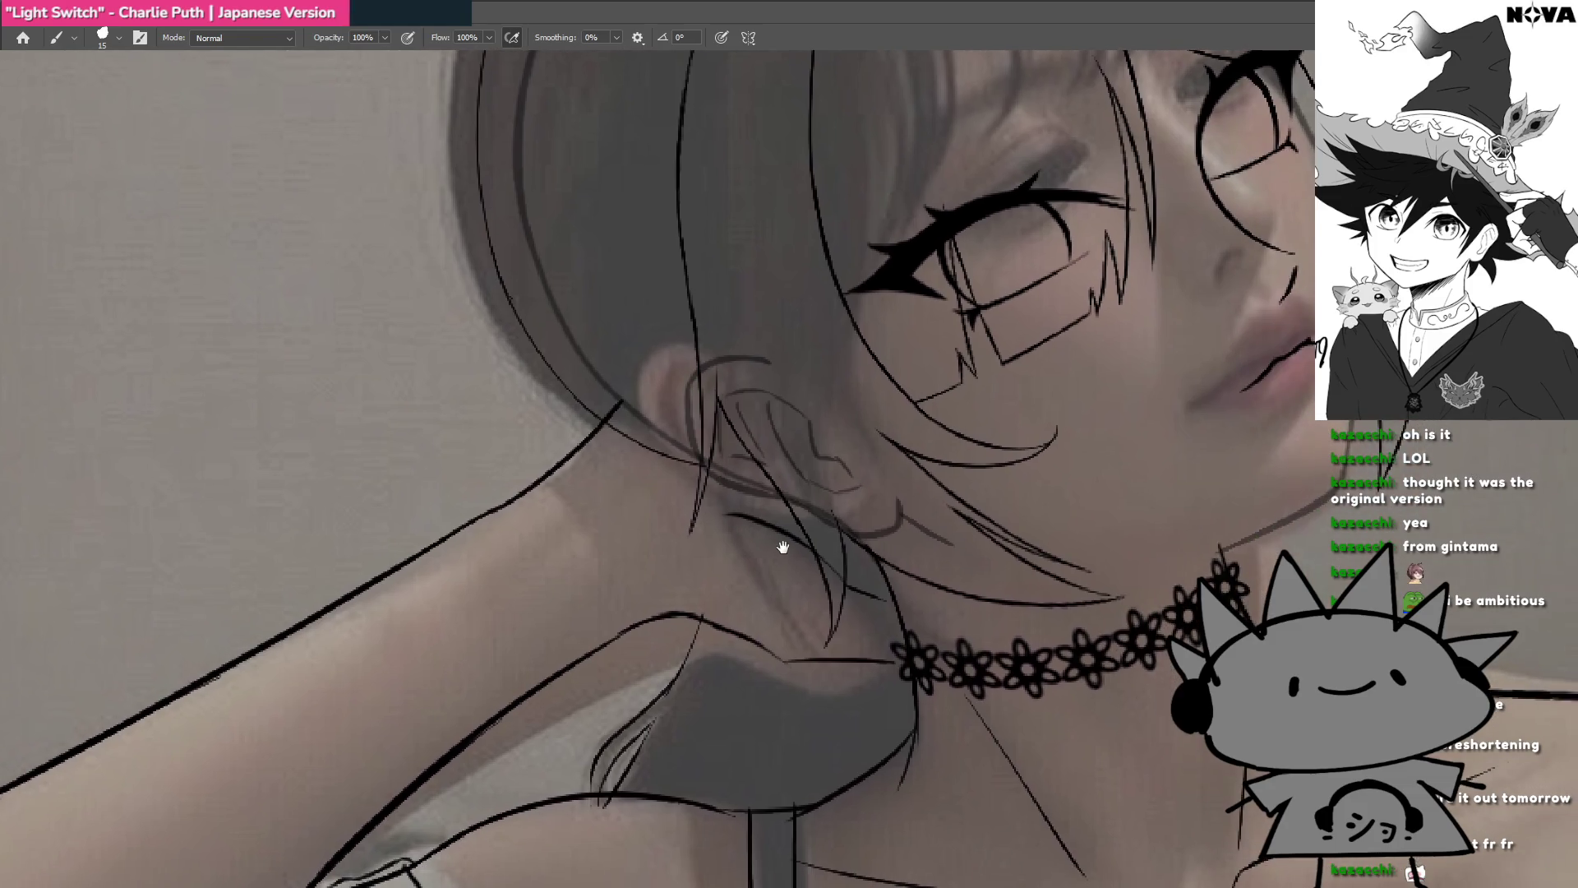
{"action": "mouse_move", "coordinate": [774, 450]}
{"action": "left_mouse_down"}
{"action": "mouse_move", "coordinate": [789, 549]}
{"action": "mouse_move", "coordinate": [771, 517]}
{"action": "left_mouse_up"}
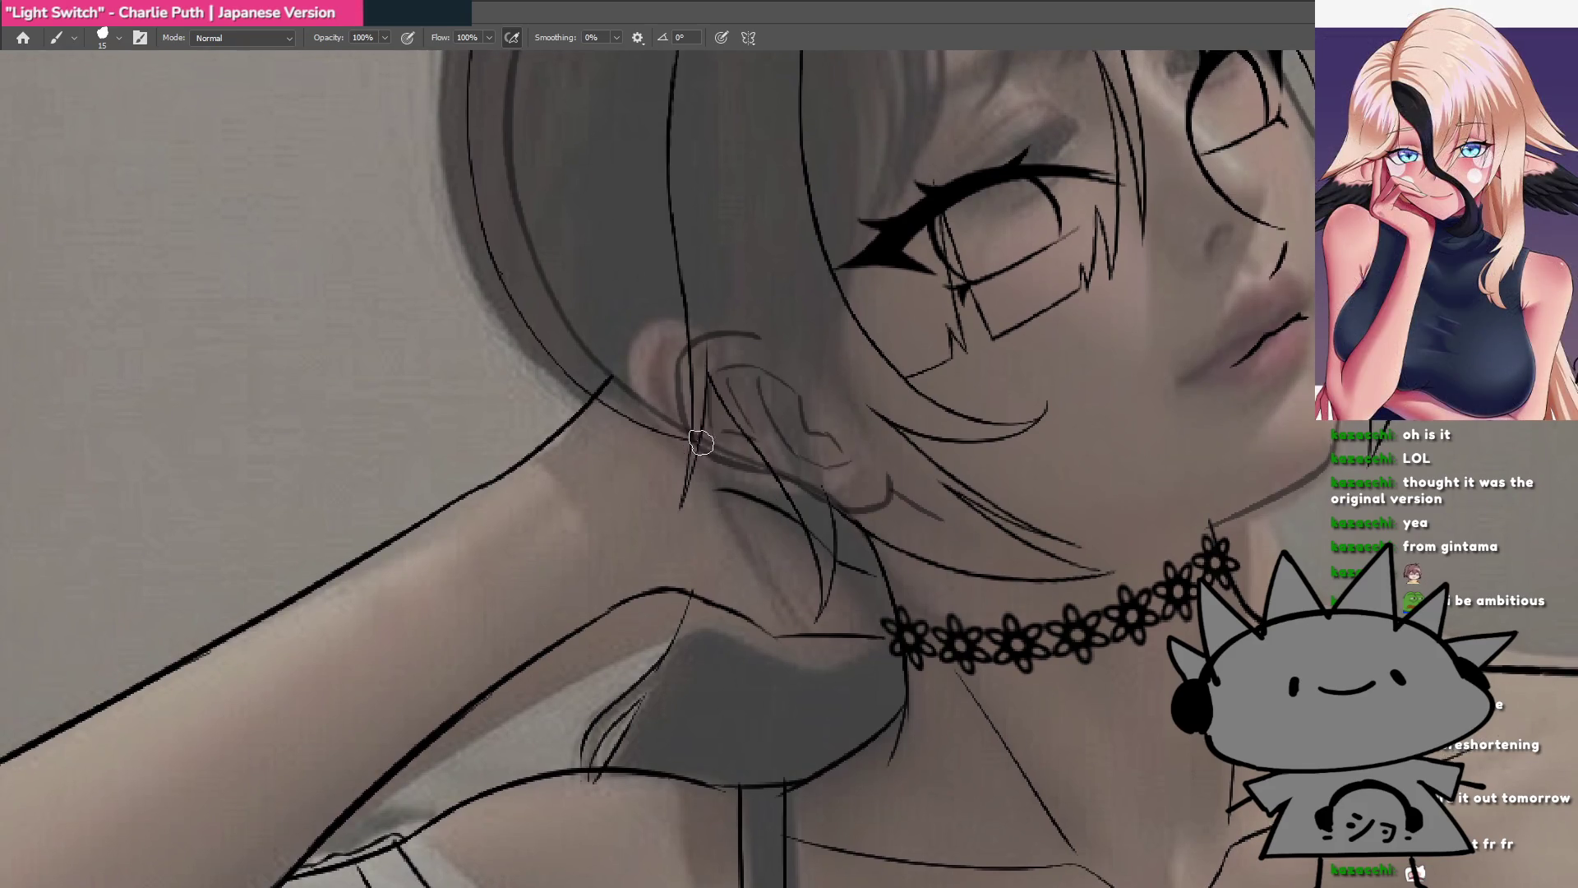
Step: Try curved hair strands from the ear down to the choker, undoing them, then zoom out
{"action": "left_click_drag", "start_coordinate": [703, 440], "coordinate": [760, 611]}
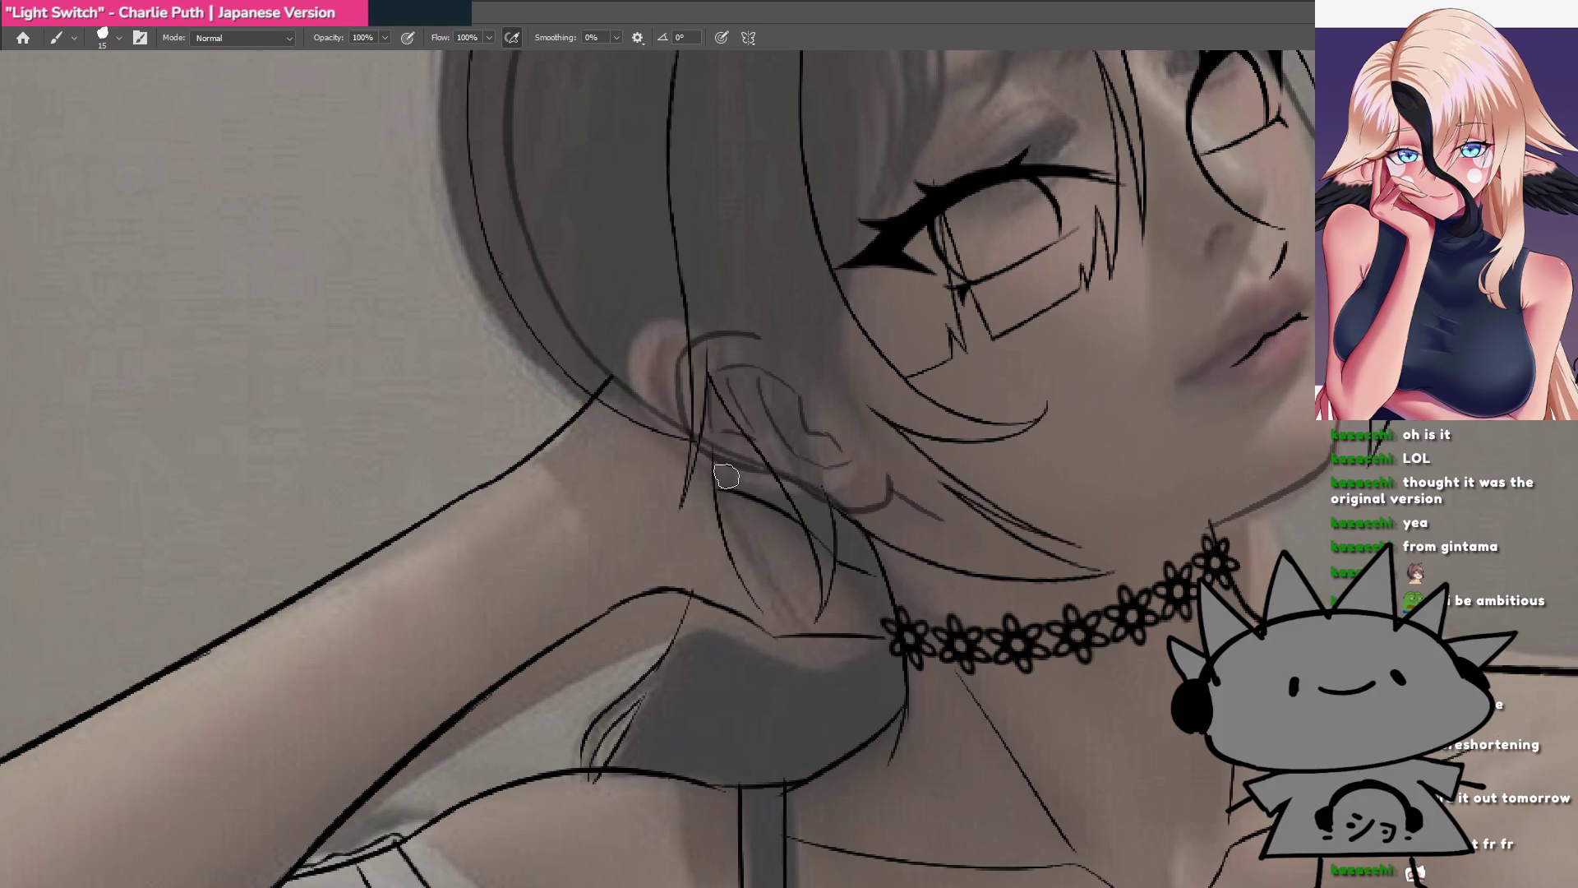
{"action": "key", "text": "ctrl+z"}
{"action": "left_click_drag", "start_coordinate": [723, 490], "coordinate": [867, 661]}
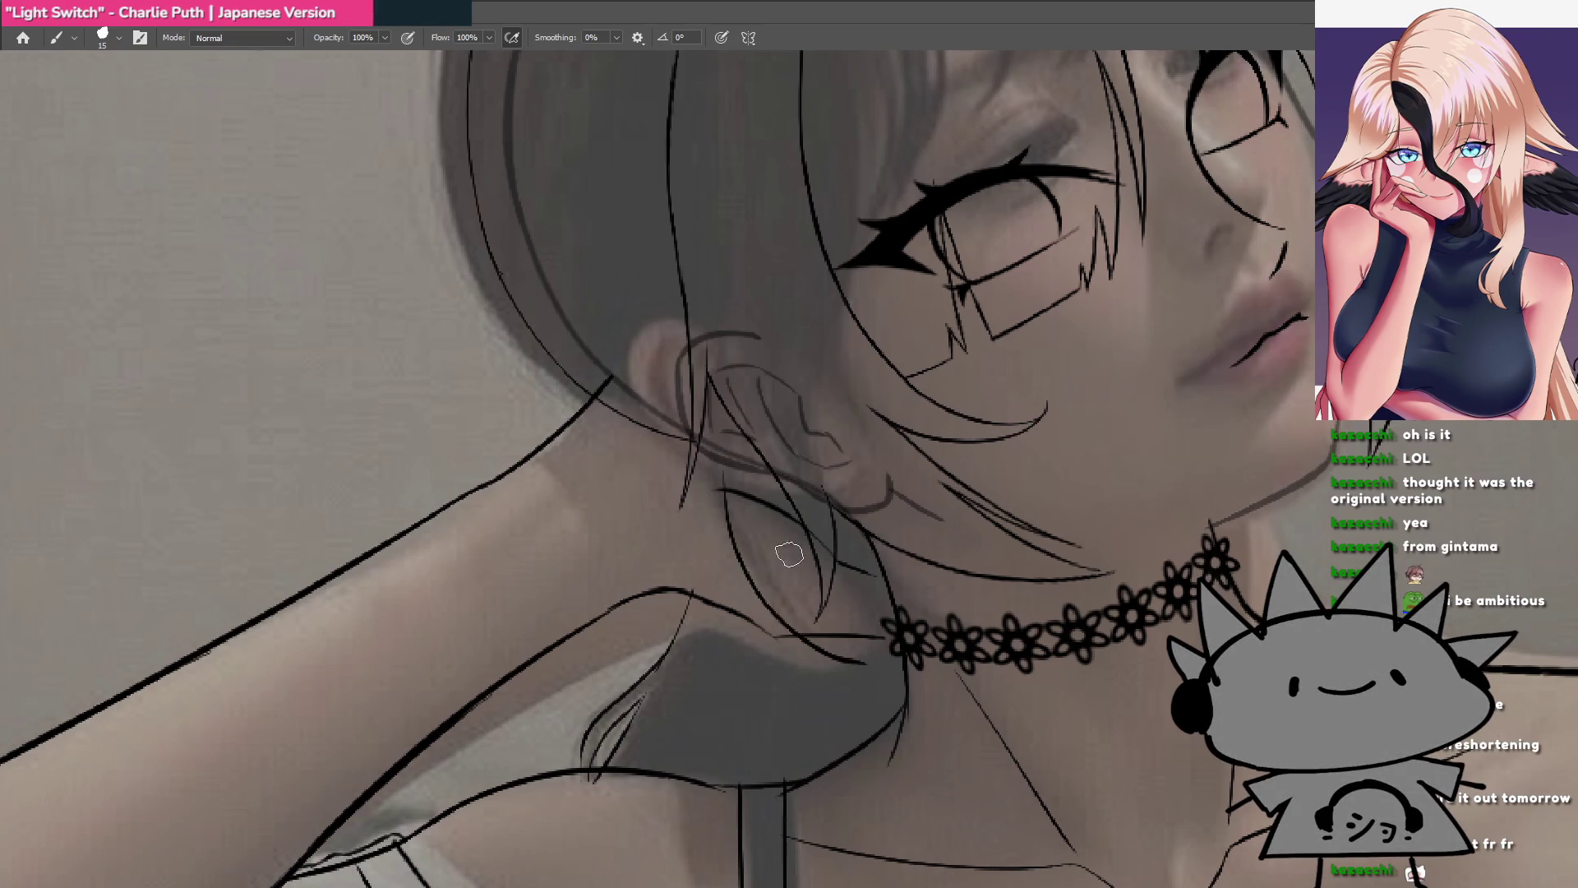
{"action": "key", "text": "ctrl+z"}
{"action": "left_click_drag", "start_coordinate": [717, 485], "coordinate": [871, 641]}
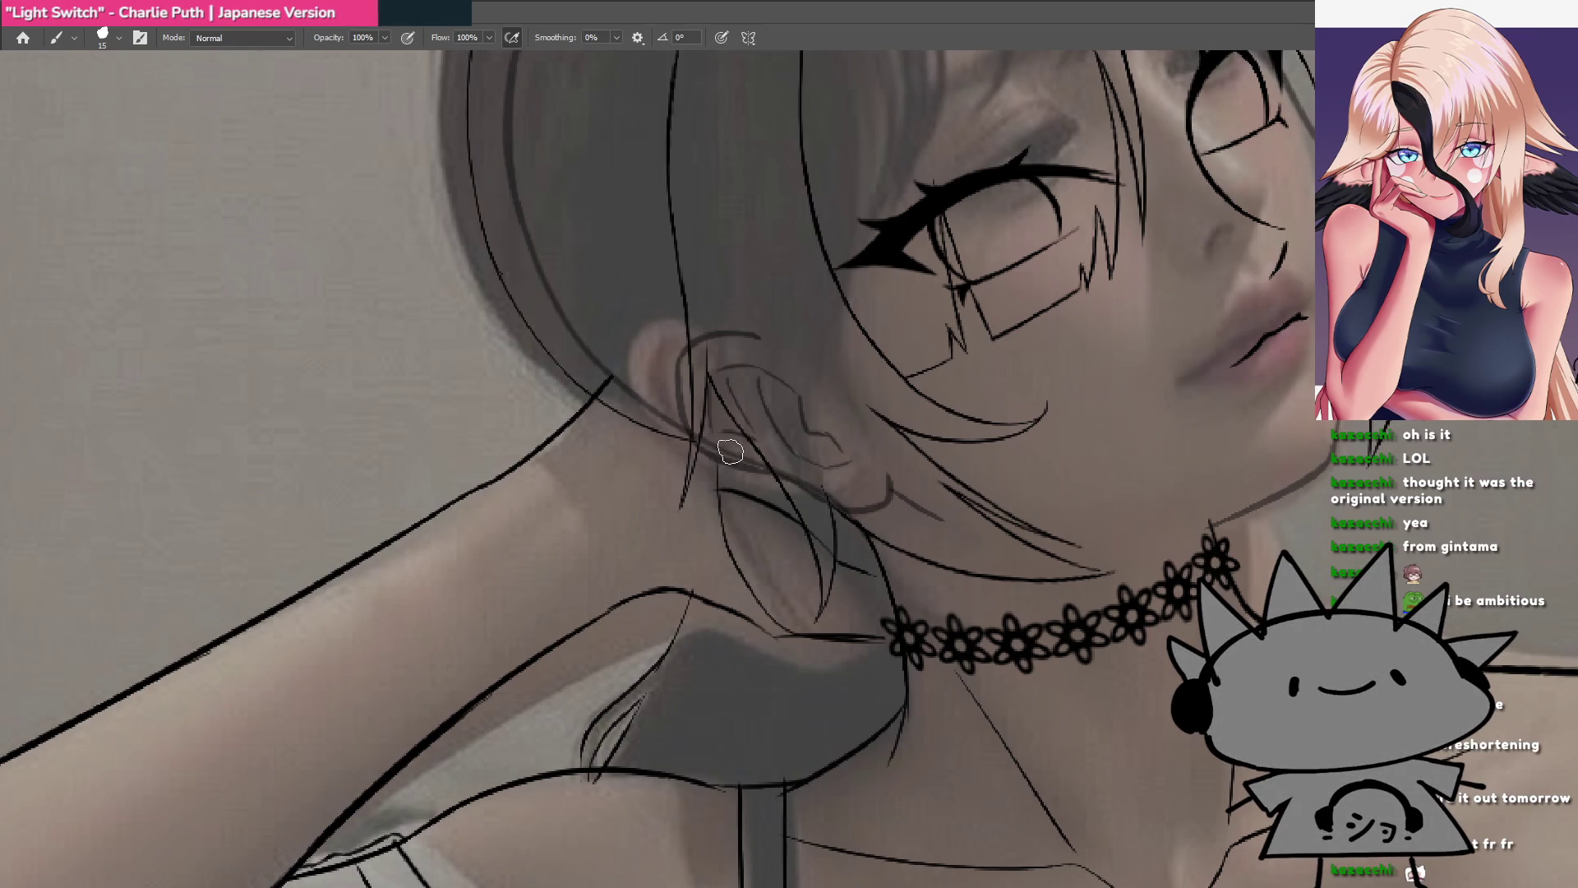
{"action": "left_click_drag", "start_coordinate": [728, 448], "coordinate": [883, 645]}
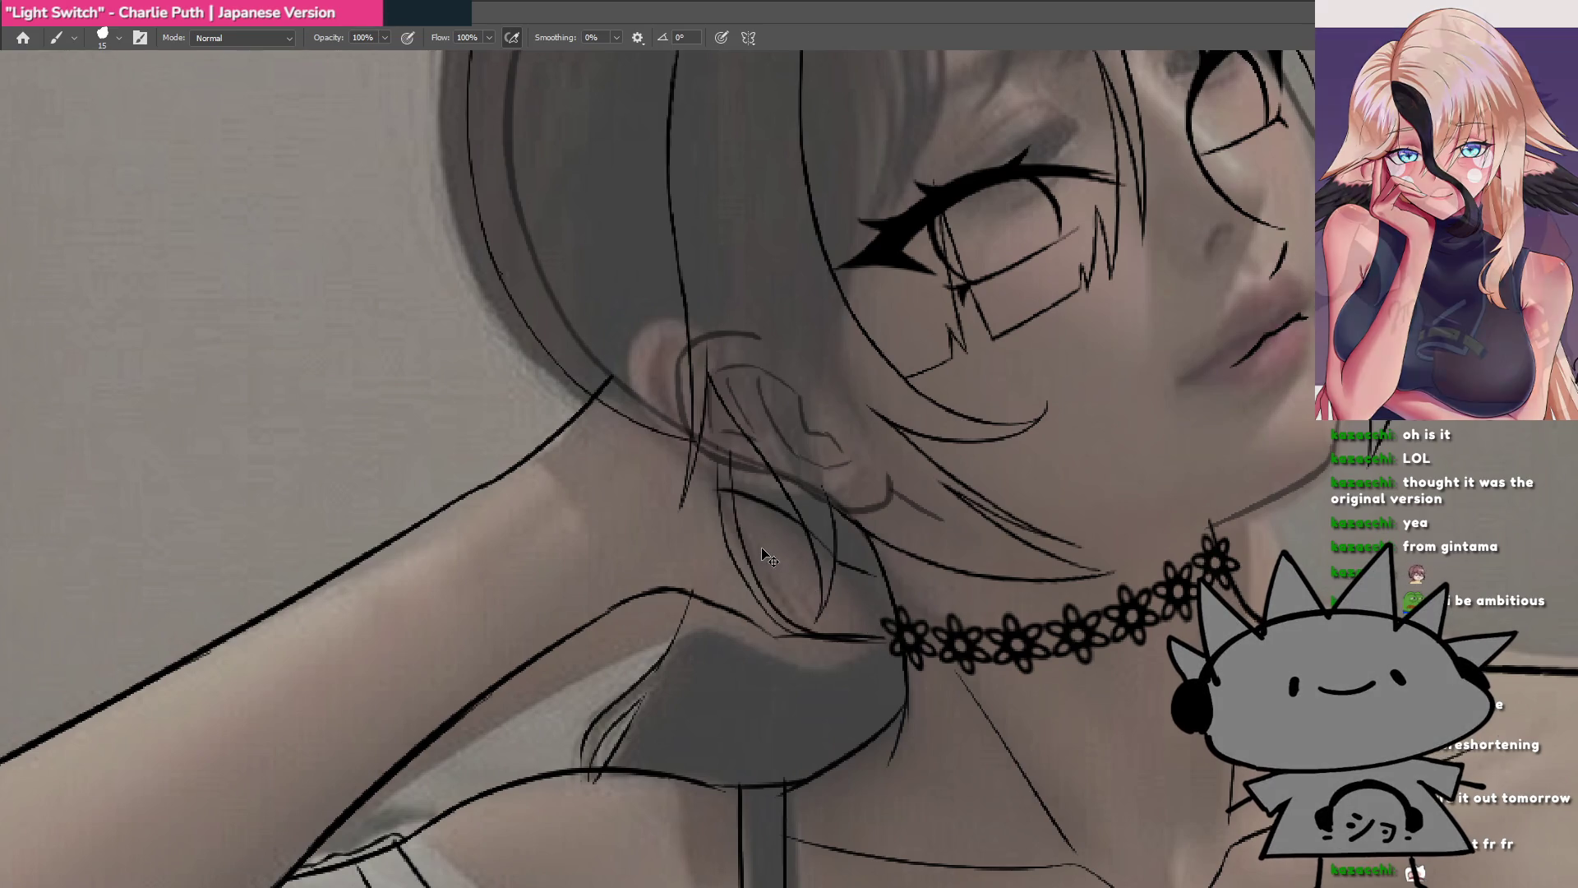
{"action": "key", "text": "ctrl+z"}
{"action": "key", "text": "ctrl+z"}
{"action": "mouse_move", "coordinate": [772, 575]}
{"action": "left_mouse_down"}
{"action": "mouse_move", "coordinate": [697, 575]}
{"action": "mouse_move", "coordinate": [720, 574]}
{"action": "left_mouse_up"}
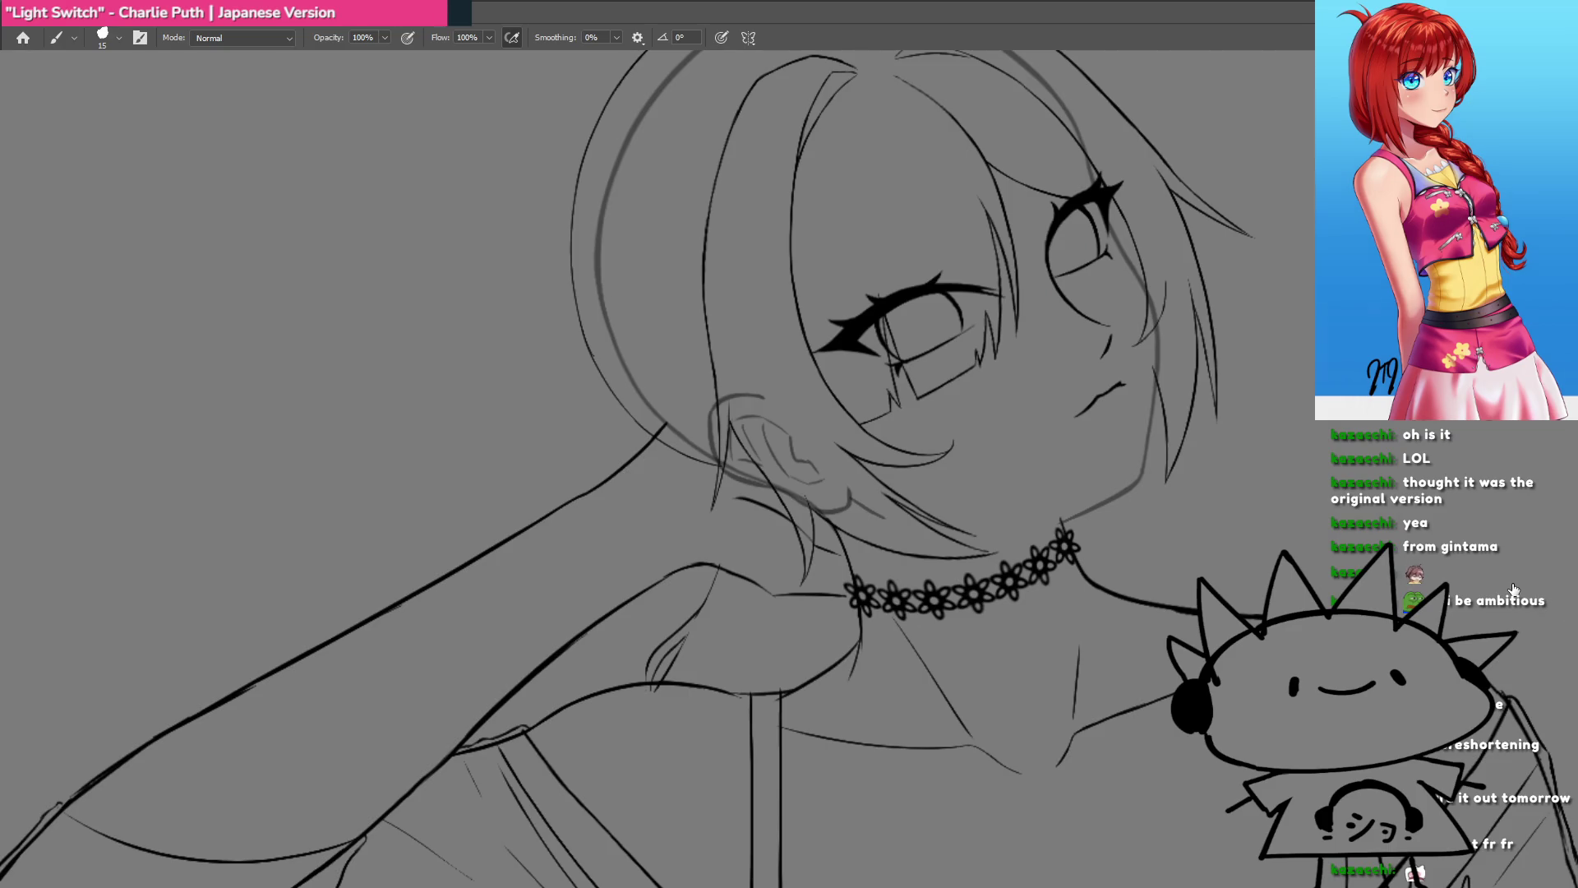
Step: Zoom and reframe the upright view on the ear, choker and full bust
{"action": "left_click_drag", "start_coordinate": [739, 555], "coordinate": [653, 486]}
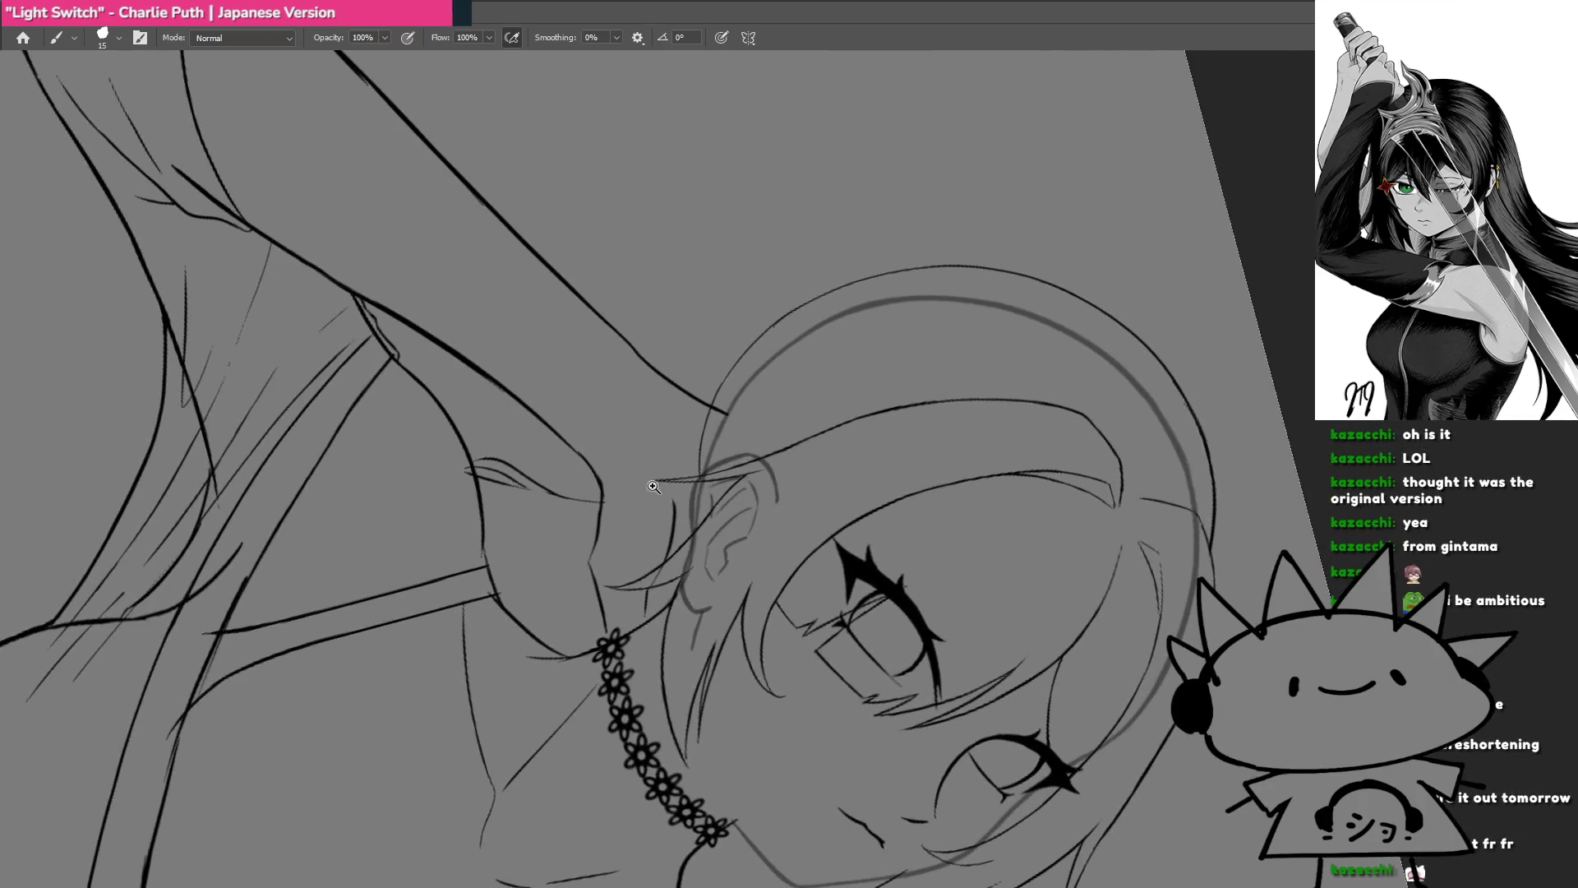
{"action": "left_click", "coordinate": [653, 486]}
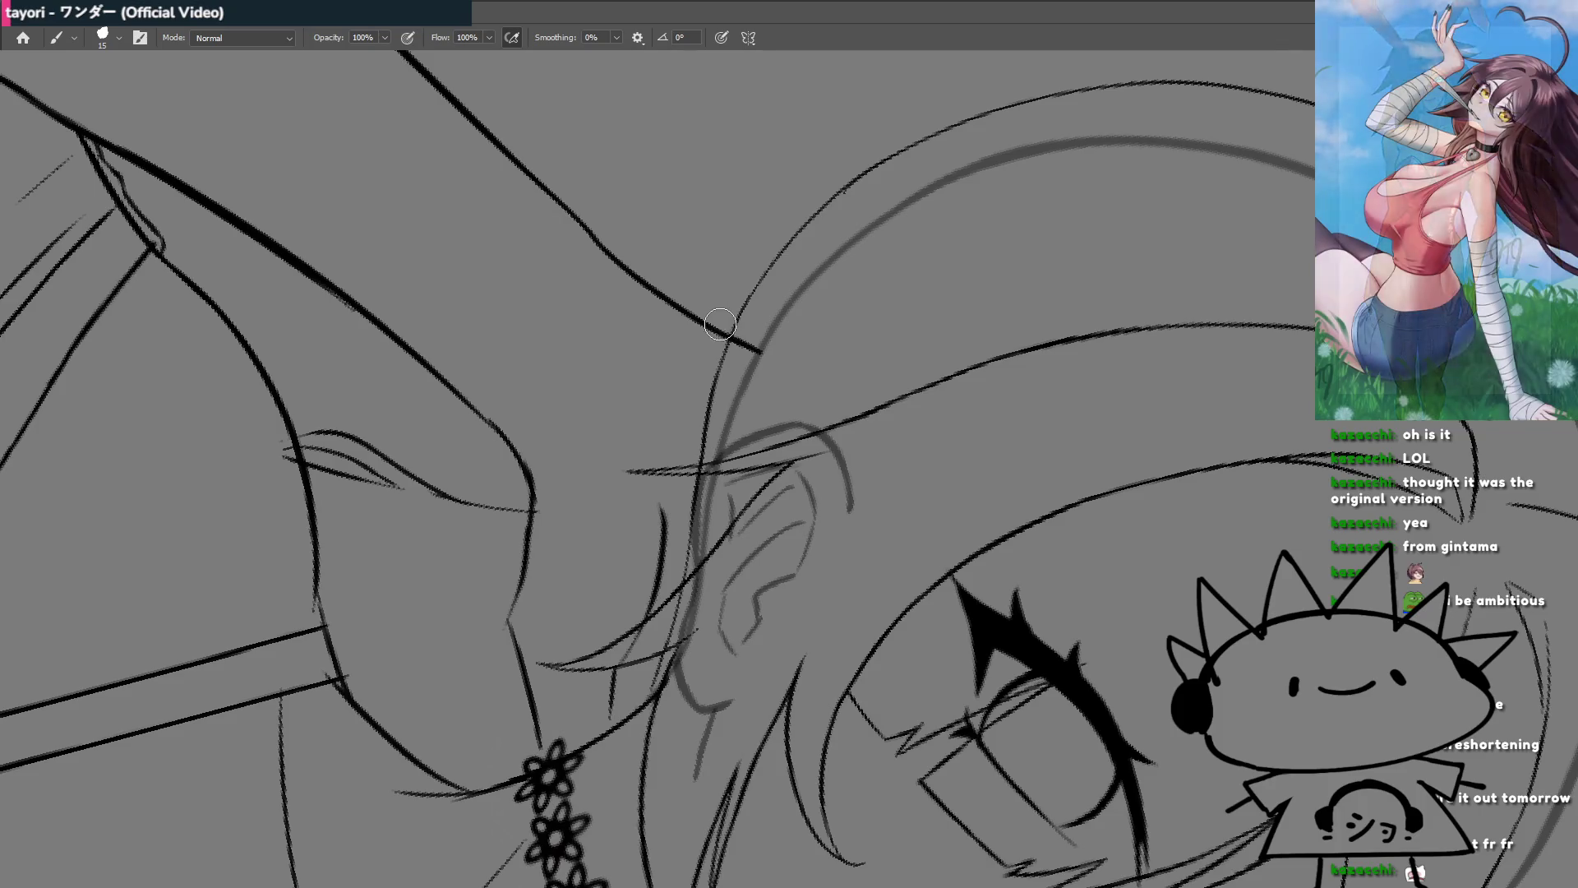
{"action": "key", "text": "Escape"}
{"action": "left_click_drag", "start_coordinate": [898, 622], "coordinate": [736, 482]}
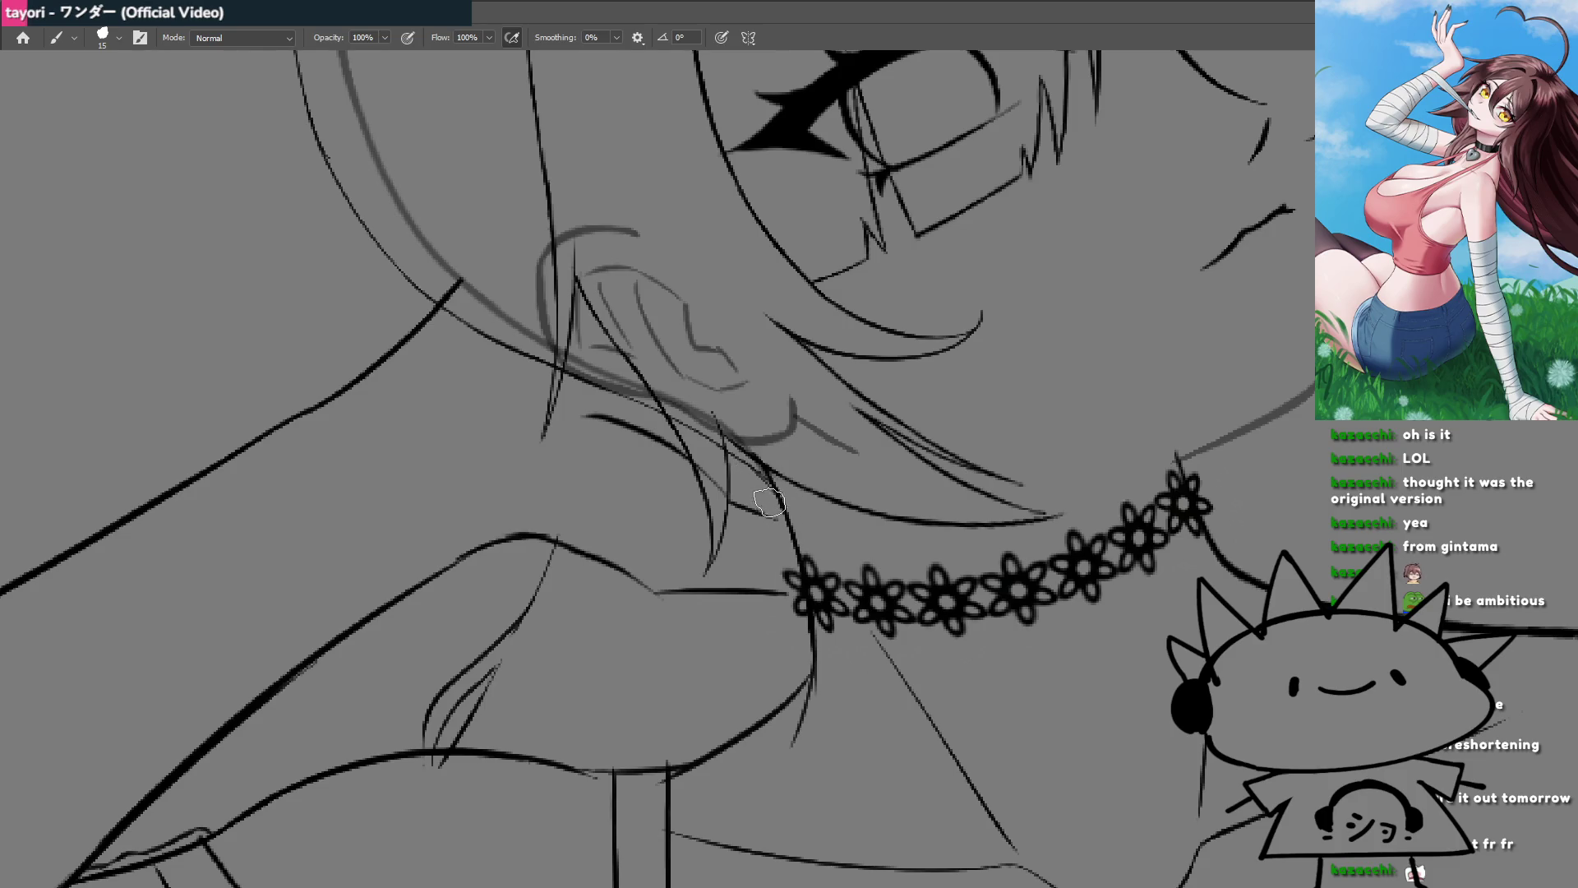
{"action": "scroll", "coordinate": [779, 505], "scroll_direction": "down", "scroll_amount": 5}
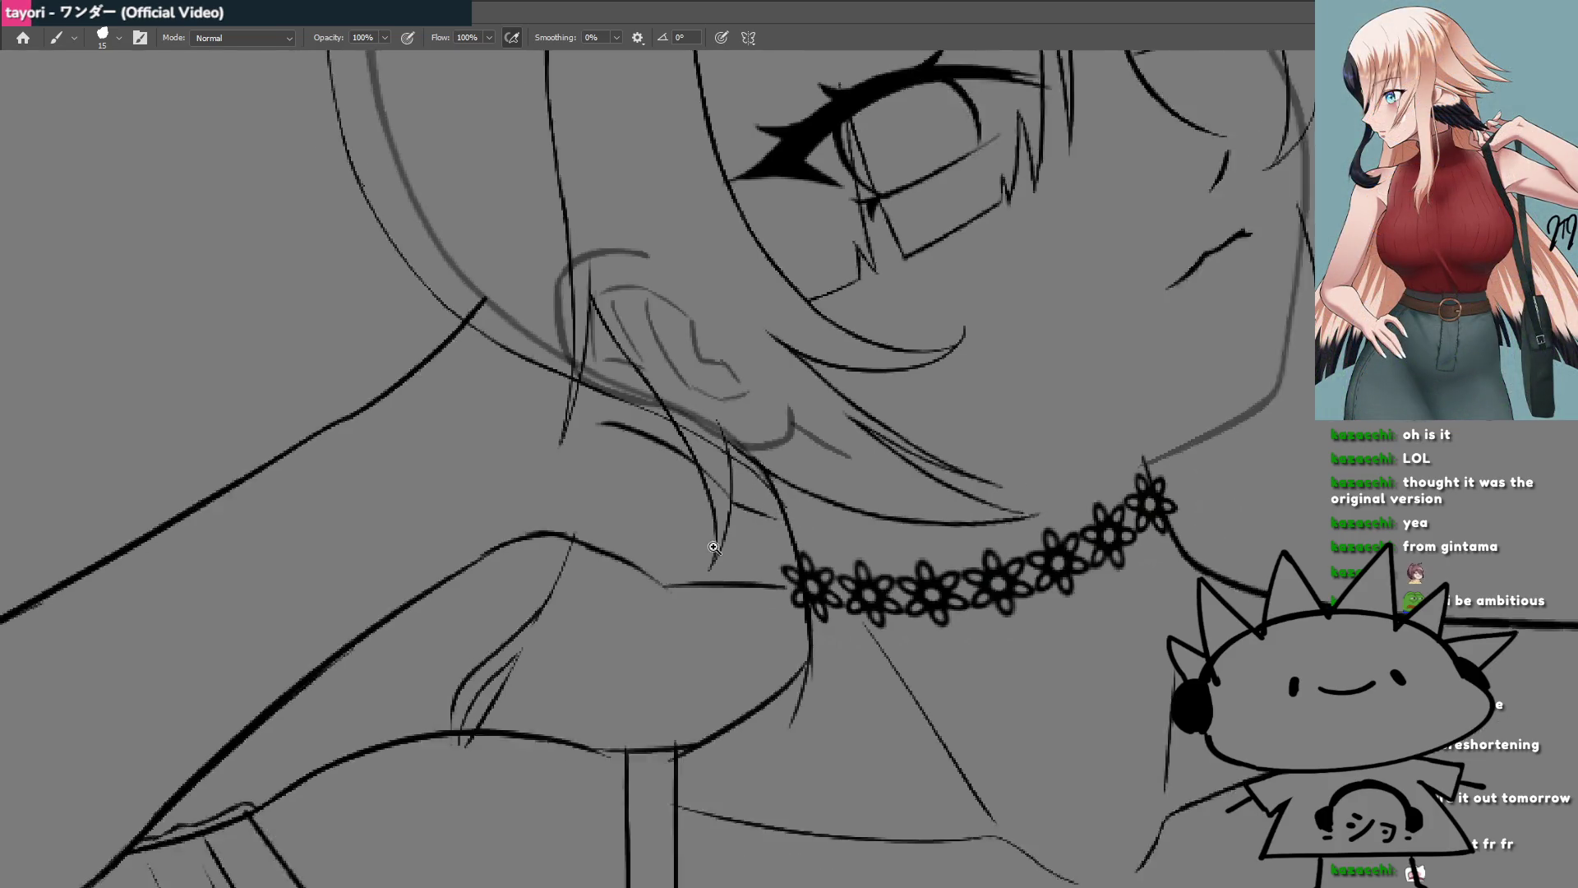
{"action": "left_click_drag", "start_coordinate": [773, 608], "coordinate": [858, 448]}
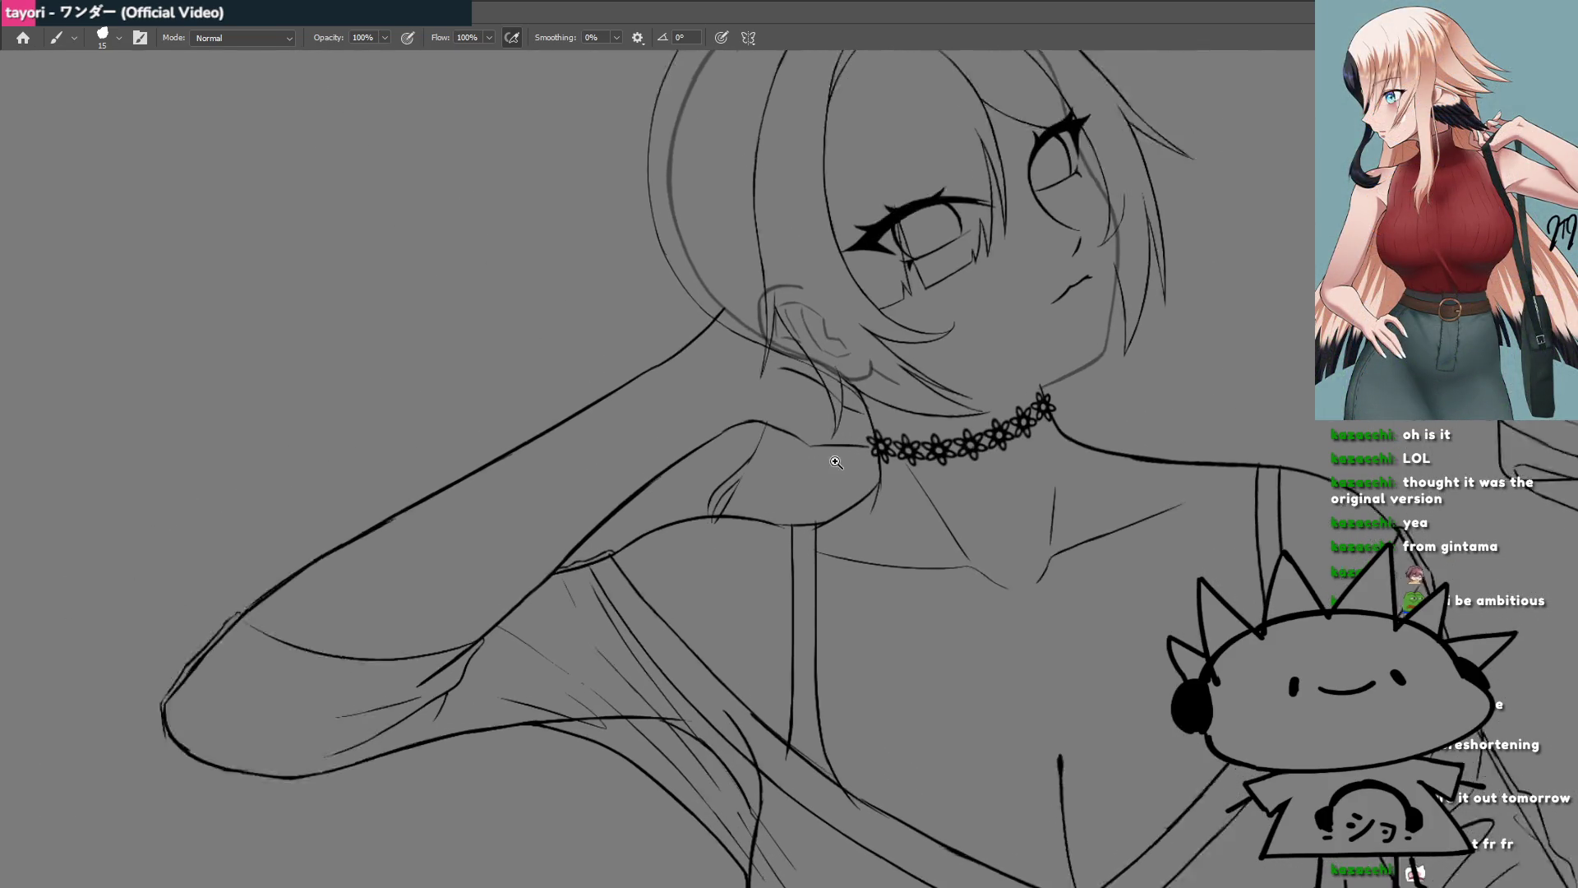
{"action": "scroll", "coordinate": [822, 448], "scroll_direction": "up", "scroll_amount": 2}
{"action": "scroll", "coordinate": [816, 498], "scroll_direction": "up", "scroll_amount": 2}
{"action": "scroll", "coordinate": [830, 505], "scroll_direction": "down", "scroll_amount": 2}
{"action": "scroll", "coordinate": [771, 662], "scroll_direction": "down", "scroll_amount": 2}
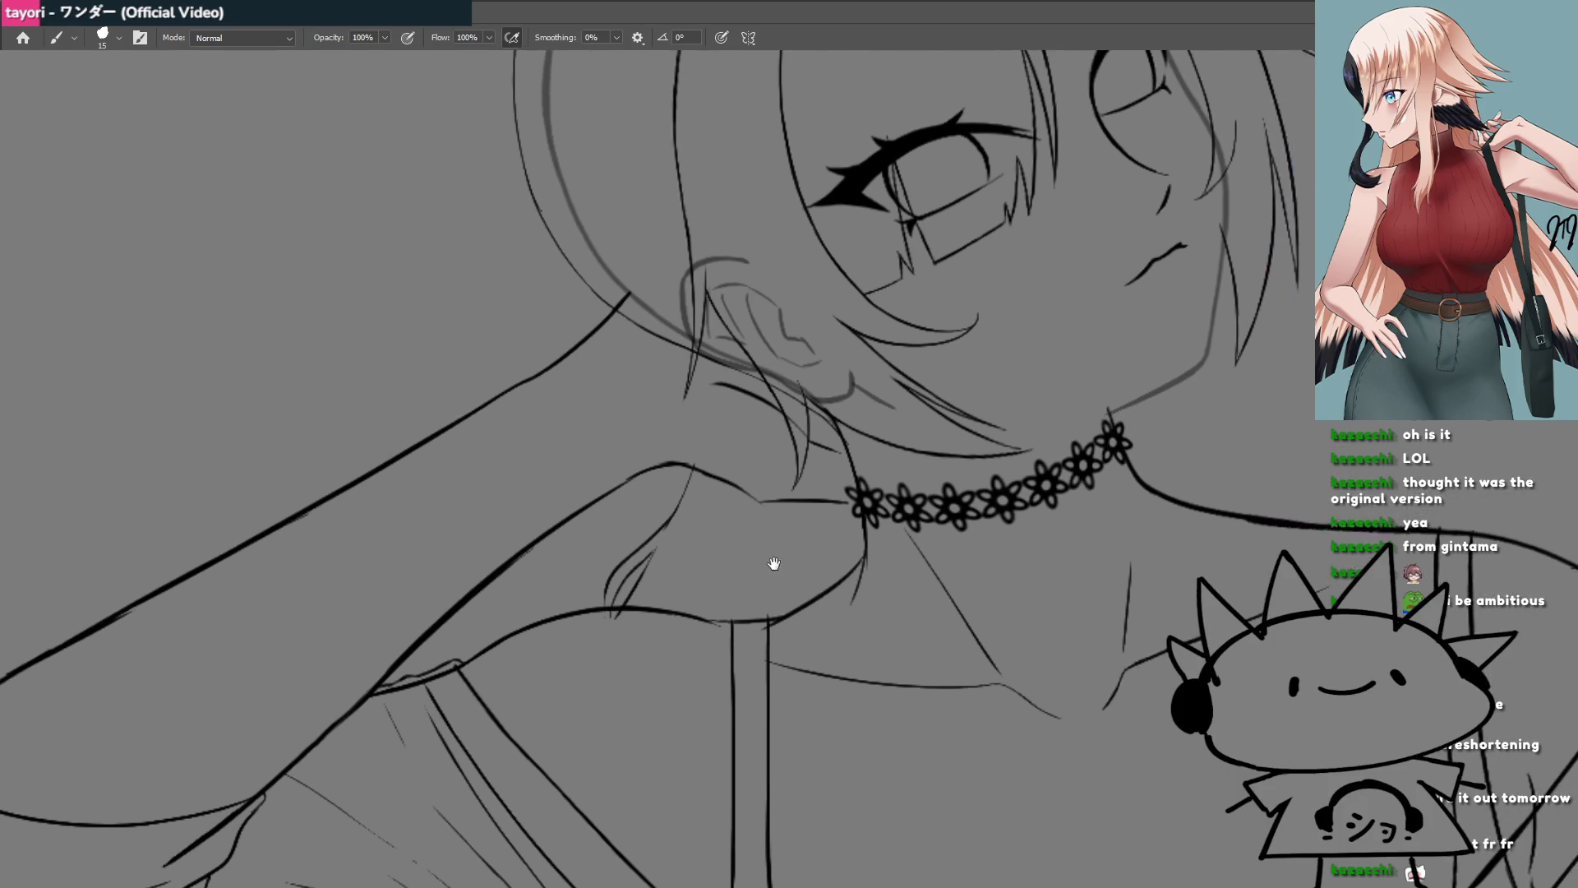
{"action": "scroll", "coordinate": [732, 599], "scroll_direction": "down", "scroll_amount": 1}
{"action": "scroll", "coordinate": [650, 645], "scroll_direction": "down", "scroll_amount": 4}
{"action": "scroll", "coordinate": [761, 648], "scroll_direction": "up", "scroll_amount": 1}
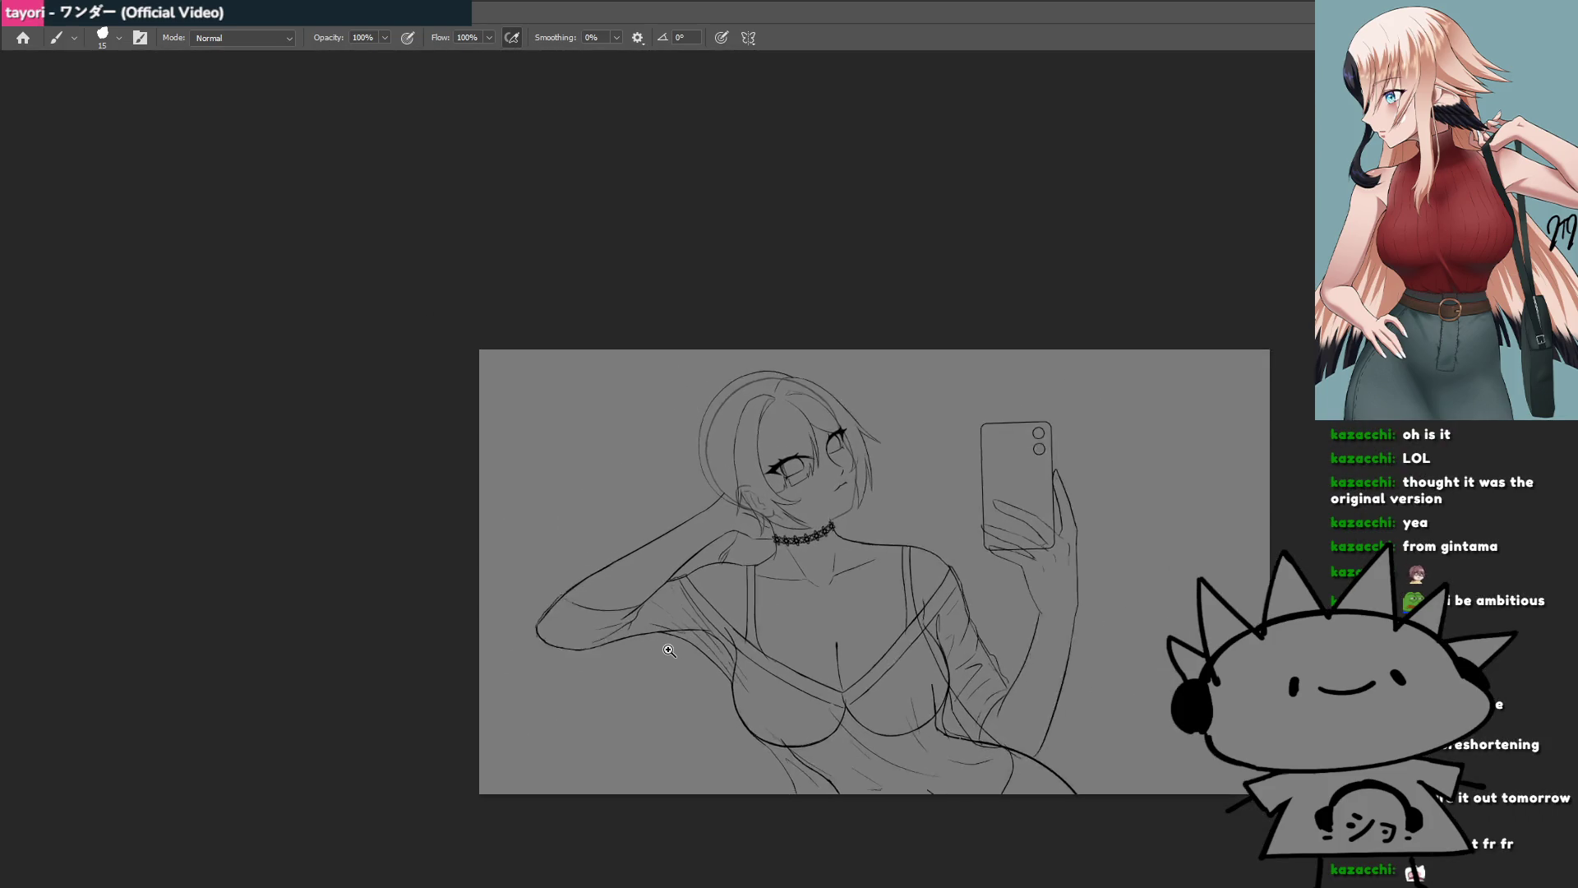
{"action": "scroll", "coordinate": [715, 648], "scroll_direction": "up", "scroll_amount": 3}
{"action": "scroll", "coordinate": [766, 568], "scroll_direction": "up", "scroll_amount": 1}
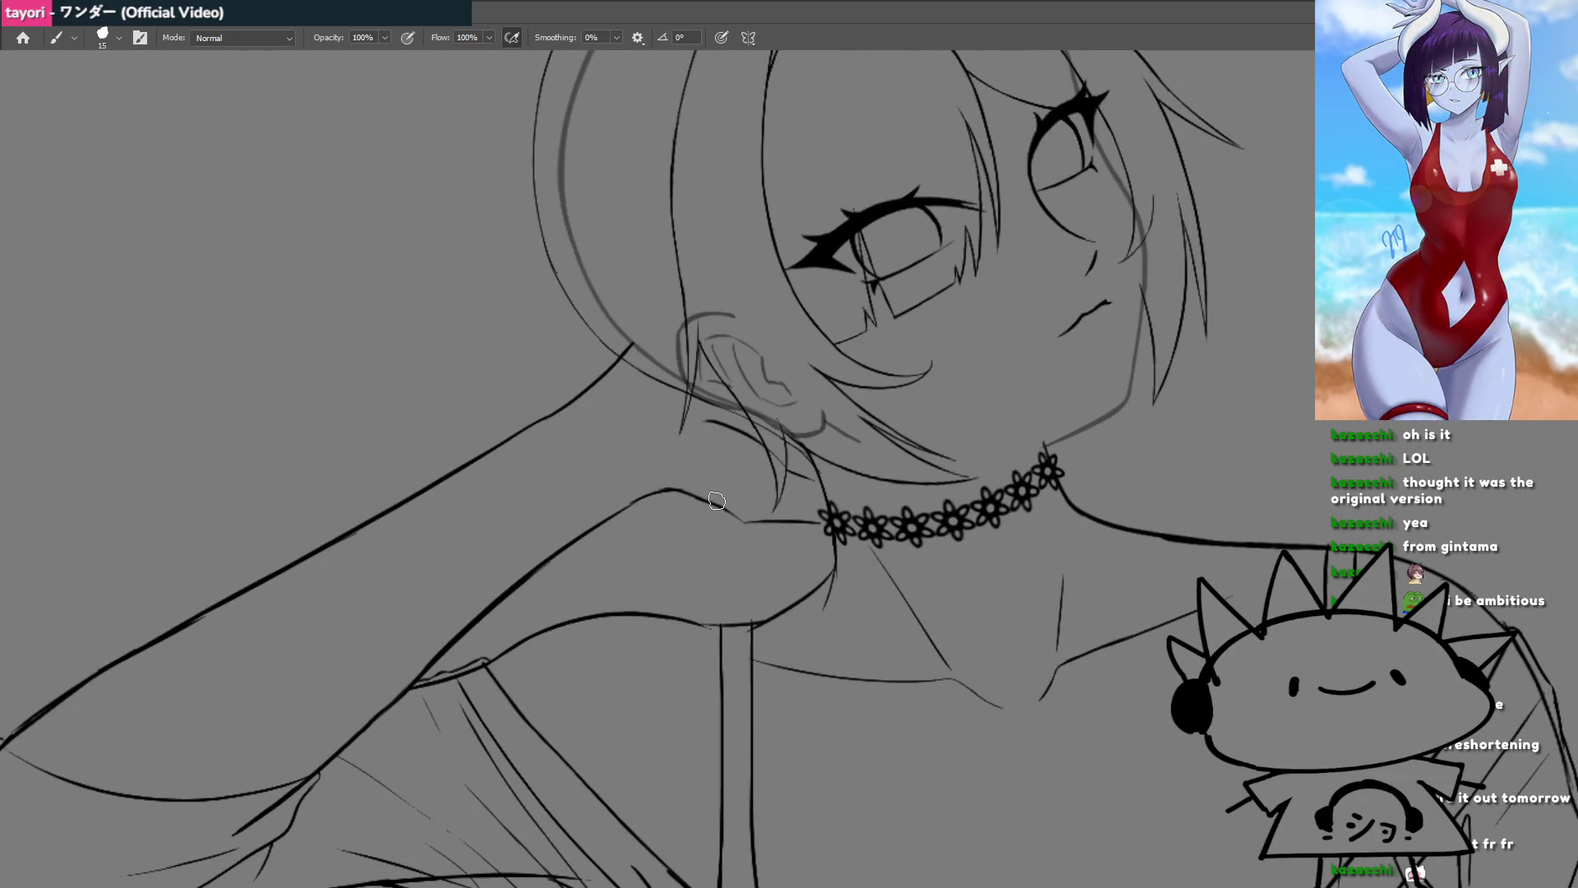
Step: Draw curved lines below the chin and down the neck, redoing strokes that miss
{"action": "mouse_move", "coordinate": [719, 488]}
{"action": "left_mouse_down"}
{"action": "mouse_move", "coordinate": [655, 577]}
{"action": "mouse_move", "coordinate": [785, 582]}
{"action": "mouse_move", "coordinate": [750, 614]}
{"action": "mouse_move", "coordinate": [741, 654]}
{"action": "left_mouse_up"}
{"action": "key", "text": "ctrl+z"}
{"action": "key", "text": "r"}
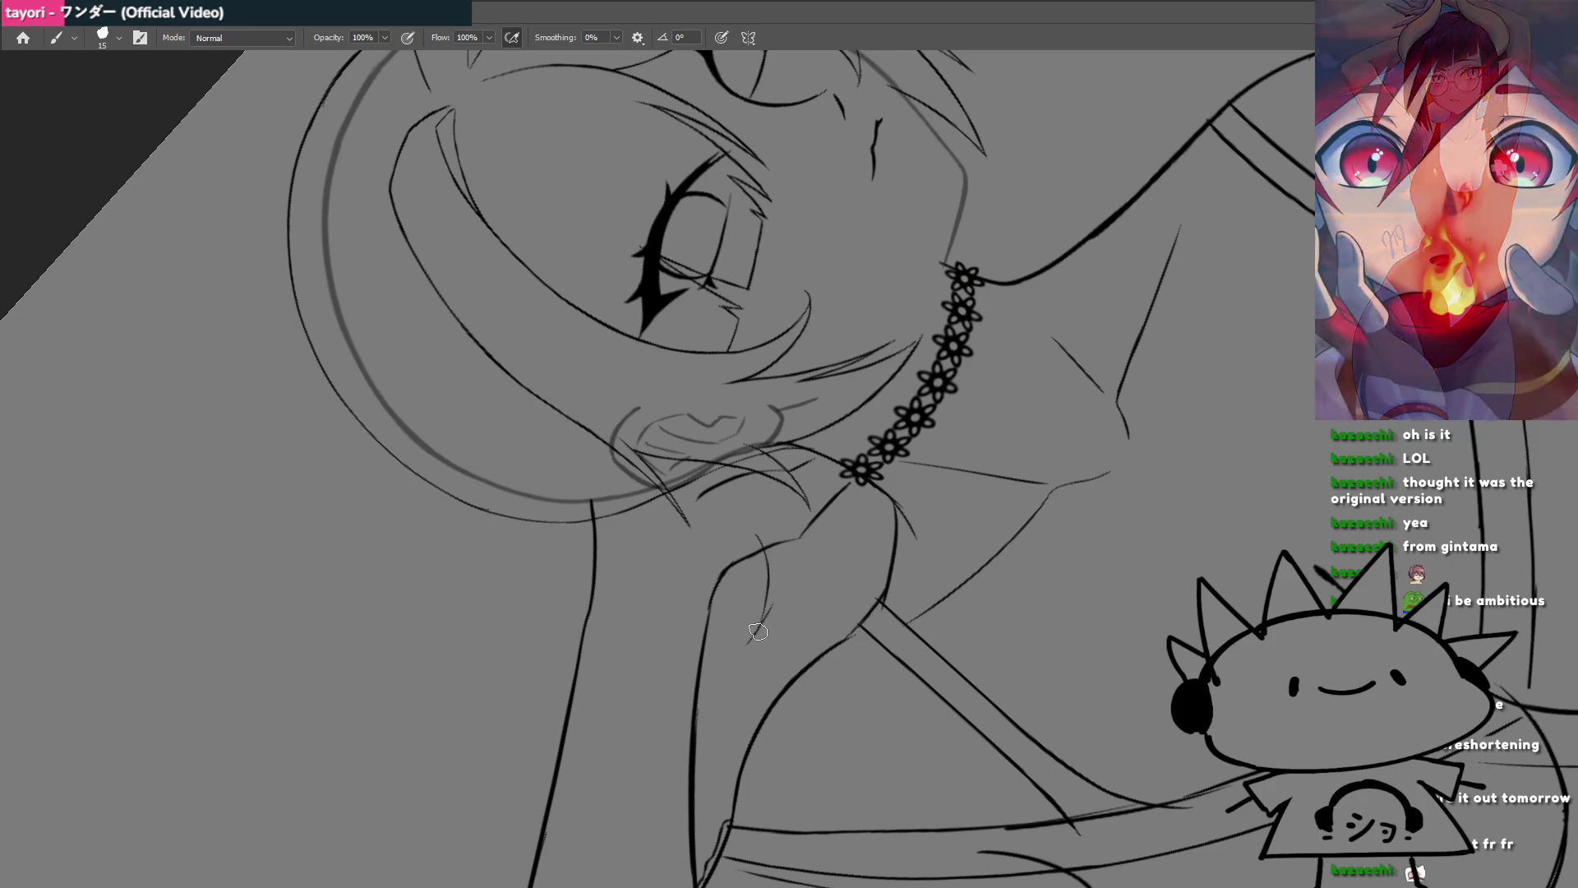
{"action": "left_click_drag", "start_coordinate": [781, 585], "coordinate": [762, 623]}
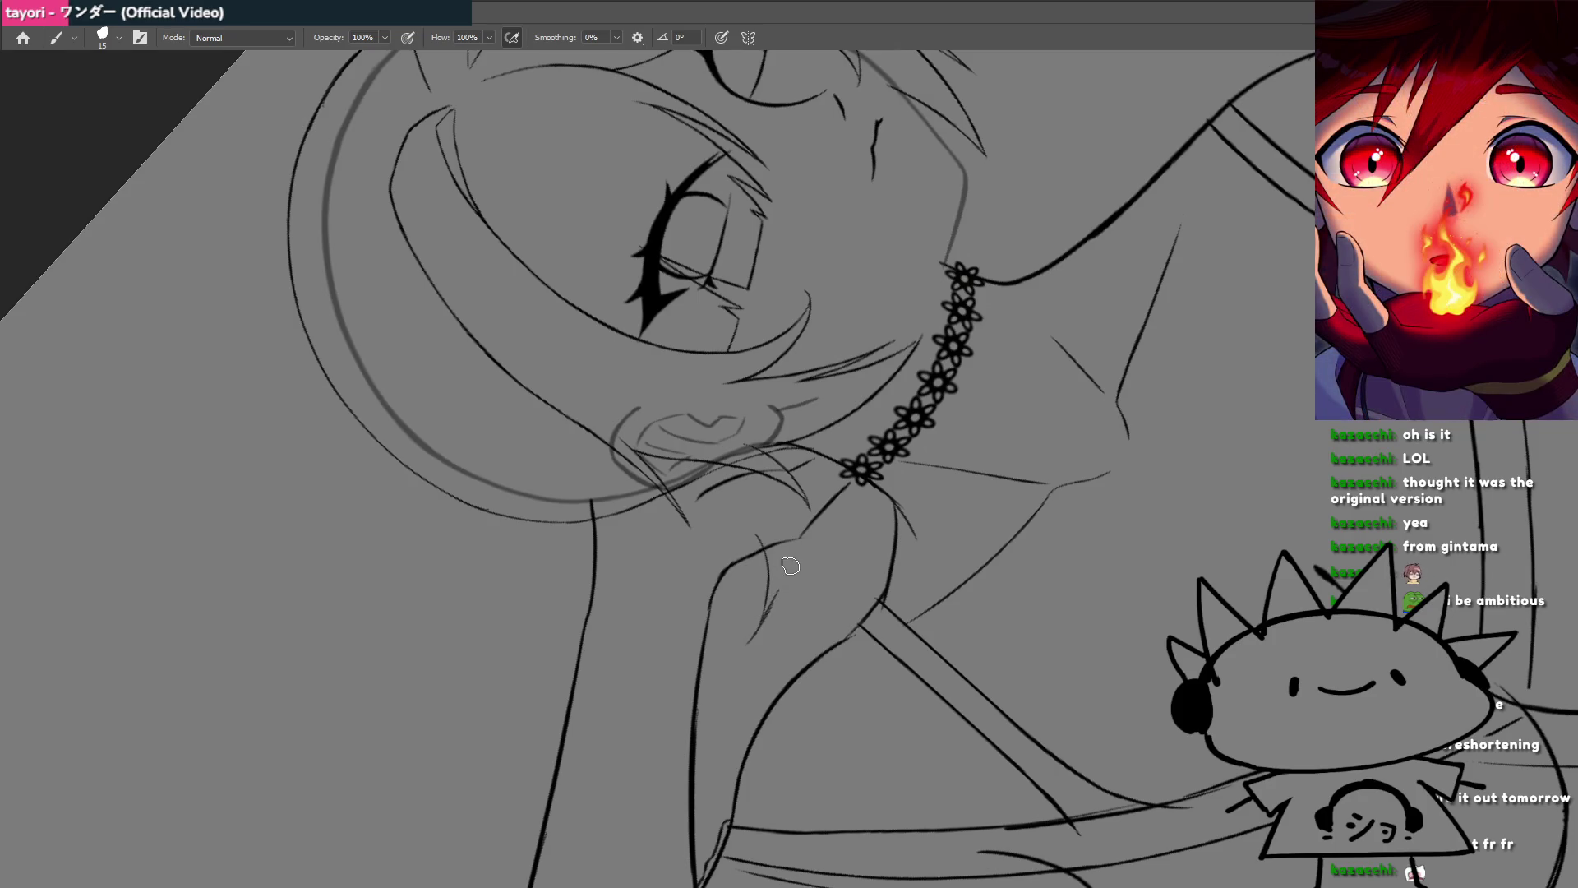
{"action": "left_click_drag", "start_coordinate": [780, 584], "coordinate": [786, 664]}
{"action": "key", "text": "Escape"}
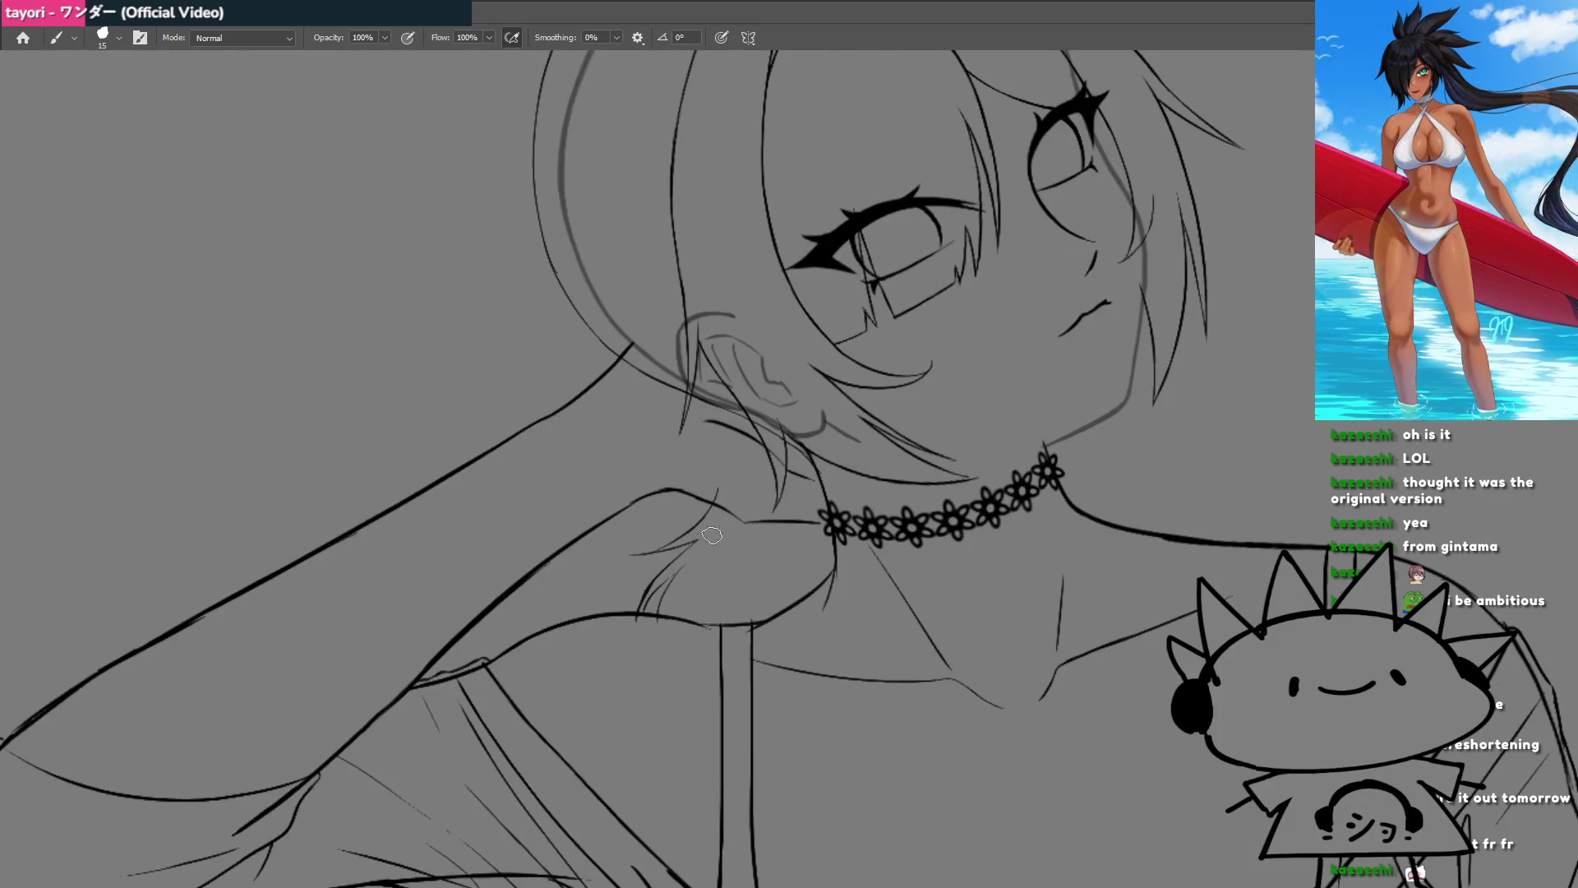
{"action": "mouse_move", "coordinate": [723, 553]}
{"action": "left_mouse_down"}
{"action": "mouse_move", "coordinate": [663, 591]}
{"action": "mouse_move", "coordinate": [751, 571]}
{"action": "mouse_move", "coordinate": [758, 660]}
{"action": "left_mouse_up"}
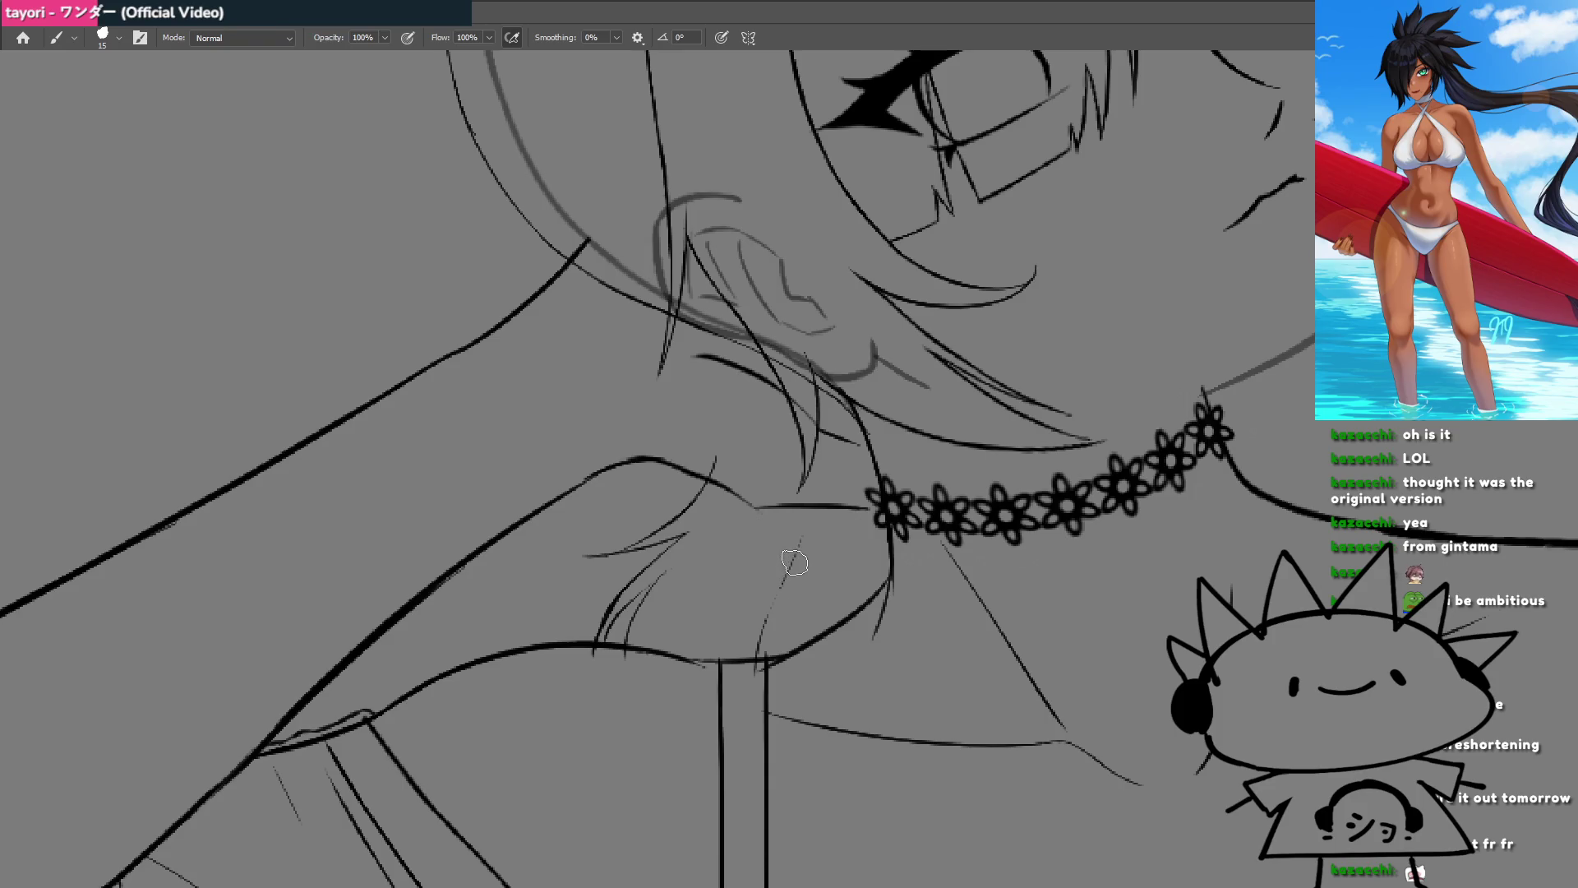
{"action": "left_click_drag", "start_coordinate": [801, 549], "coordinate": [779, 678]}
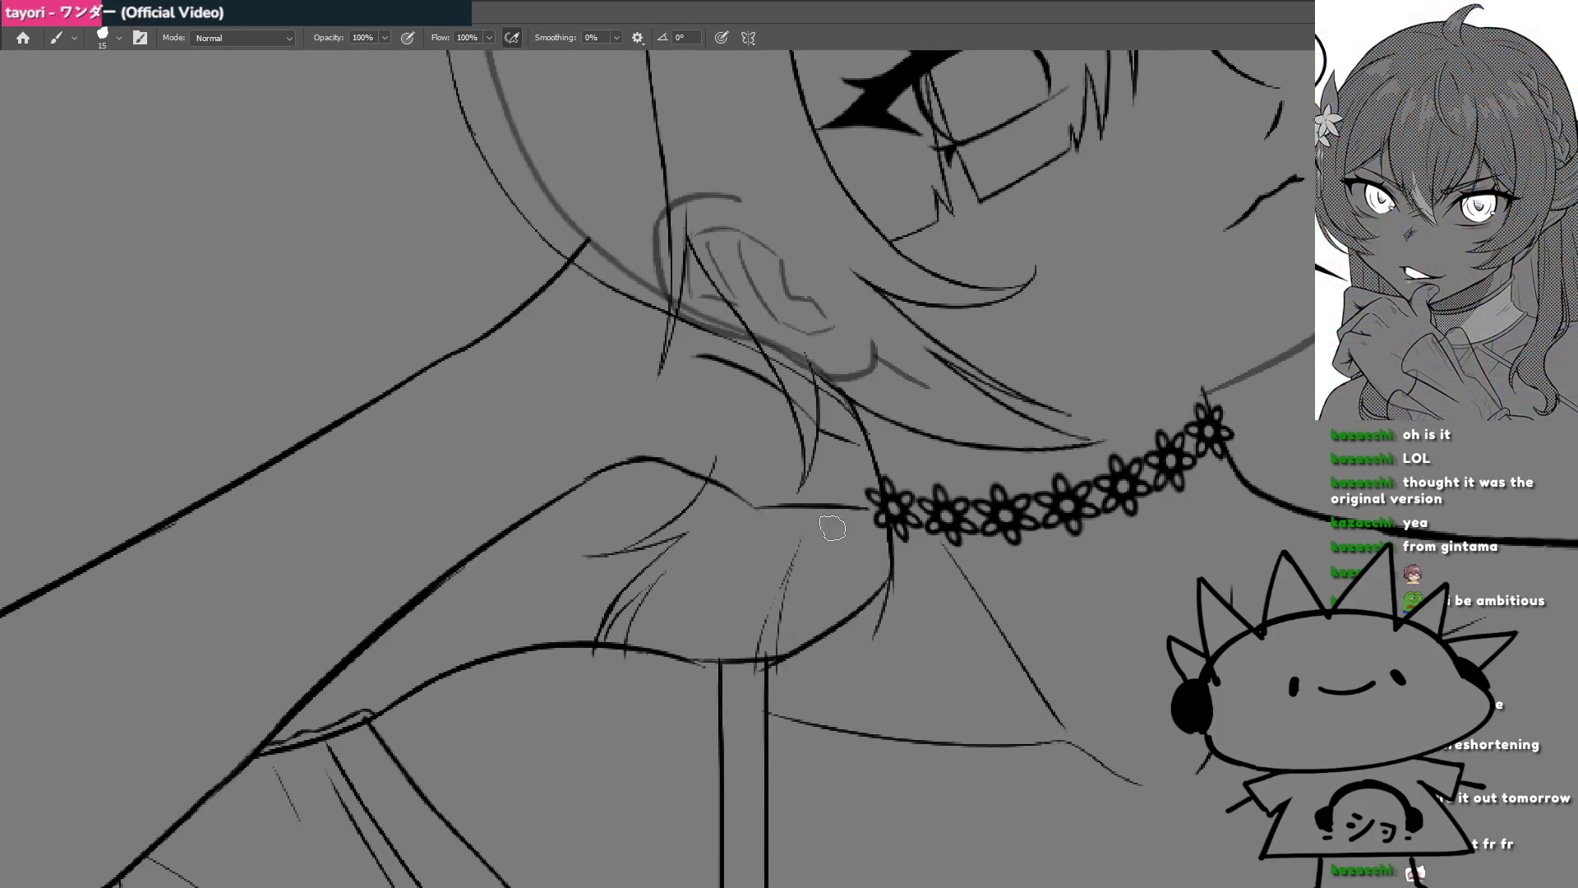
{"action": "left_click_drag", "start_coordinate": [838, 495], "coordinate": [842, 621]}
{"action": "key", "text": "ctrl+z"}
Step: Add a thin vertical neck line below the choker after several redrawn attempts
{"action": "mouse_move", "coordinate": [862, 550]}
{"action": "left_mouse_down"}
{"action": "mouse_move", "coordinate": [678, 626]}
{"action": "mouse_move", "coordinate": [773, 591]}
{"action": "left_mouse_up"}
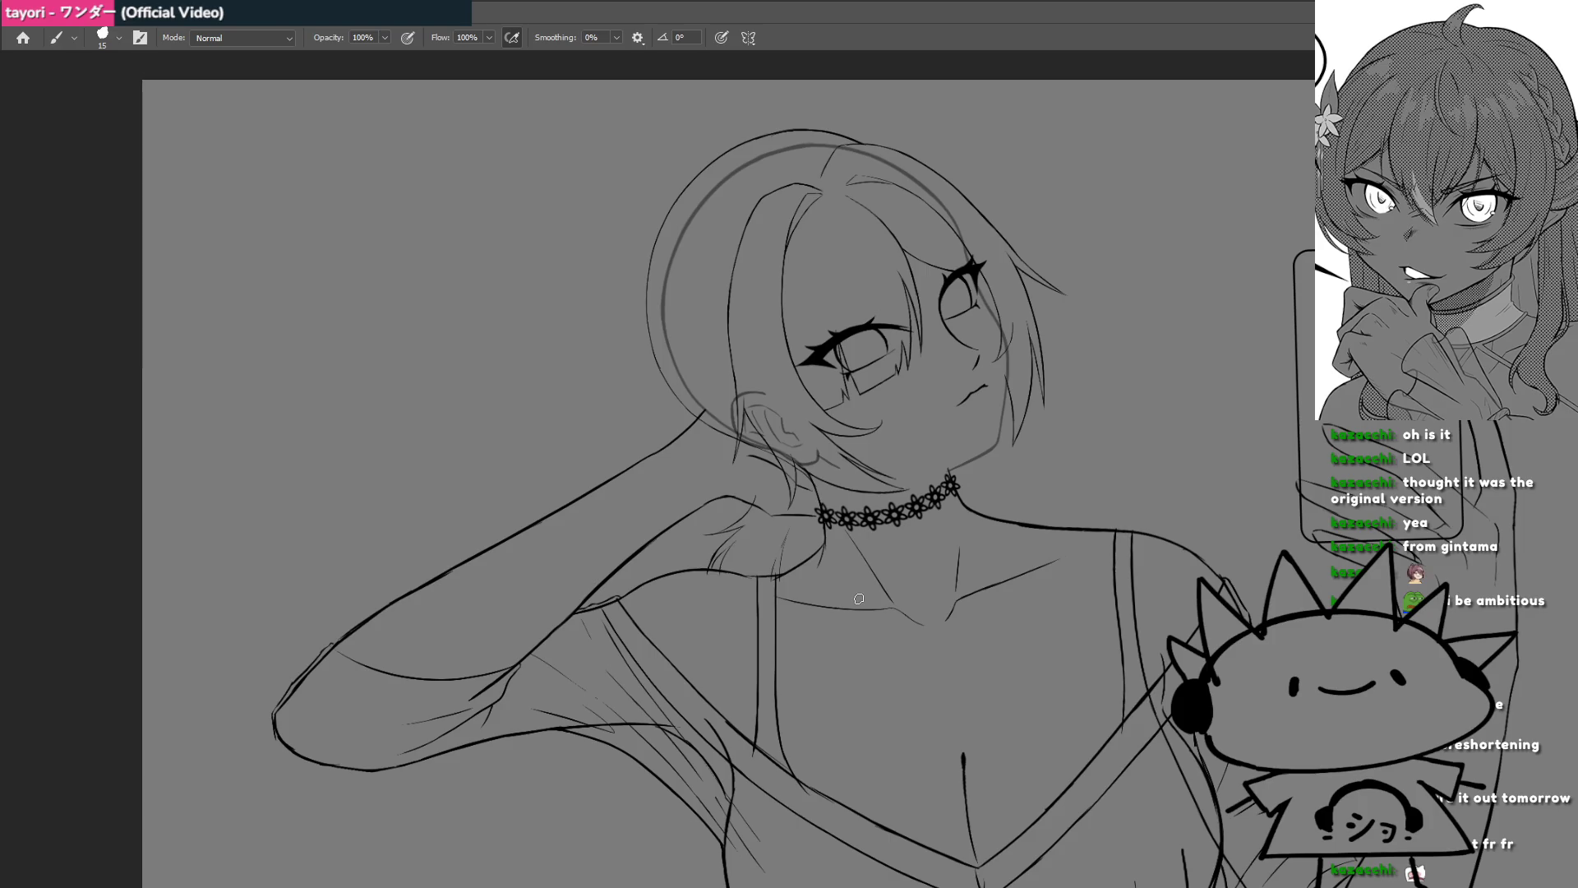
{"action": "scroll", "coordinate": [781, 572], "scroll_direction": "up", "scroll_amount": 2}
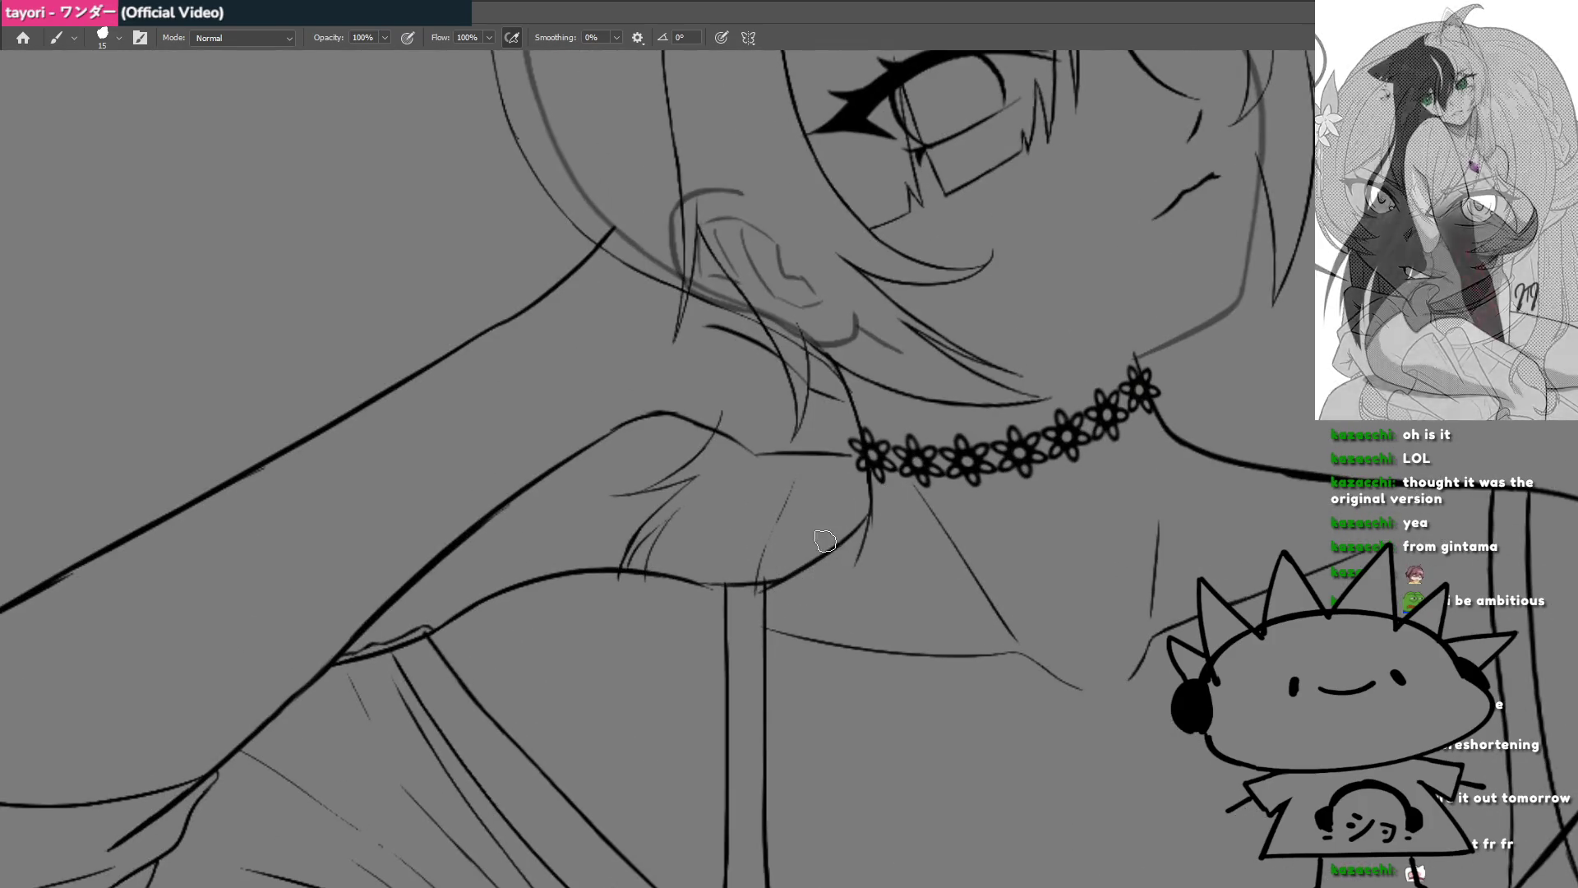
{"action": "left_click_drag", "start_coordinate": [797, 505], "coordinate": [785, 575]}
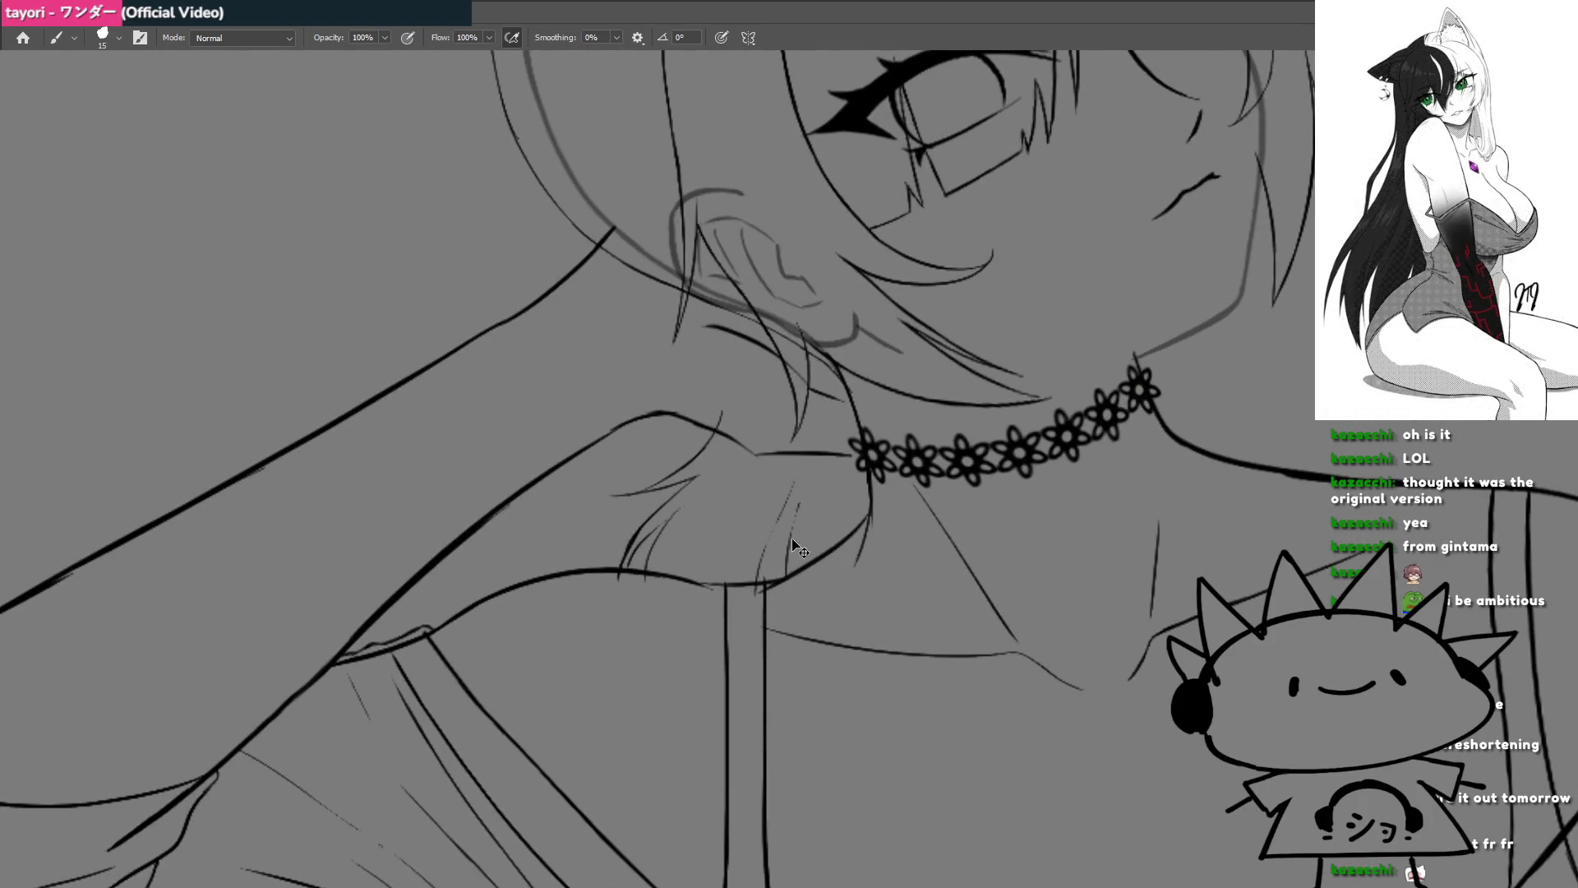
{"action": "key", "text": "ctrl+z"}
{"action": "mouse_move", "coordinate": [793, 514]}
{"action": "left_mouse_down"}
{"action": "mouse_move", "coordinate": [785, 575]}
{"action": "mouse_move", "coordinate": [736, 492]}
{"action": "left_mouse_up"}
{"action": "key", "text": "ctrl+z"}
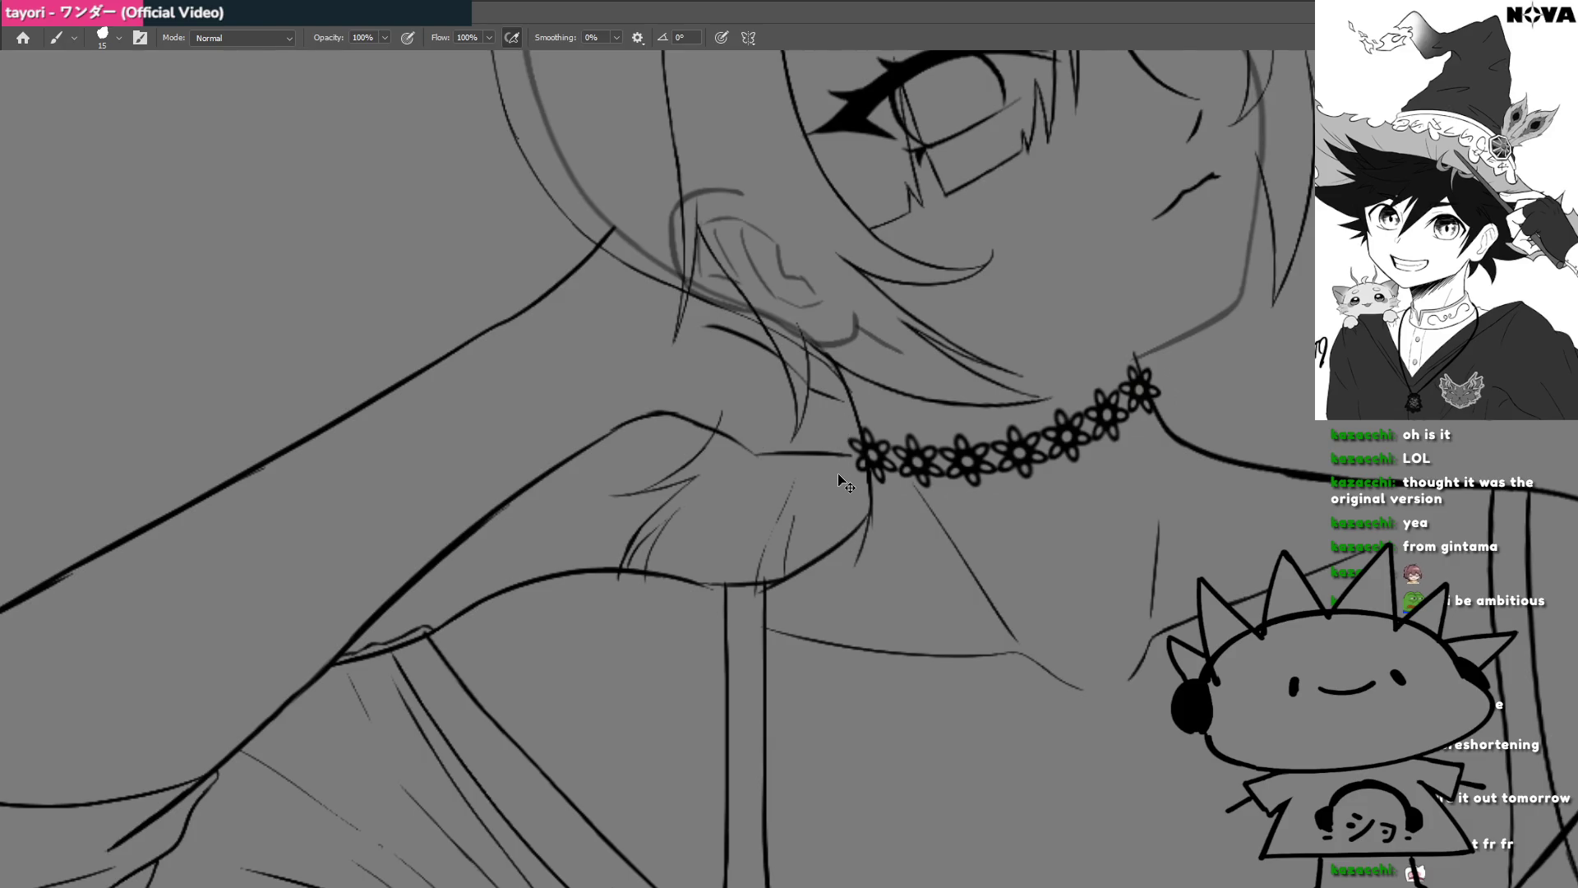
{"action": "left_click_drag", "start_coordinate": [840, 433], "coordinate": [832, 513]}
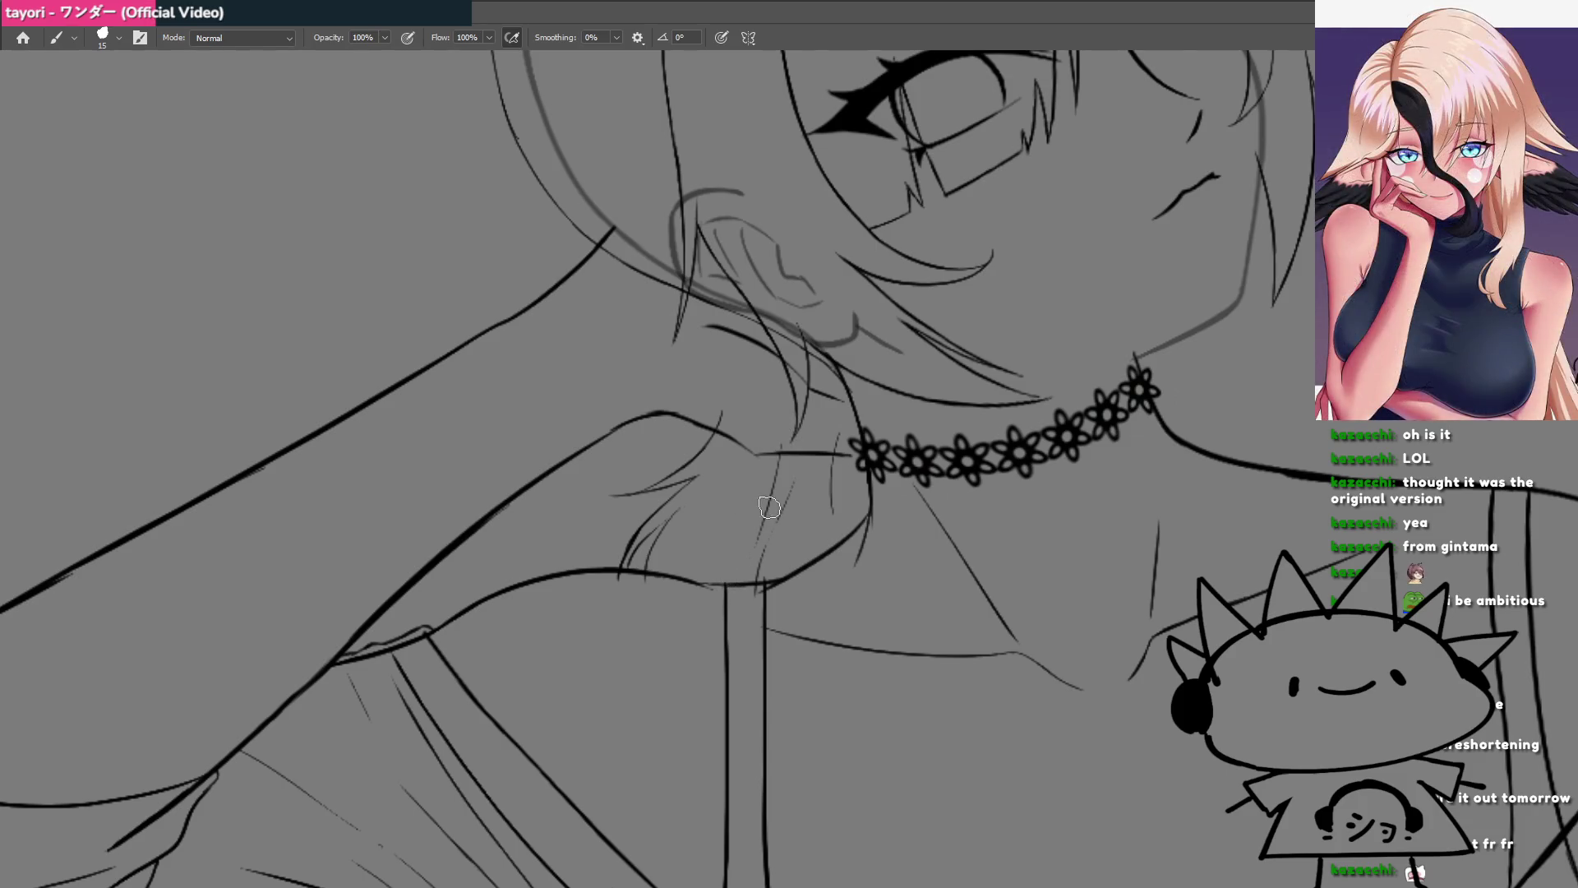
Step: Zoom out to check the drawing and undo to restore the head-outline arc to solid black
{"action": "scroll", "coordinate": [710, 568], "scroll_direction": "down", "scroll_amount": 4}
{"action": "scroll", "coordinate": [706, 571], "scroll_direction": "down", "scroll_amount": 2}
{"action": "scroll", "coordinate": [691, 580], "scroll_direction": "down", "scroll_amount": 2}
{"action": "scroll", "coordinate": [674, 588], "scroll_direction": "down", "scroll_amount": 2}
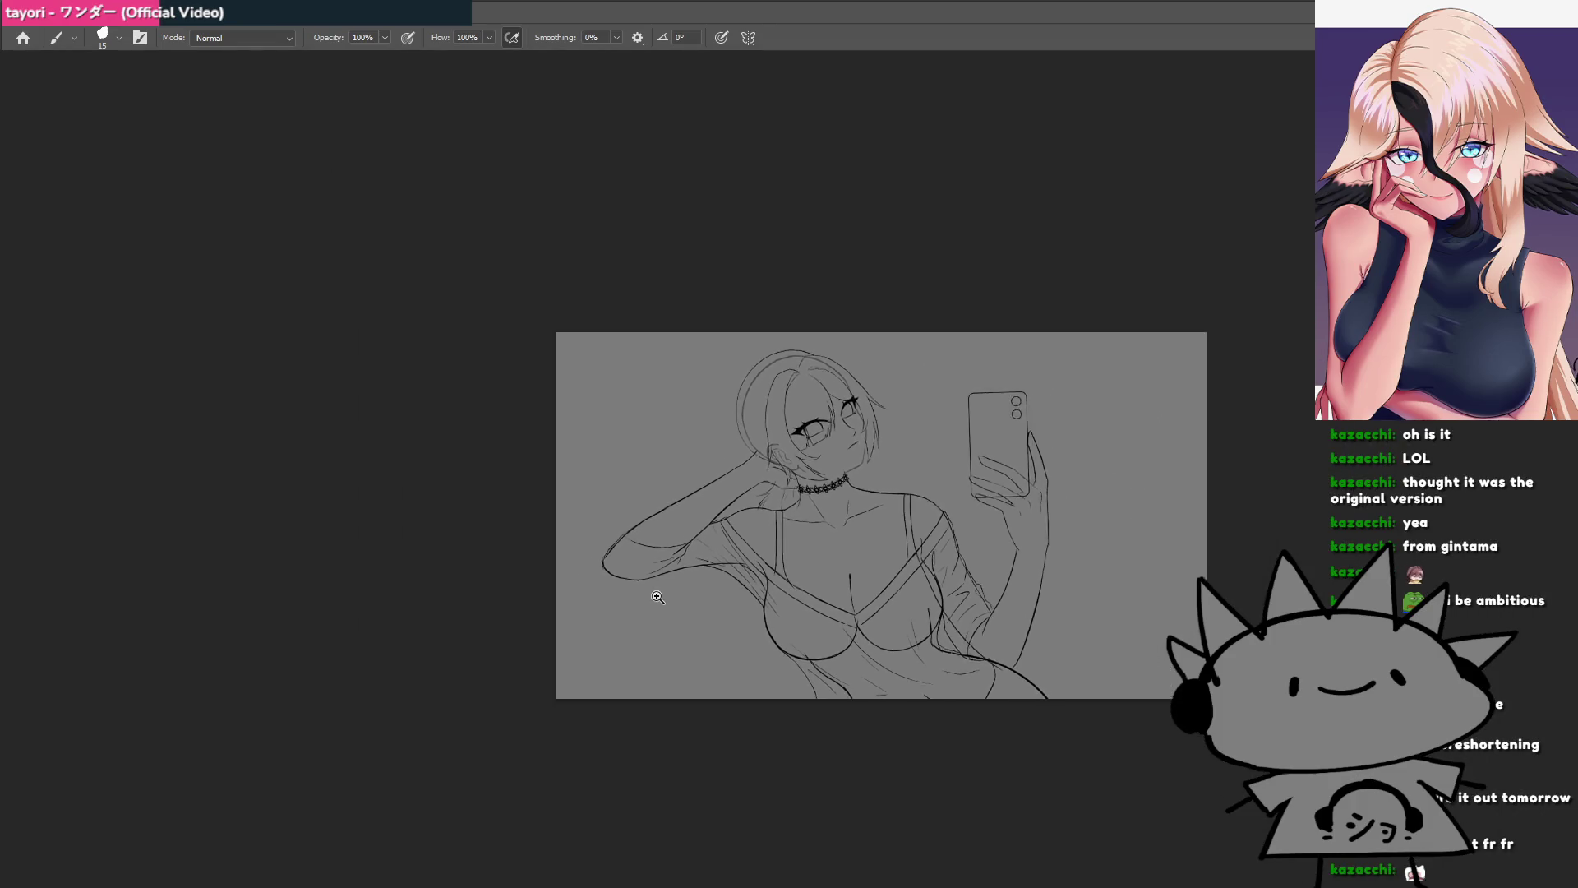
{"action": "scroll", "coordinate": [663, 594], "scroll_direction": "down", "scroll_amount": 1}
{"action": "scroll", "coordinate": [664, 595], "scroll_direction": "up", "scroll_amount": 3}
{"action": "scroll", "coordinate": [878, 554], "scroll_direction": "up", "scroll_amount": 2}
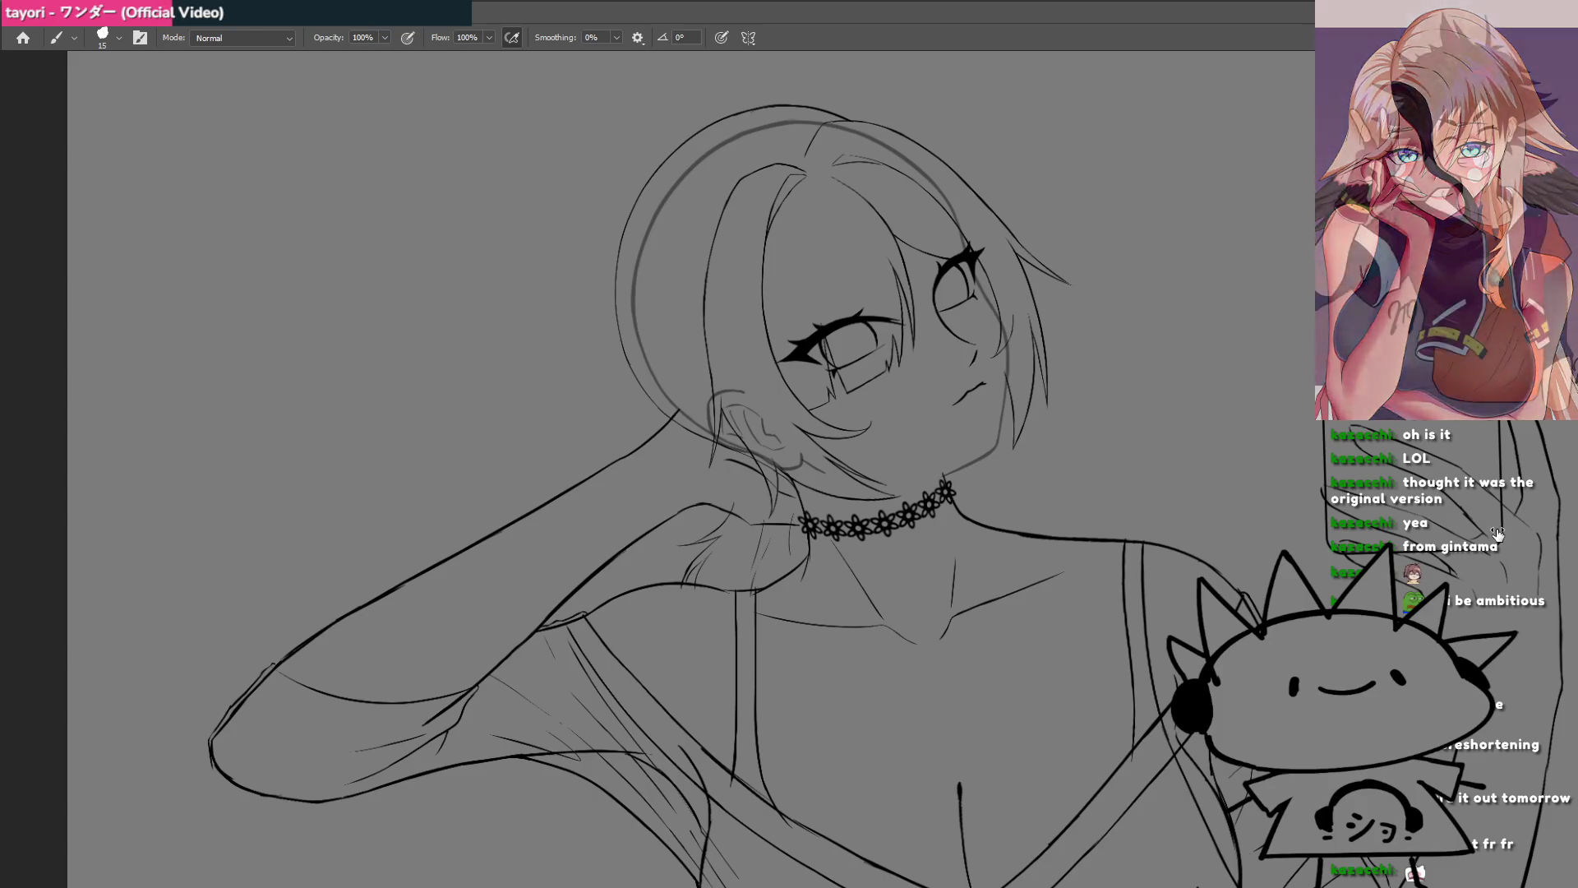
{"action": "key", "text": "ctrl+z"}
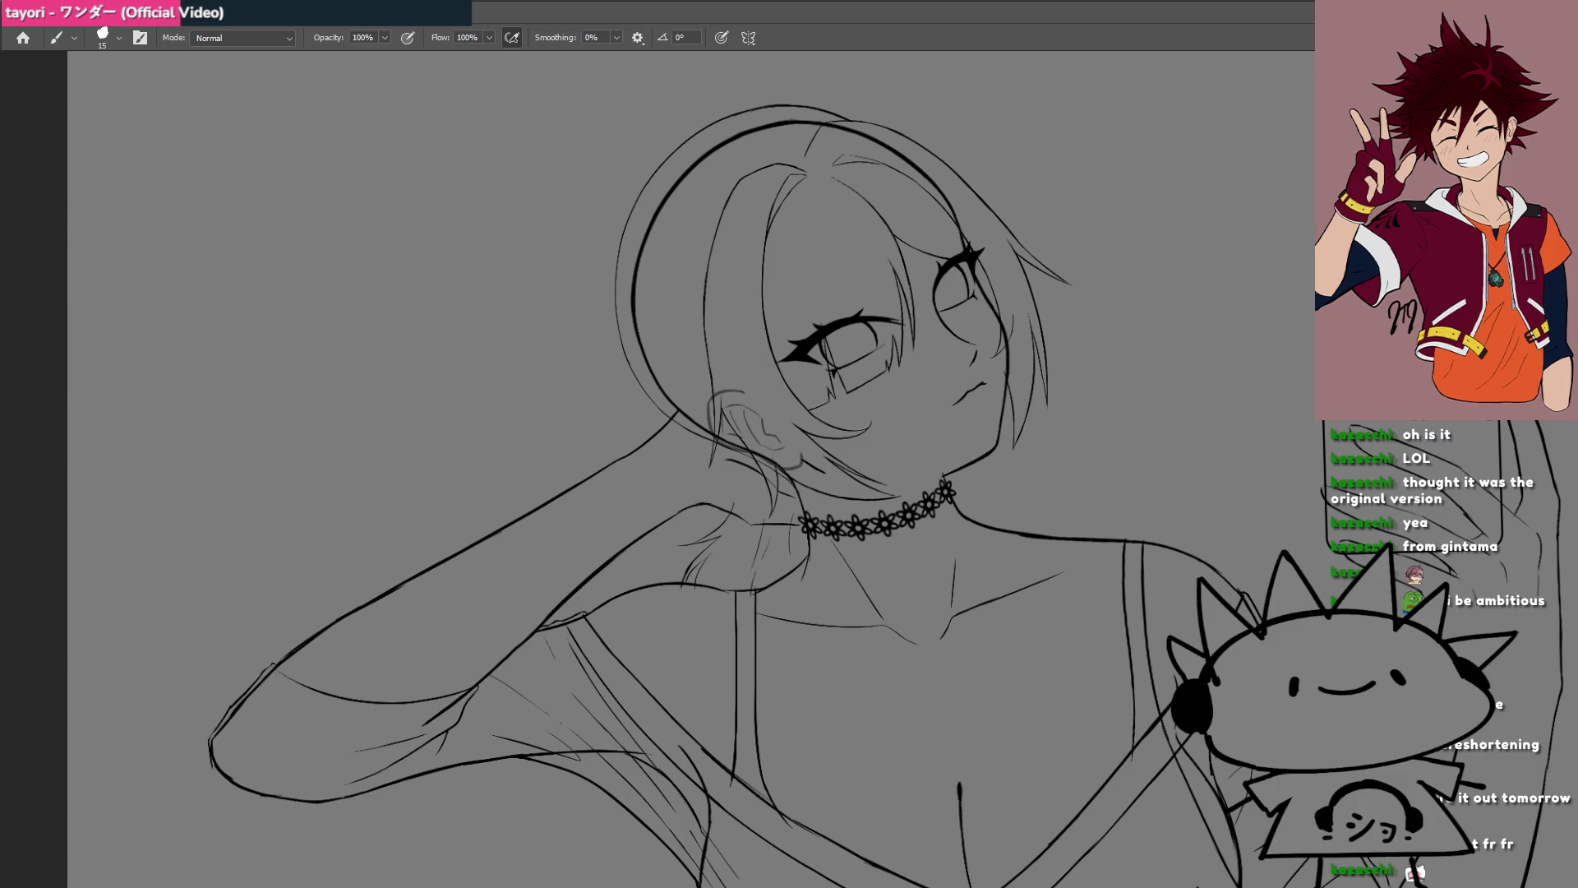
Step: Pan, rotate and zoom the view in on the face and lips
{"action": "left_click_drag", "start_coordinate": [981, 380], "coordinate": [825, 491]}
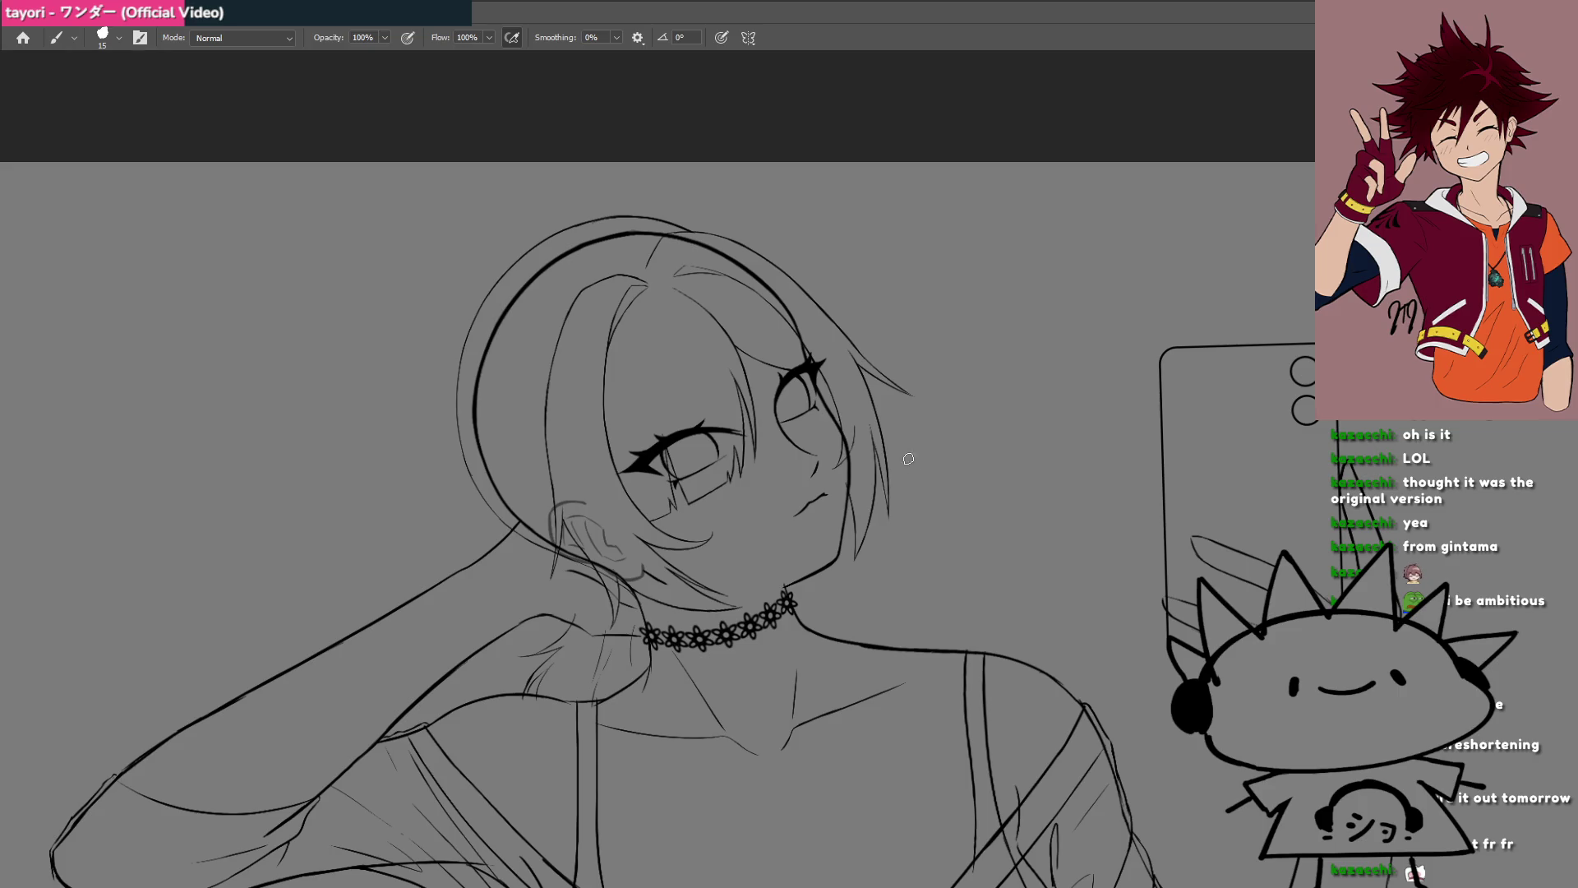
{"action": "left_click_drag", "start_coordinate": [908, 458], "coordinate": [783, 452]}
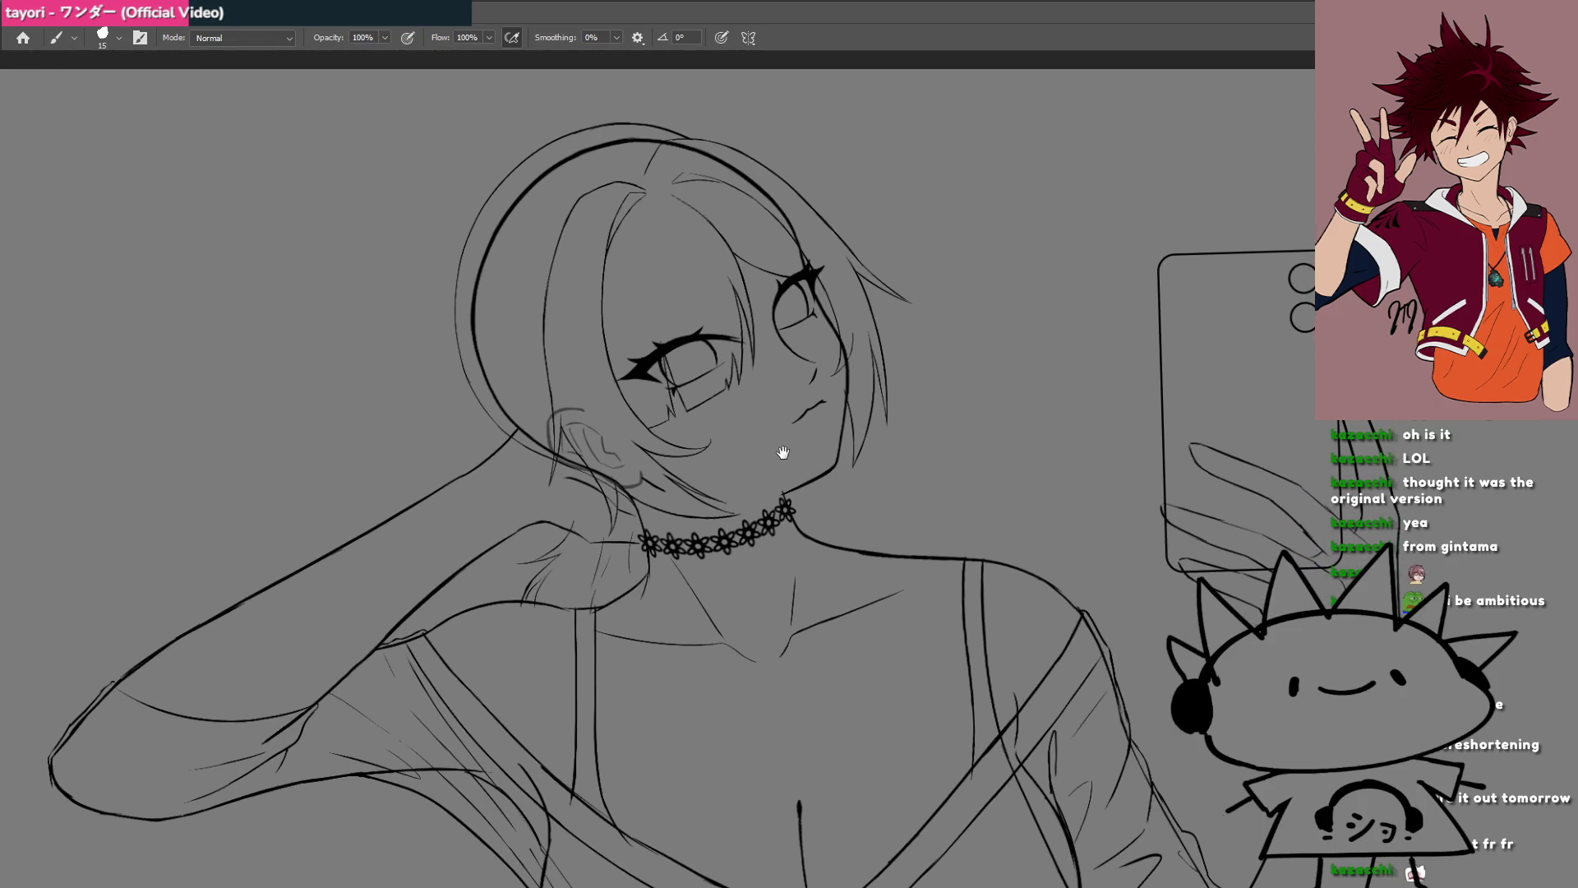
{"action": "scroll", "coordinate": [782, 452], "scroll_direction": "down", "scroll_amount": 5}
{"action": "scroll", "coordinate": [844, 433], "scroll_direction": "up", "scroll_amount": 8}
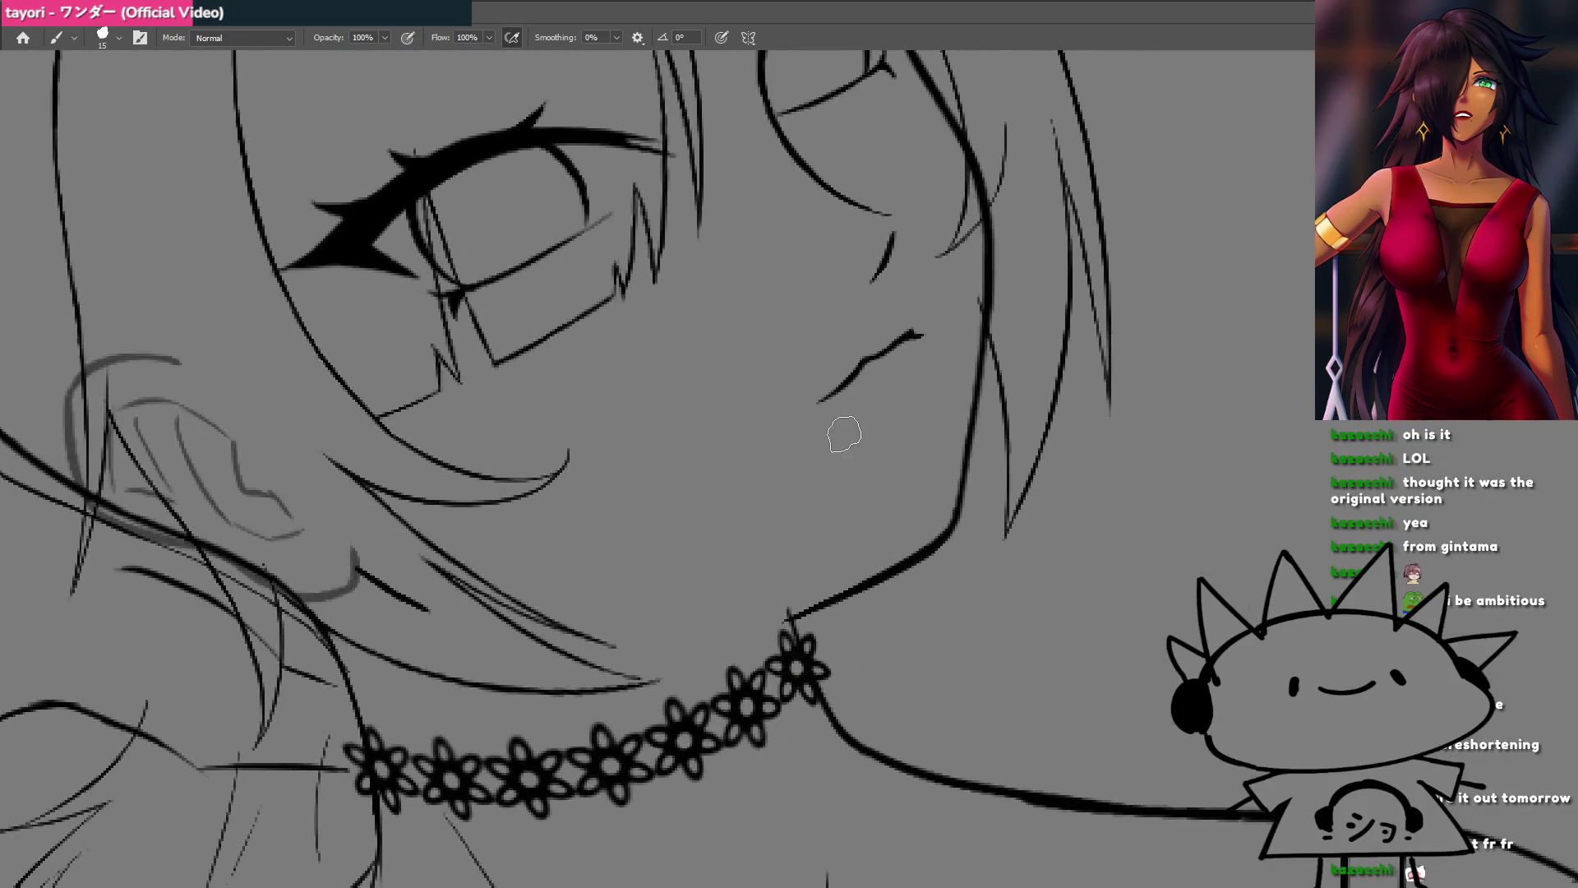
{"action": "left_click_drag", "start_coordinate": [851, 386], "coordinate": [603, 599]}
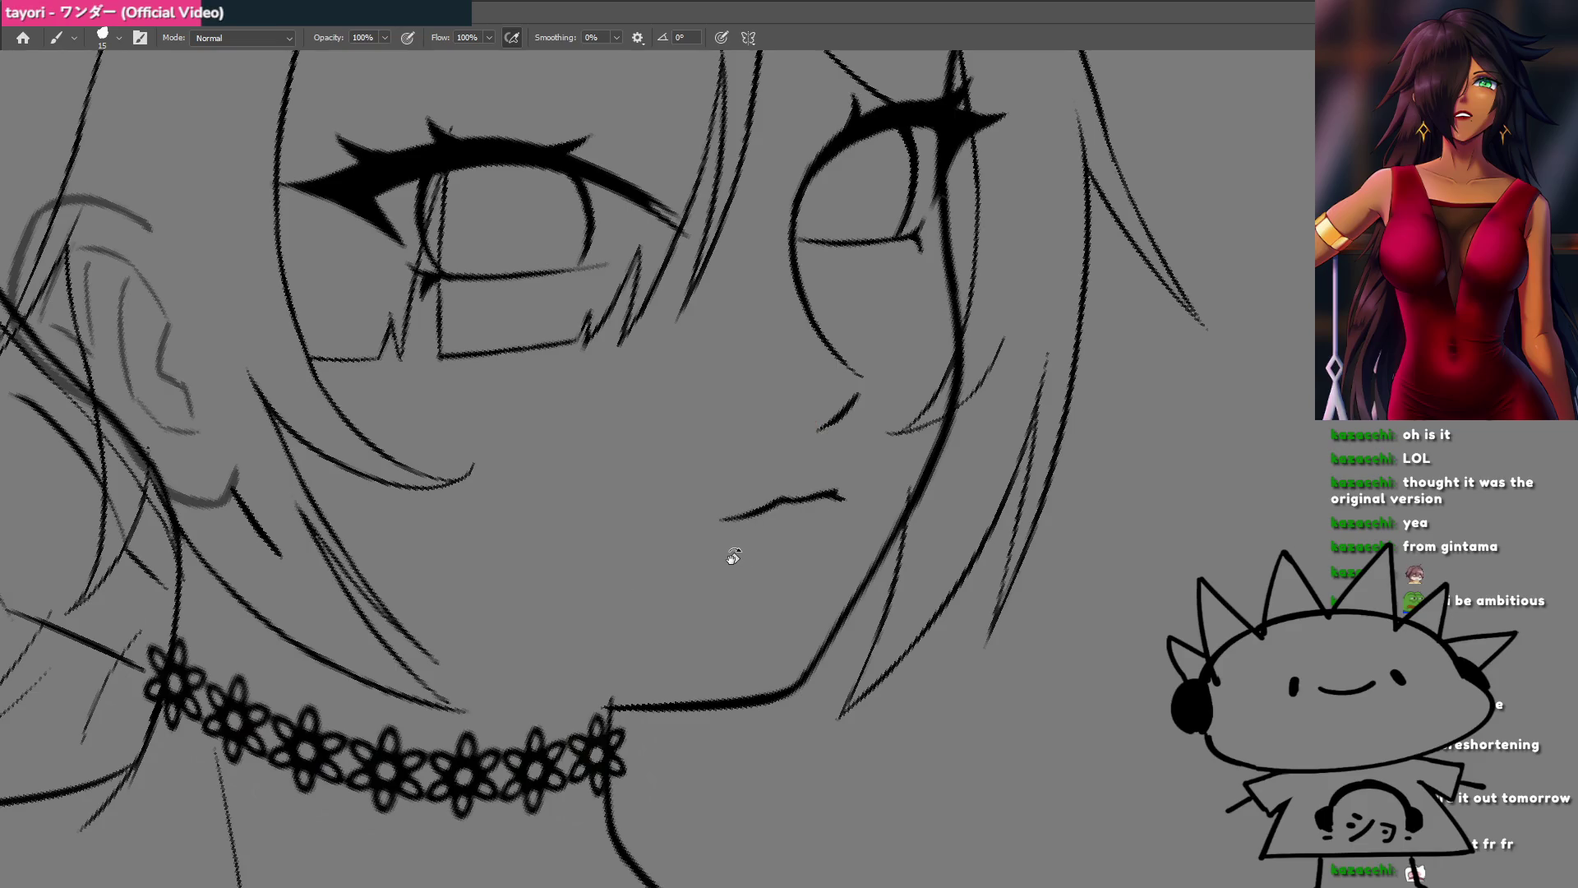
{"action": "mouse_move", "coordinate": [732, 557]}
{"action": "left_mouse_down"}
{"action": "mouse_move", "coordinate": [652, 342]}
{"action": "mouse_move", "coordinate": [754, 386]}
{"action": "left_mouse_up"}
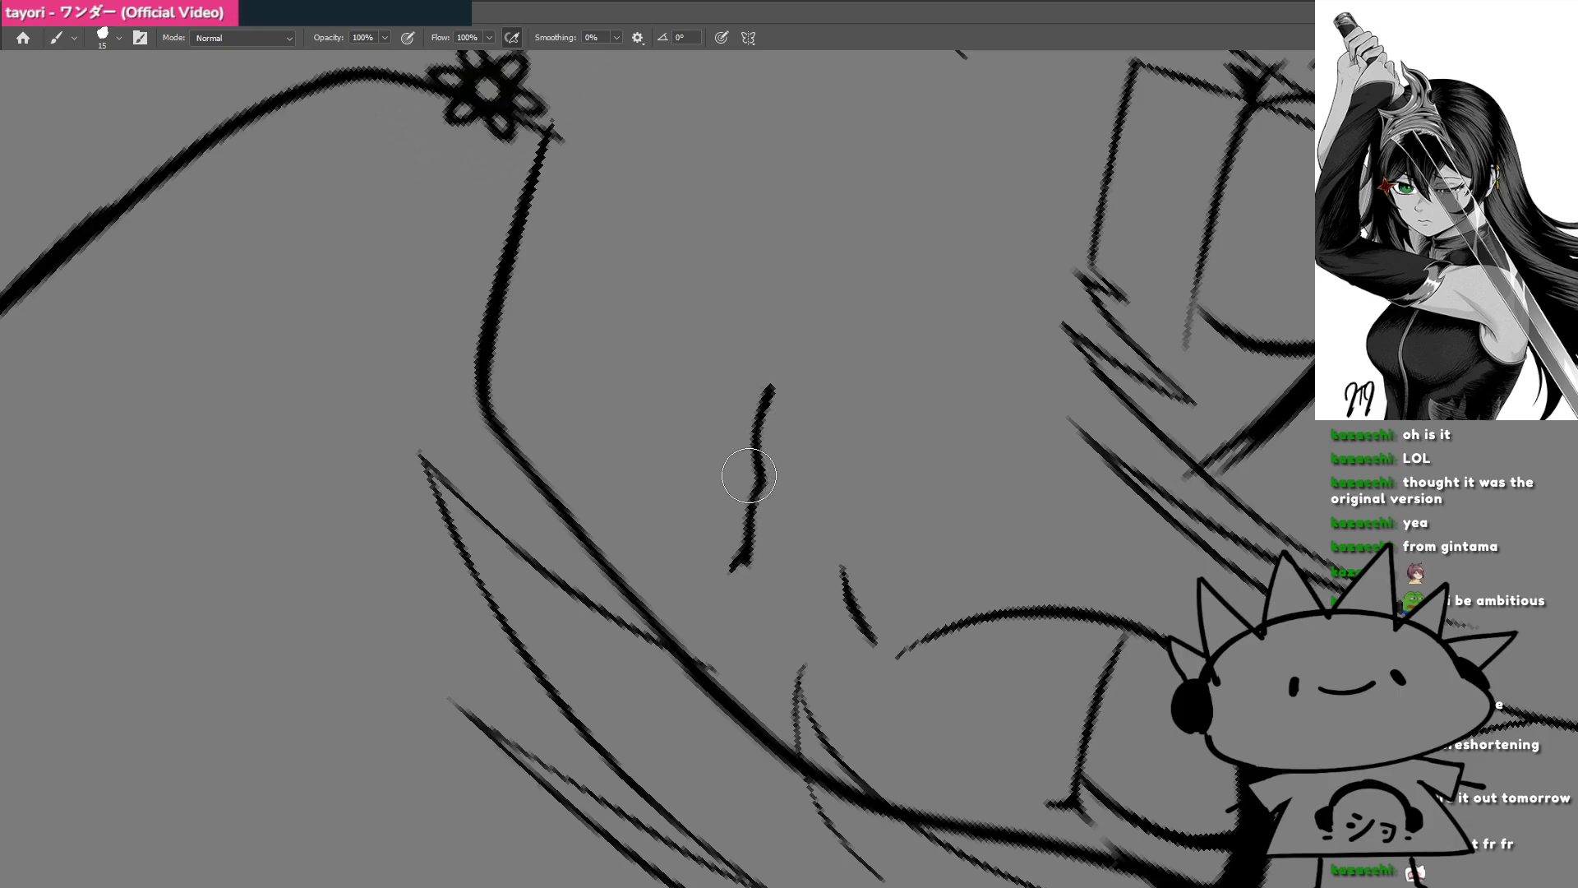
Step: Stroke over the short lip sketch to darken and join it into one clean line
{"action": "left_click_drag", "start_coordinate": [750, 479], "coordinate": [746, 426]}
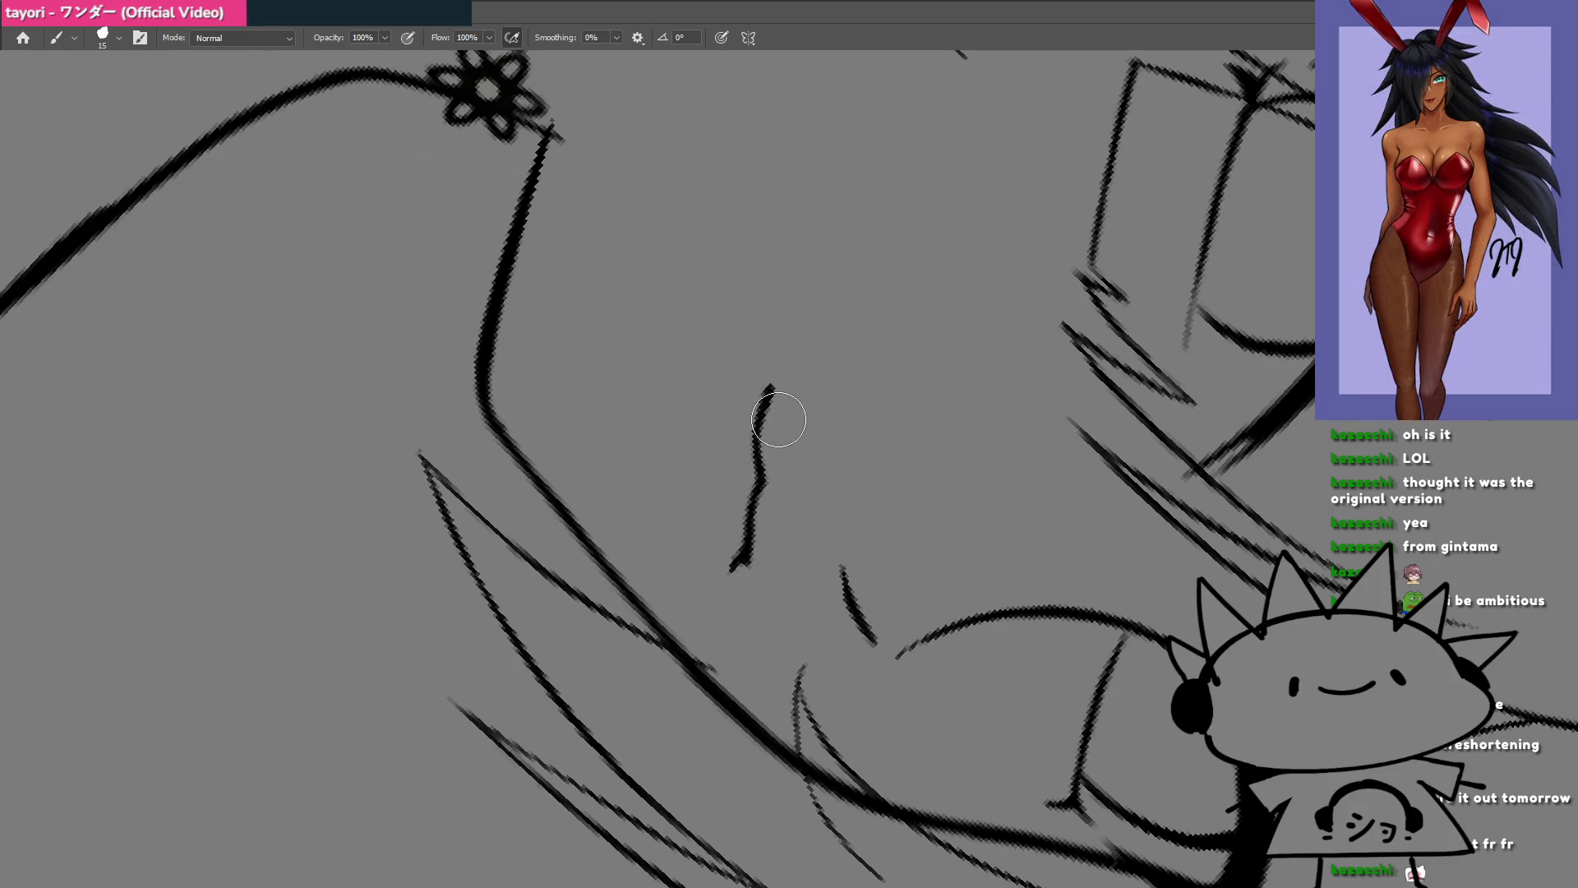
{"action": "mouse_move", "coordinate": [778, 419]}
{"action": "left_mouse_down"}
{"action": "mouse_move", "coordinate": [717, 558]}
{"action": "mouse_move", "coordinate": [626, 566]}
{"action": "left_mouse_up"}
{"action": "key", "text": "r"}
{"action": "mouse_move", "coordinate": [800, 495]}
{"action": "left_mouse_down"}
{"action": "mouse_move", "coordinate": [789, 485]}
{"action": "mouse_move", "coordinate": [822, 472]}
{"action": "left_mouse_up"}
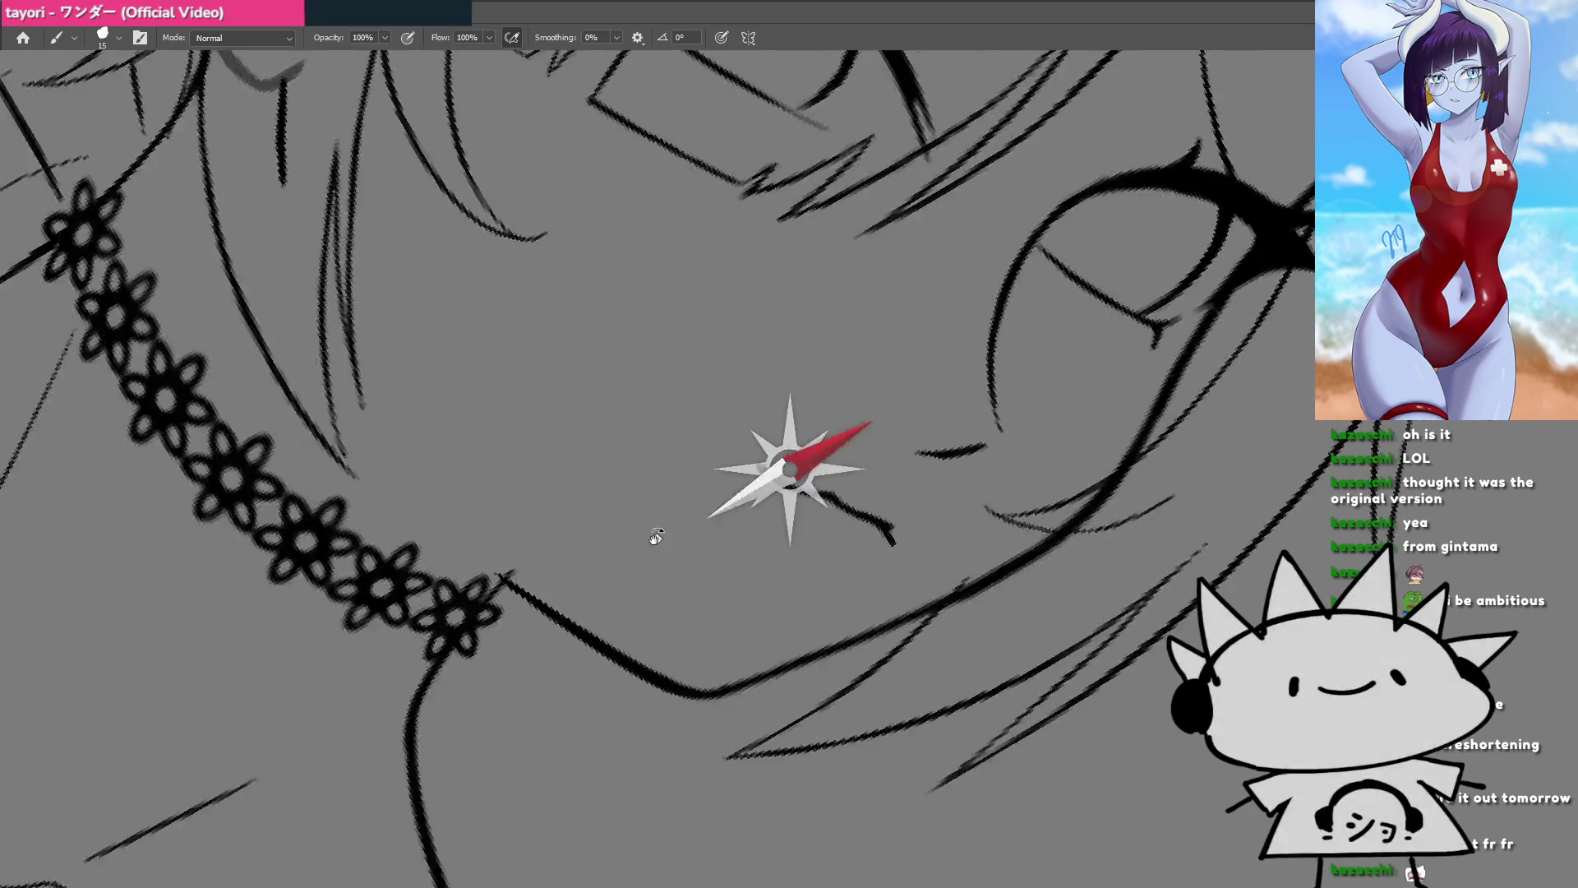
{"action": "left_click_drag", "start_coordinate": [652, 539], "coordinate": [786, 377]}
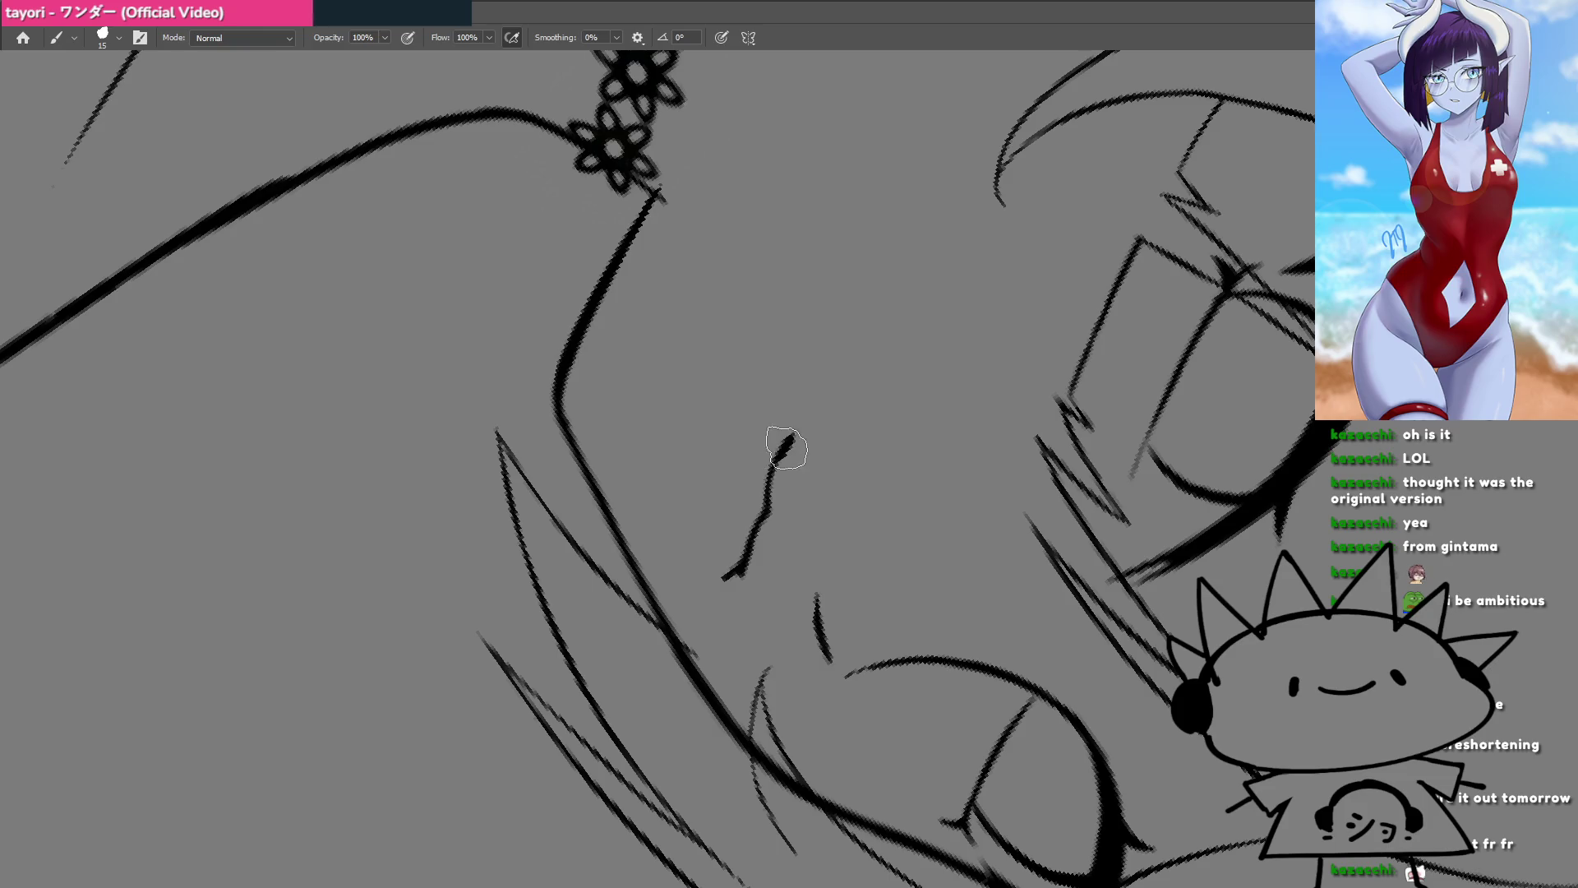
{"action": "mouse_move", "coordinate": [782, 451]}
{"action": "left_mouse_down"}
{"action": "mouse_move", "coordinate": [719, 552]}
{"action": "mouse_move", "coordinate": [724, 522]}
{"action": "mouse_move", "coordinate": [781, 540]}
{"action": "left_mouse_up"}
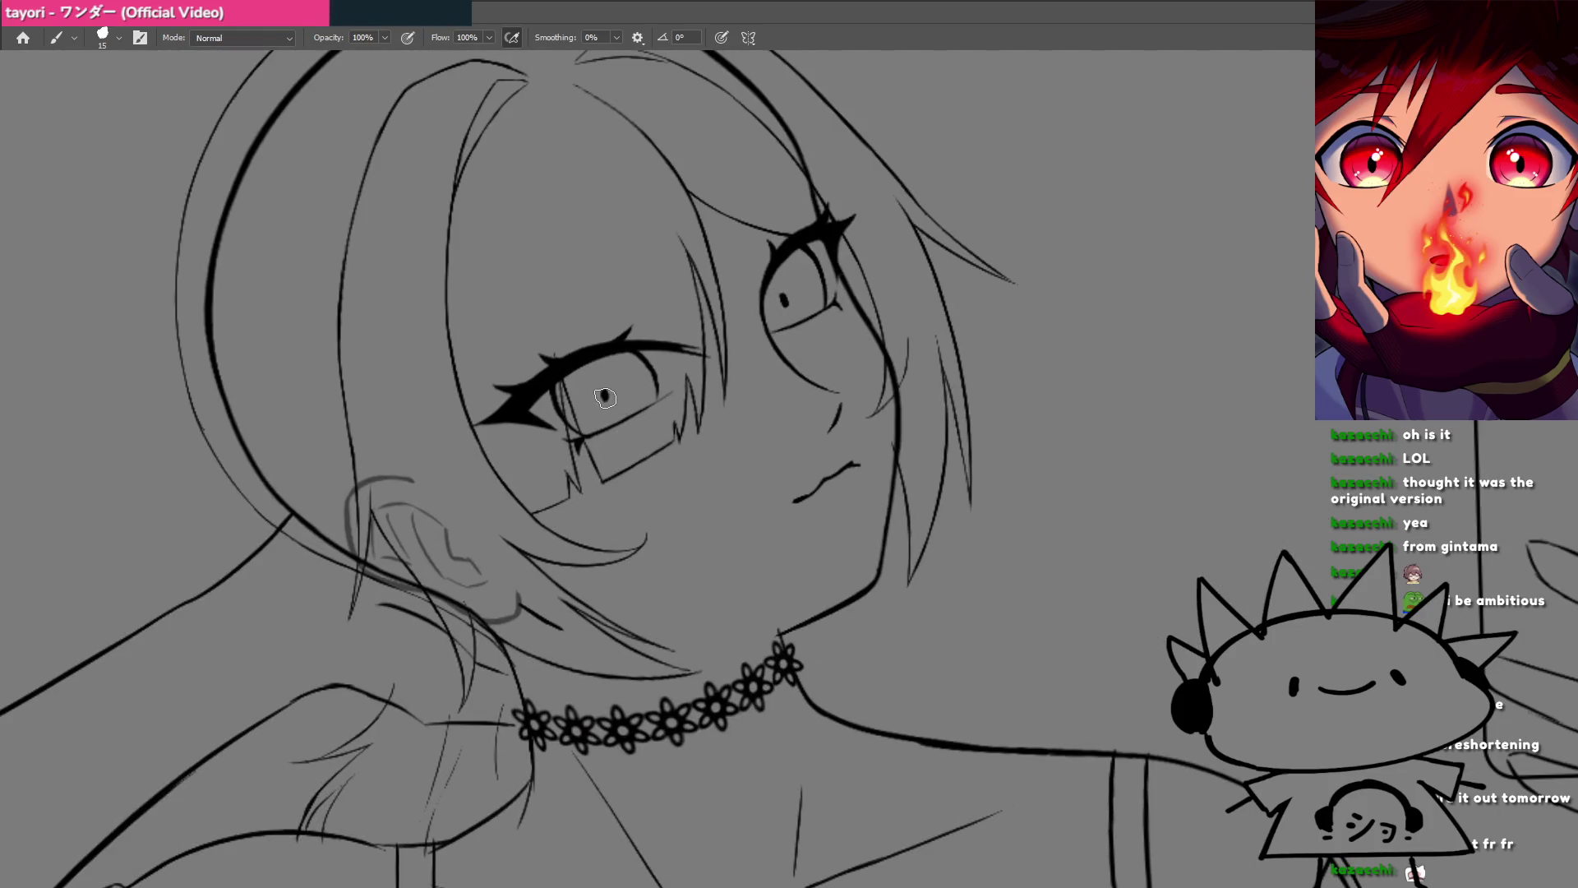
Step: Paint solid black pupils into both the left and right eyes
{"action": "left_click_drag", "start_coordinate": [605, 397], "coordinate": [559, 399]}
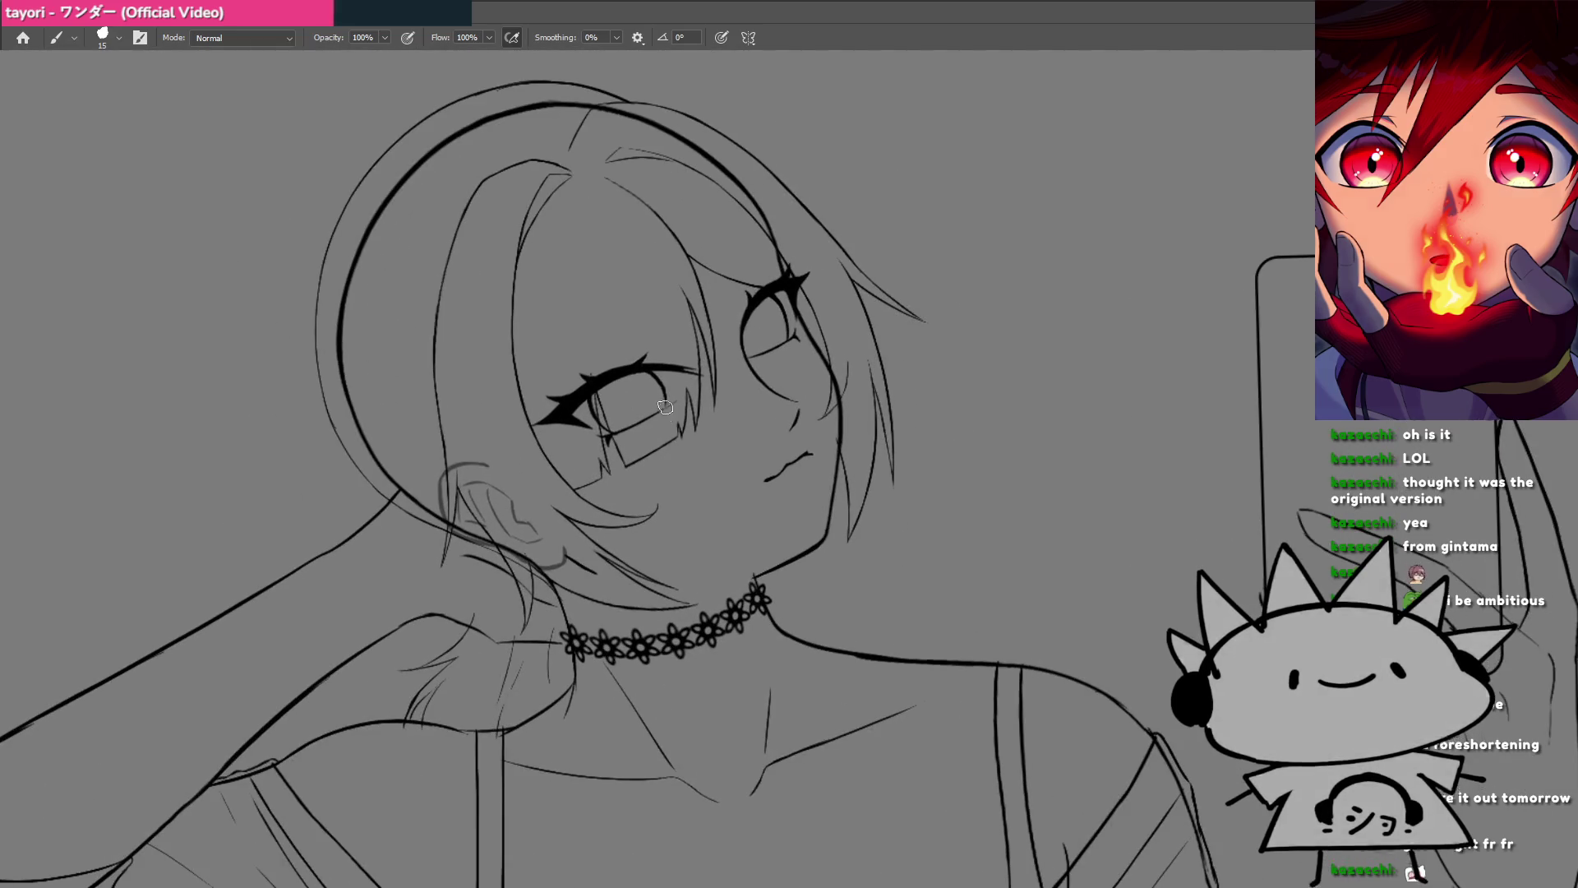
{"action": "left_click_drag", "start_coordinate": [650, 369], "coordinate": [701, 367]}
{"action": "mouse_move", "coordinate": [629, 403]}
{"action": "left_mouse_down"}
{"action": "mouse_move", "coordinate": [657, 403]}
{"action": "mouse_move", "coordinate": [624, 399]}
{"action": "left_mouse_up"}
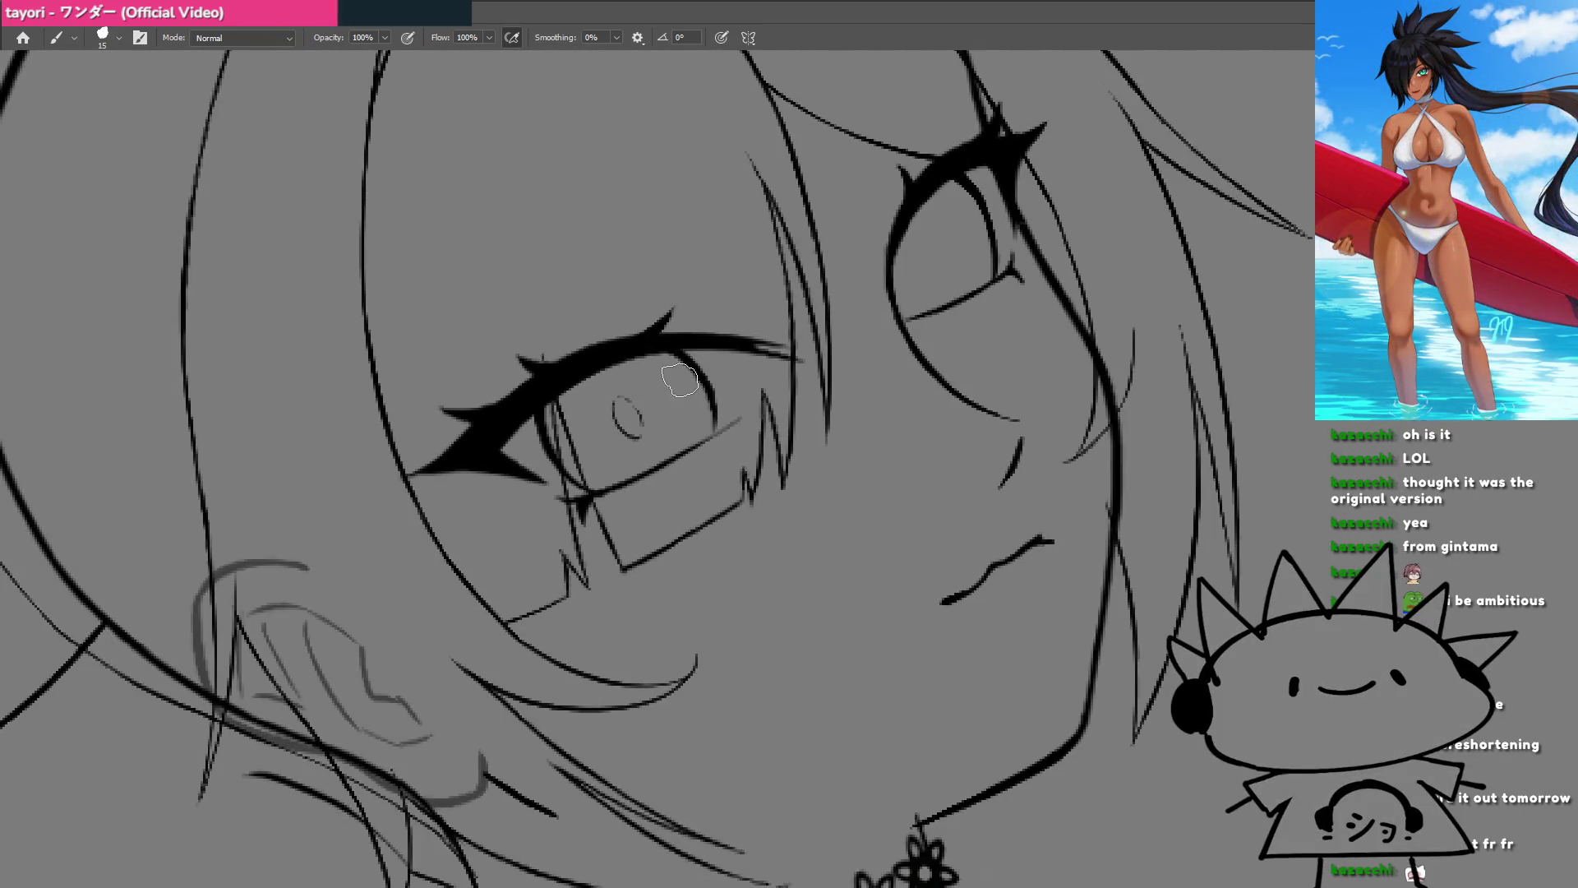
{"action": "left_click_drag", "start_coordinate": [915, 256], "coordinate": [745, 435]}
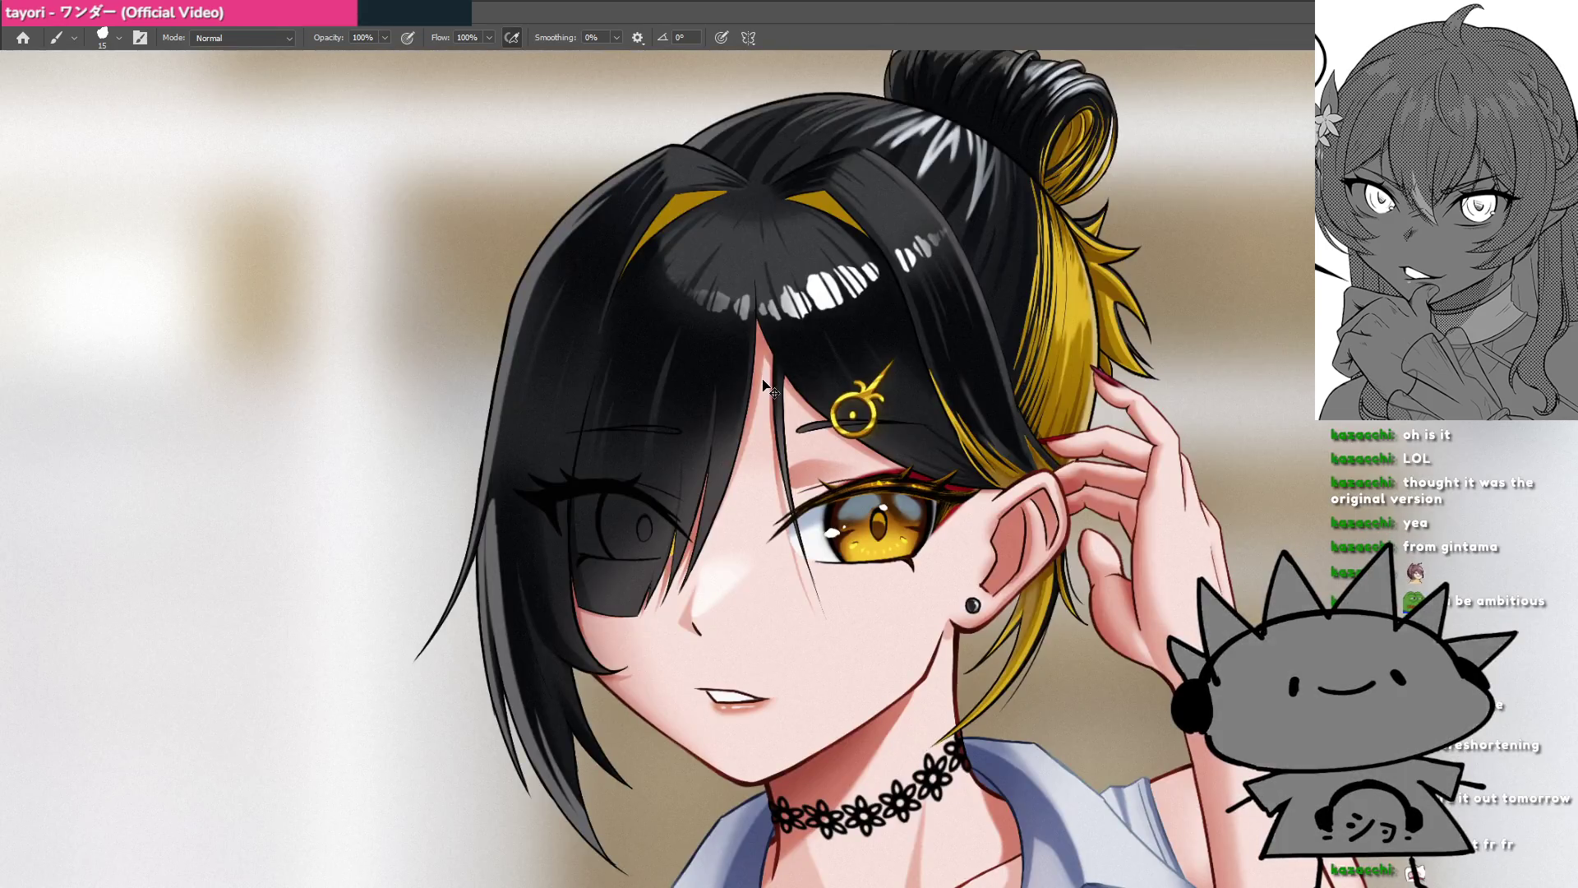
{"action": "left_click", "coordinate": [697, 393]}
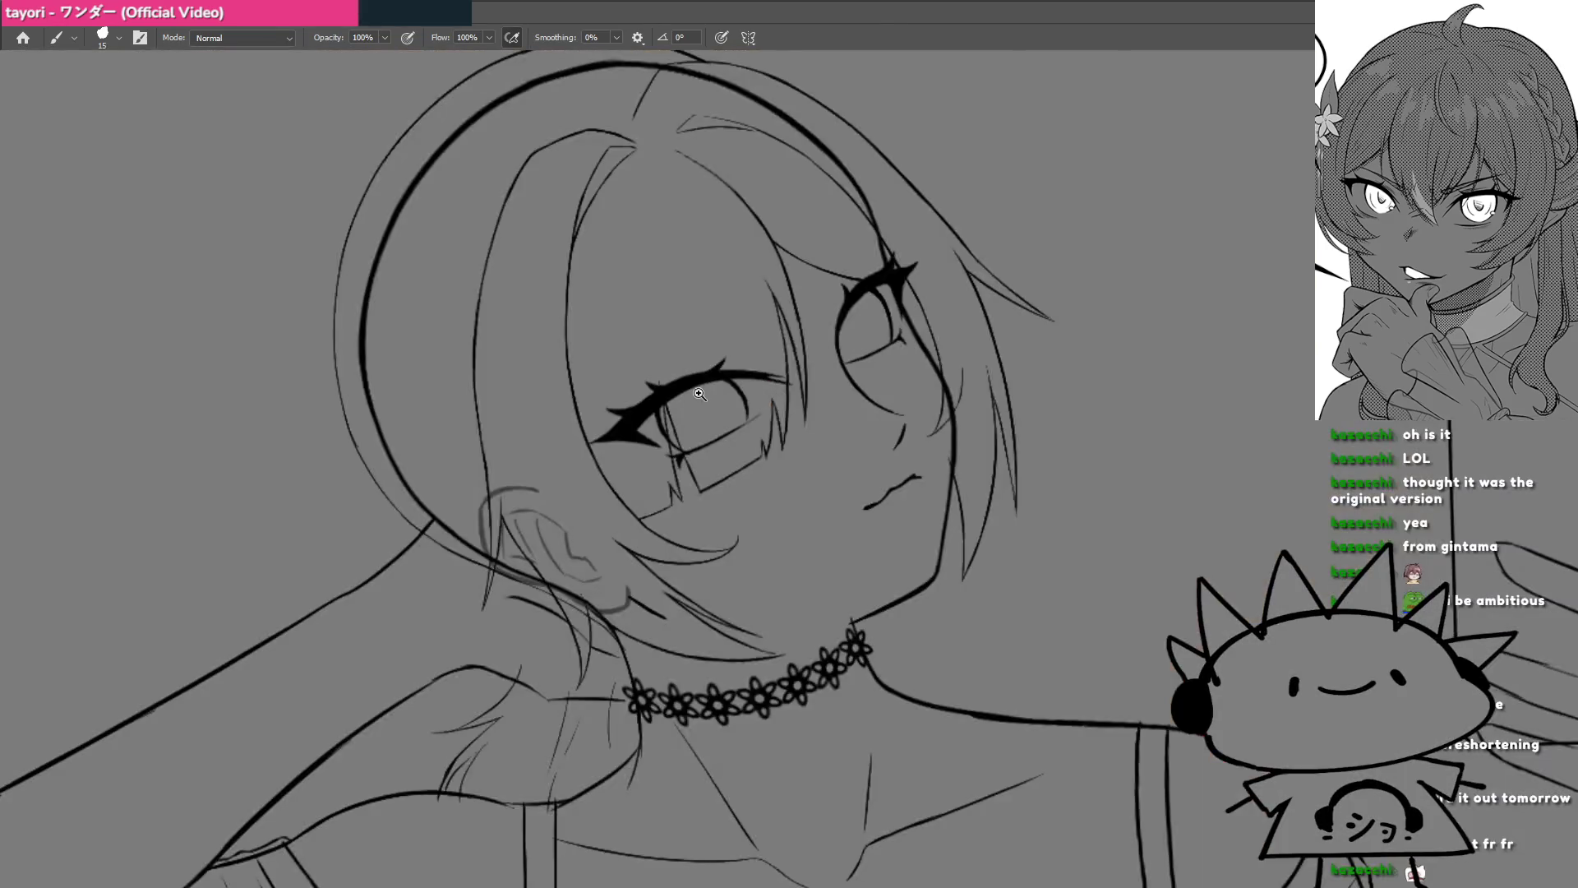
{"action": "left_click_drag", "start_coordinate": [699, 394], "coordinate": [817, 387]}
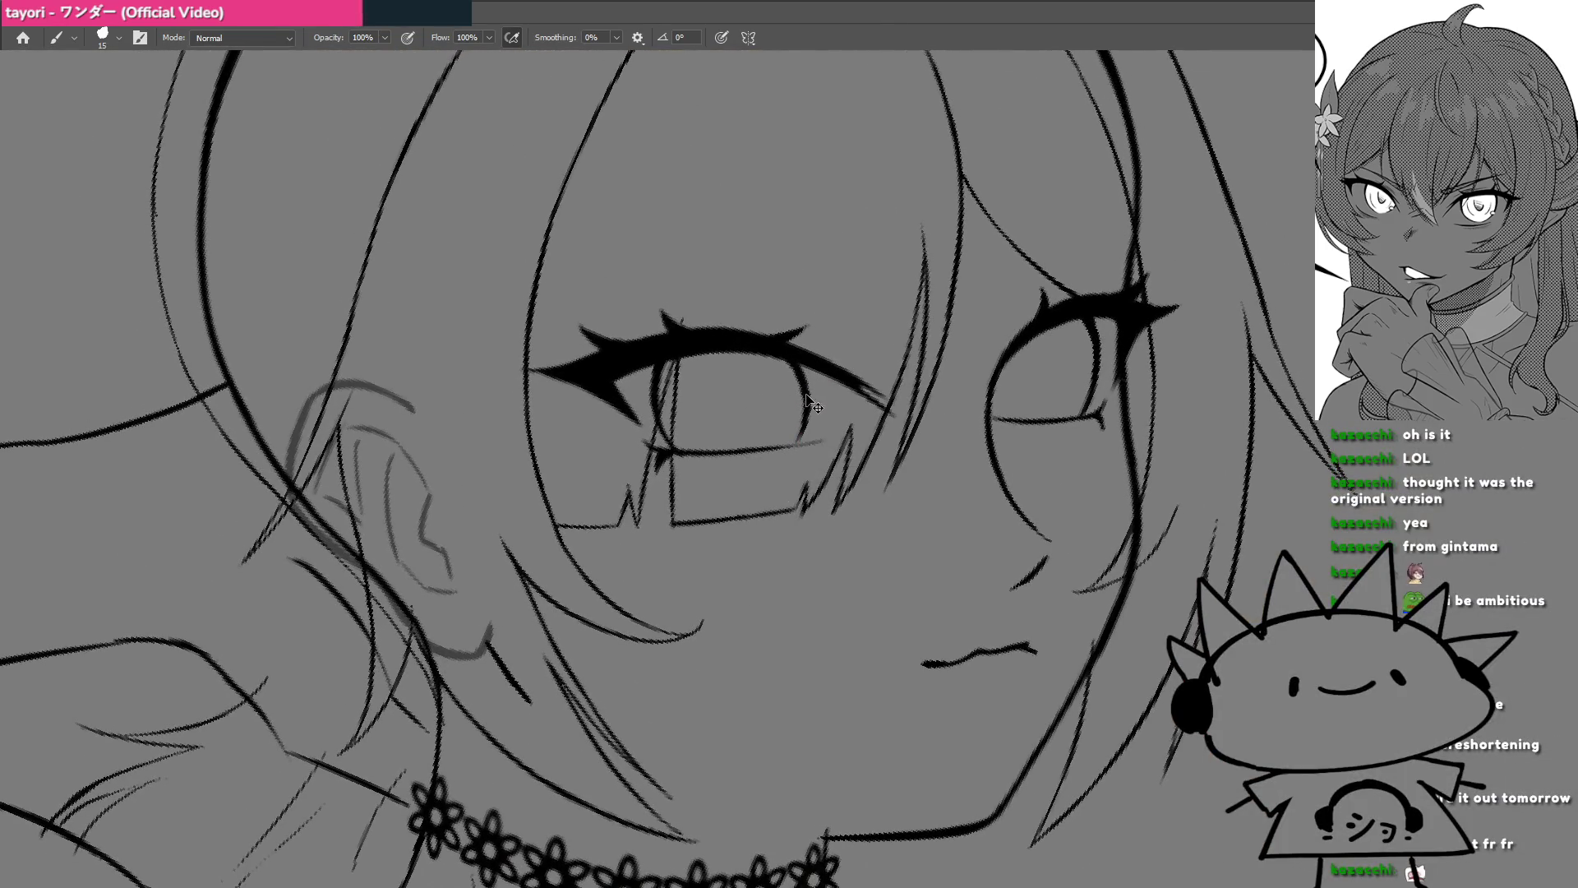
{"action": "left_click_drag", "start_coordinate": [730, 396], "coordinate": [731, 403]}
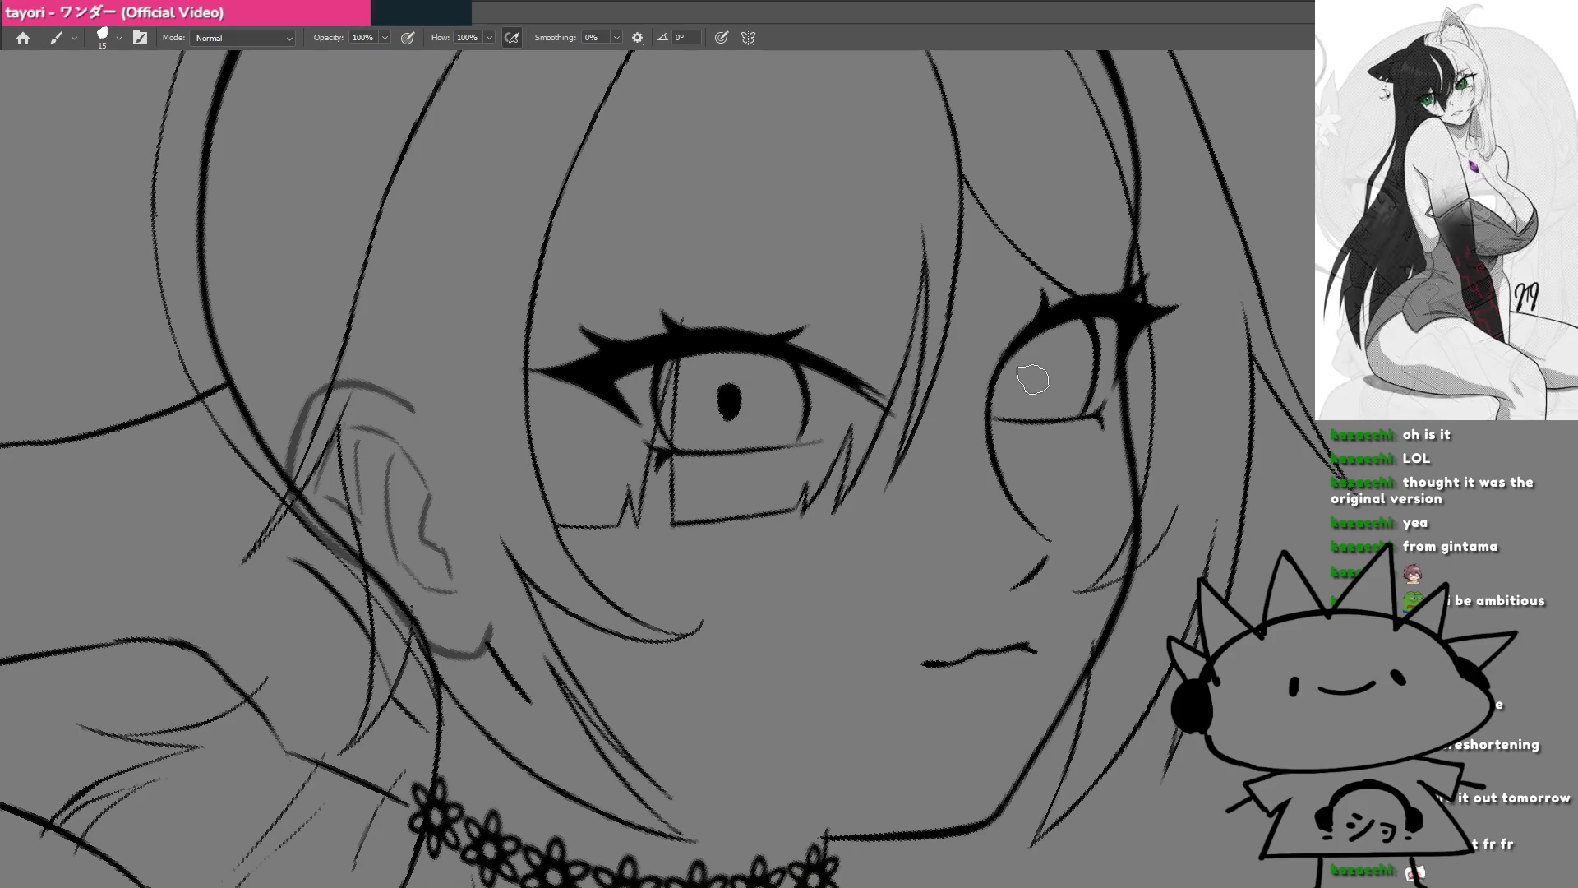
{"action": "left_click_drag", "start_coordinate": [1027, 374], "coordinate": [777, 550]}
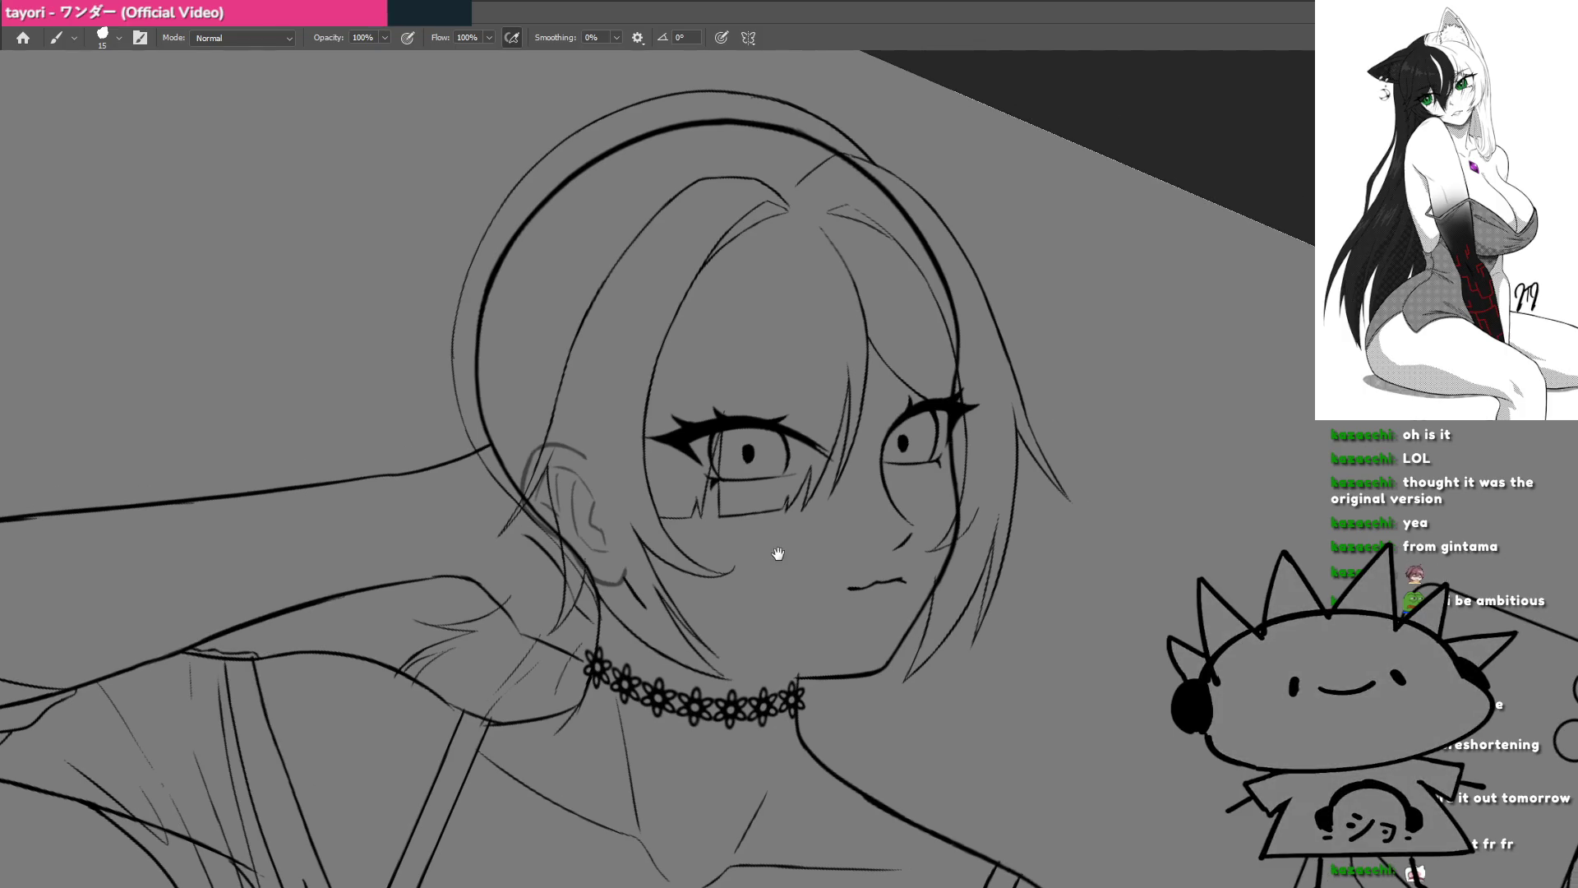
Step: Rotate and zoom onto the eye, then clean up the thin line beside its outline
{"action": "scroll", "coordinate": [895, 497], "scroll_direction": "up", "scroll_amount": 3}
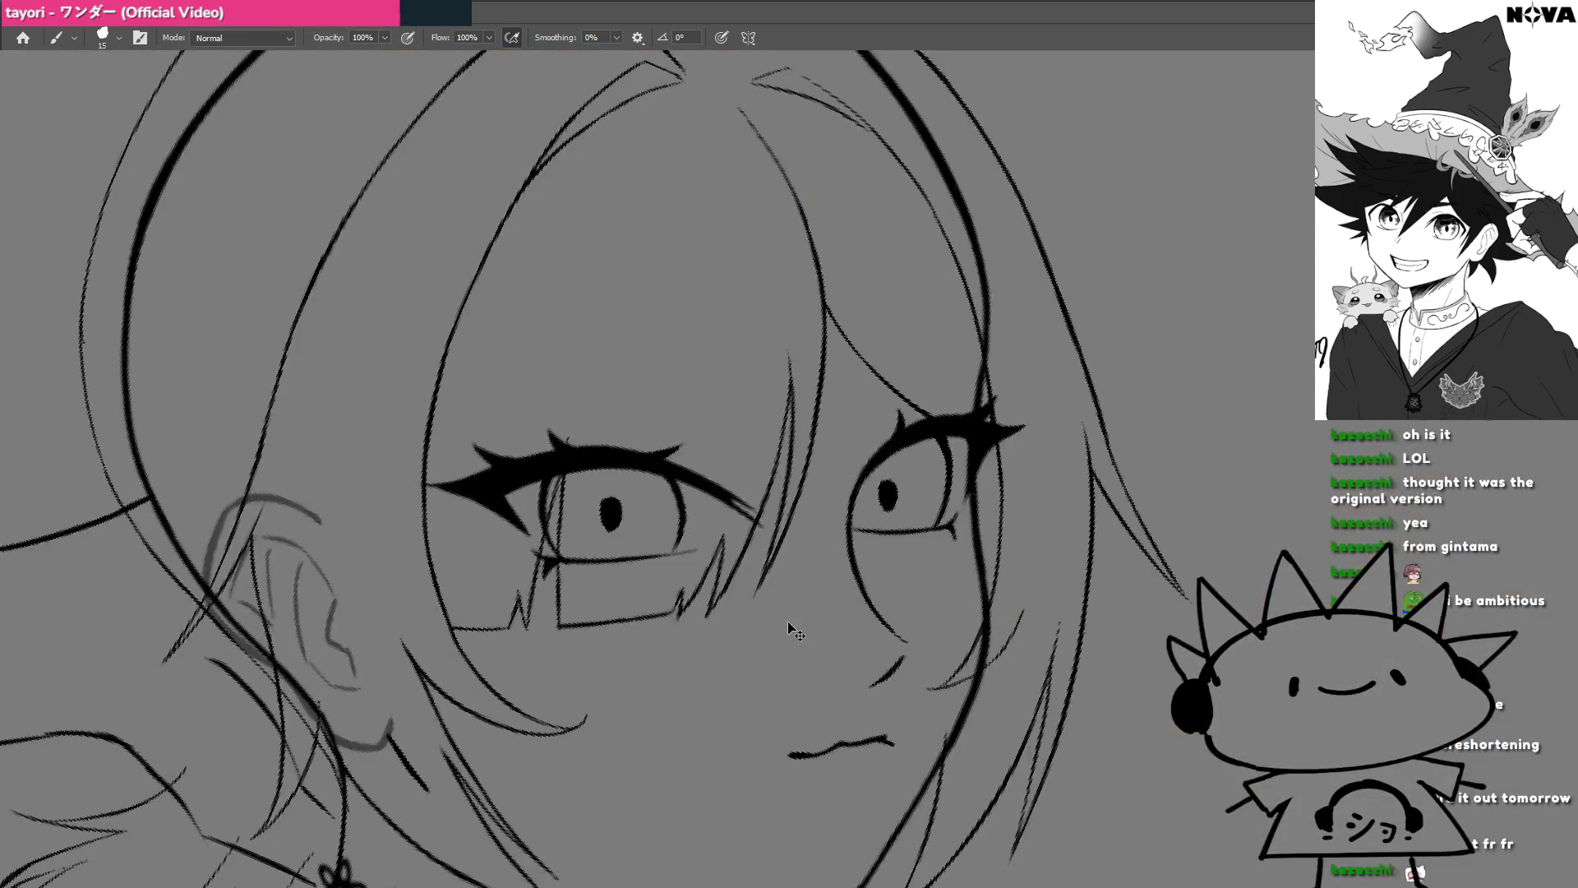
{"action": "mouse_move", "coordinate": [794, 608]}
{"action": "left_mouse_down"}
{"action": "mouse_move", "coordinate": [936, 584]}
{"action": "mouse_move", "coordinate": [956, 557]}
{"action": "left_mouse_up"}
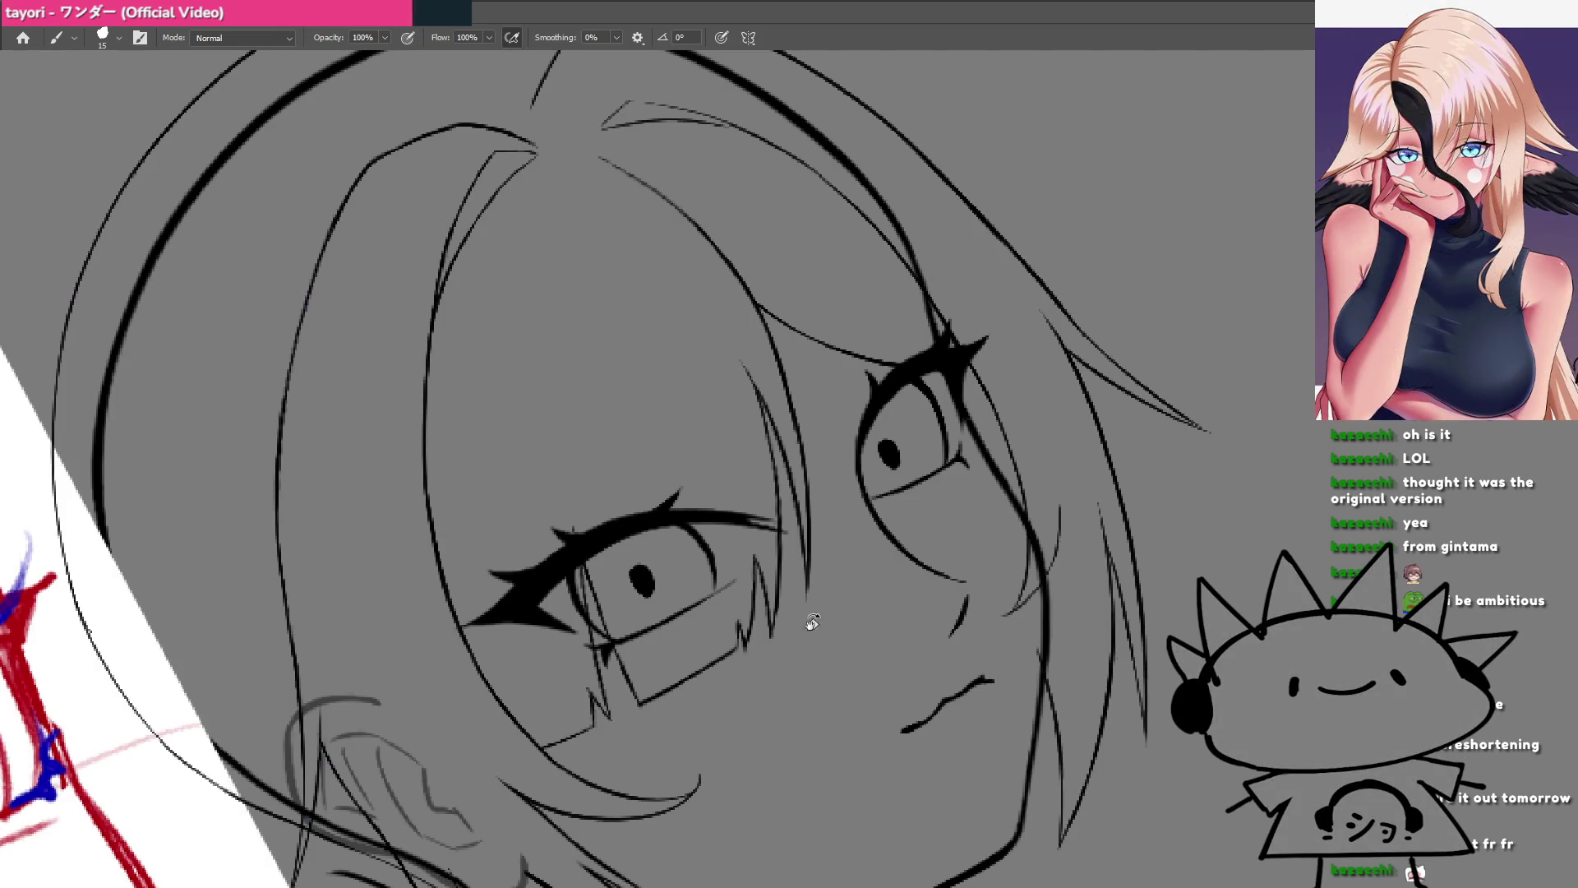
{"action": "mouse_move", "coordinate": [908, 623]}
{"action": "left_mouse_down"}
{"action": "mouse_move", "coordinate": [855, 557]}
{"action": "mouse_move", "coordinate": [709, 655]}
{"action": "left_mouse_up"}
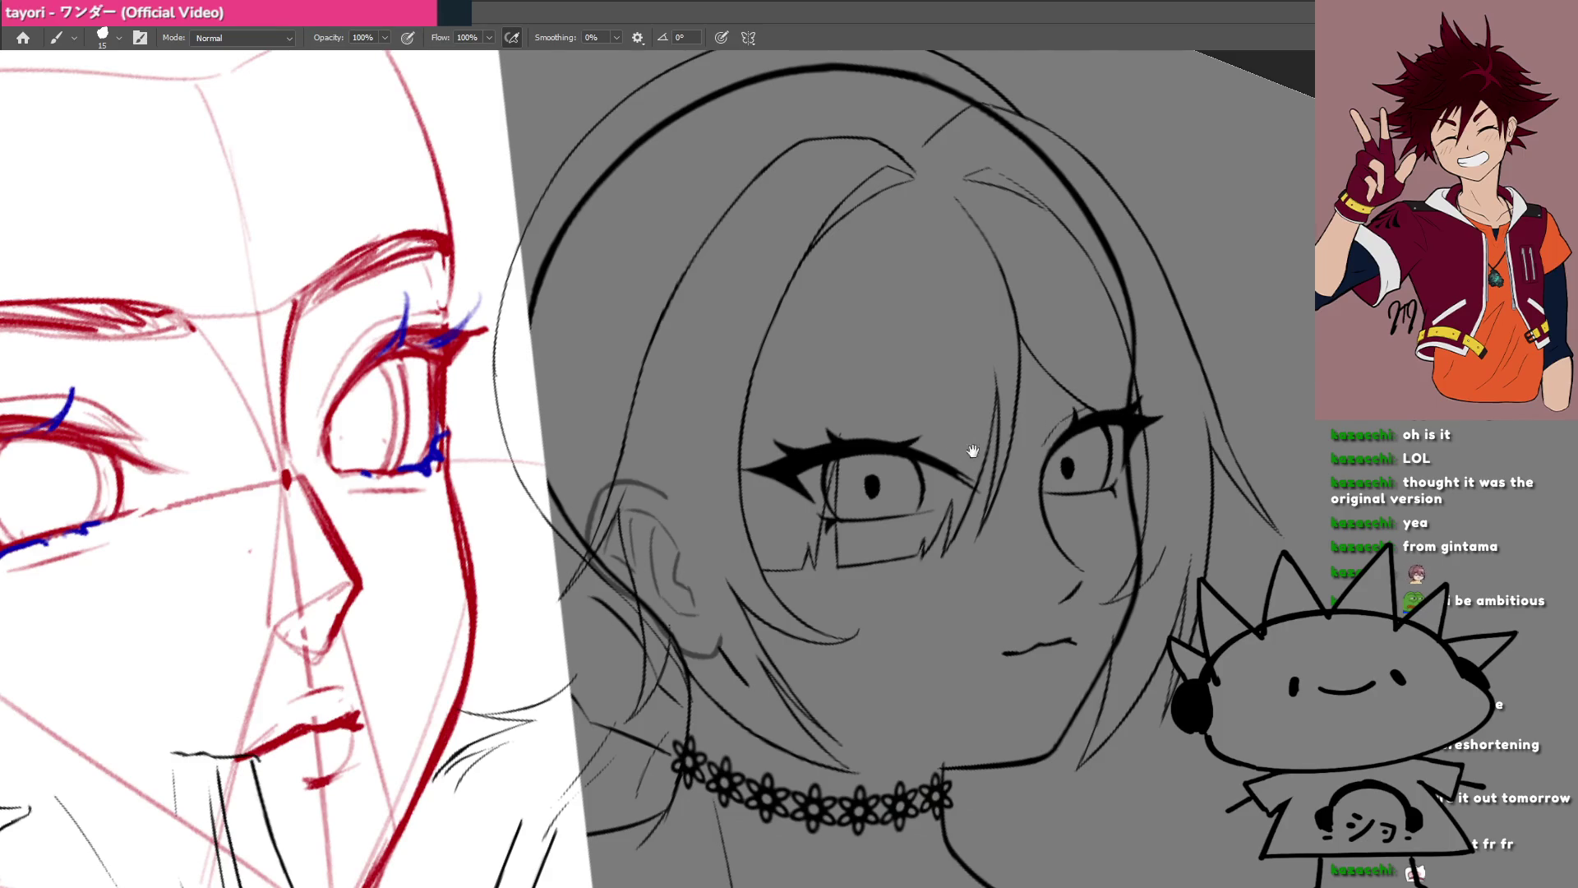
{"action": "left_click_drag", "start_coordinate": [972, 451], "coordinate": [1162, 429]}
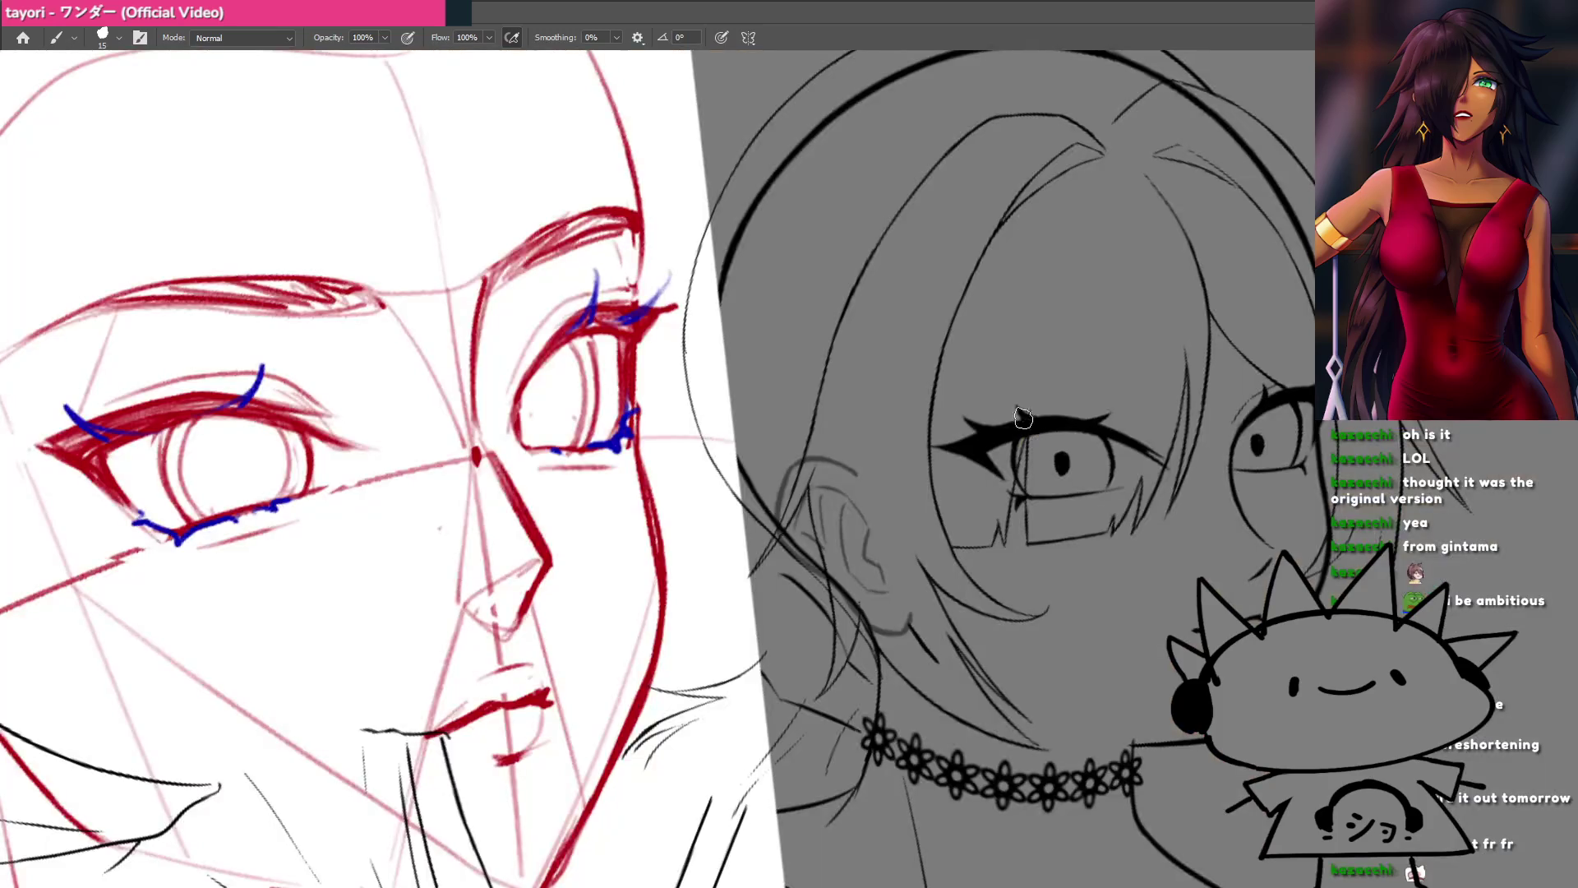
{"action": "left_click_drag", "start_coordinate": [1069, 421], "coordinate": [929, 437]}
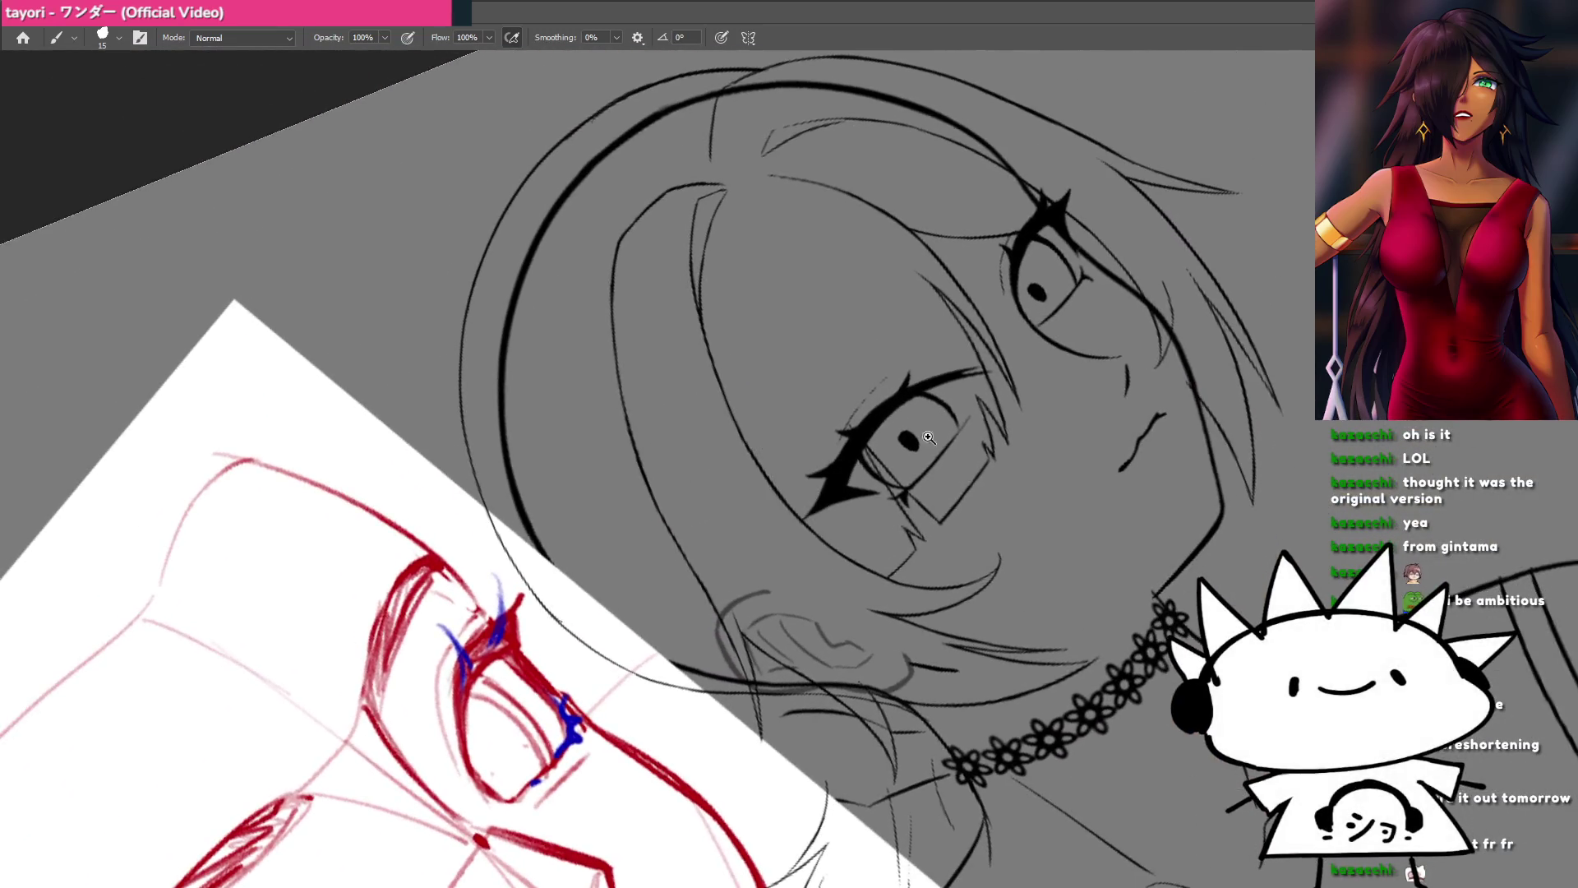
{"action": "left_click", "coordinate": [929, 437]}
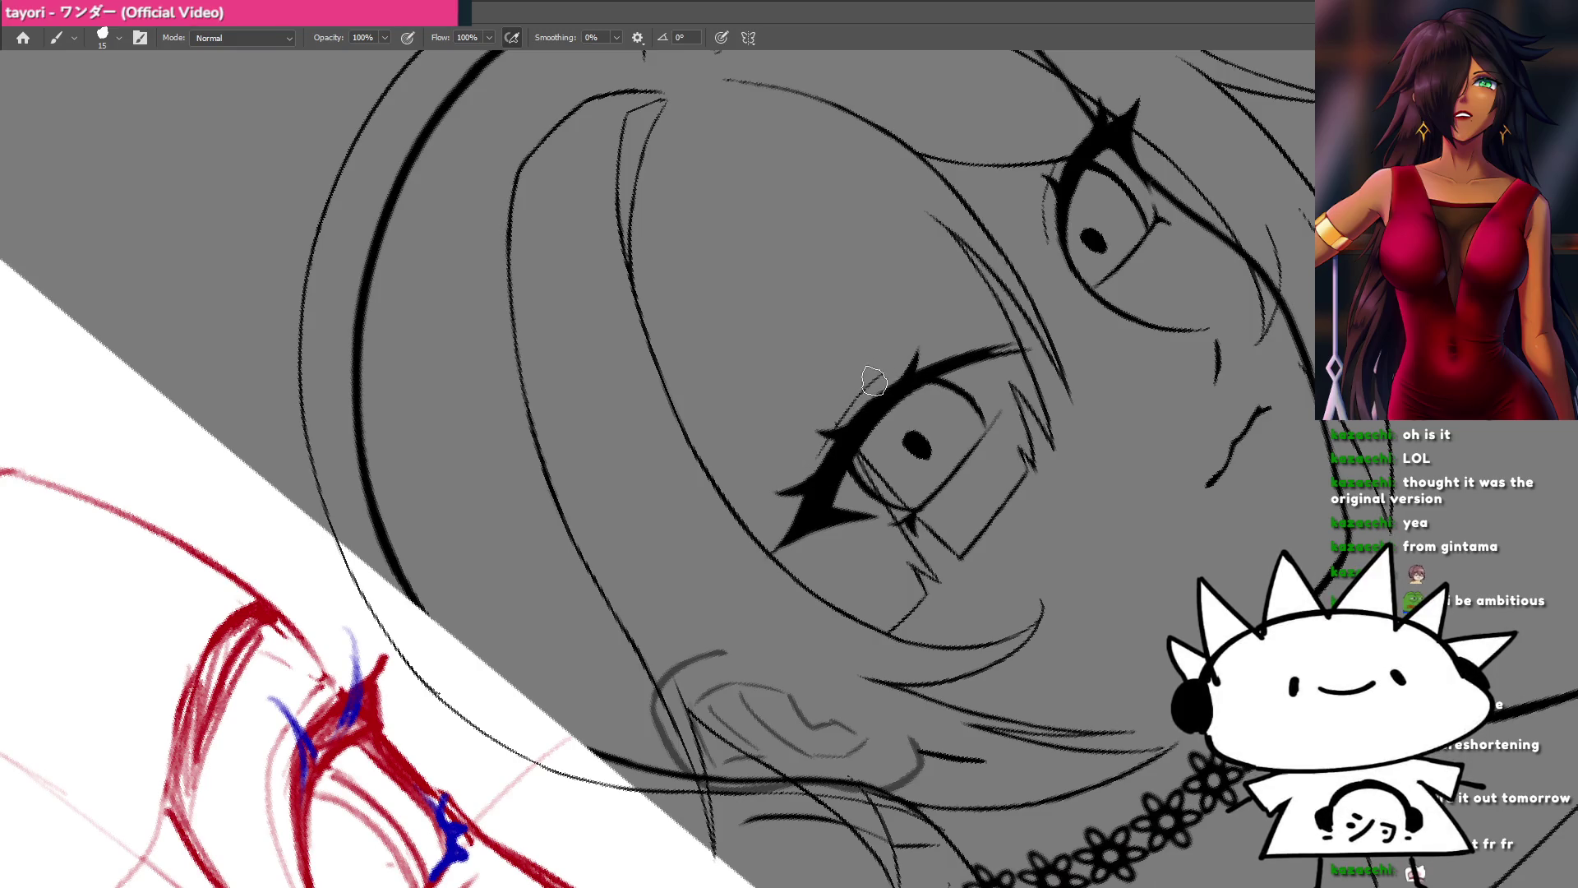
{"action": "left_click_drag", "start_coordinate": [926, 352], "coordinate": [763, 495]}
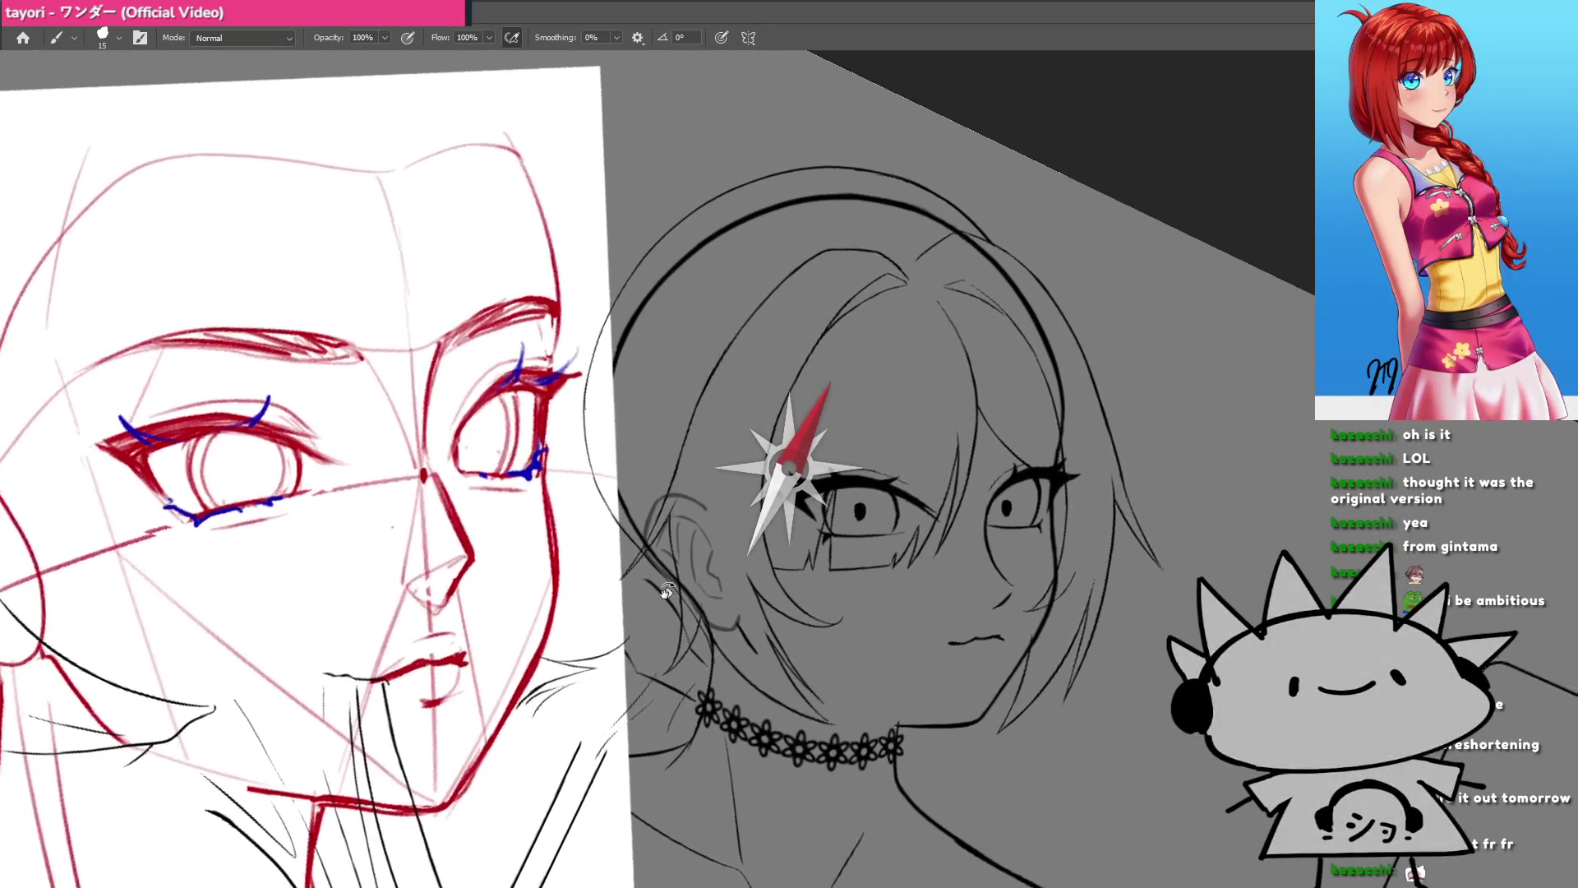
{"action": "left_click_drag", "start_coordinate": [717, 615], "coordinate": [789, 526]}
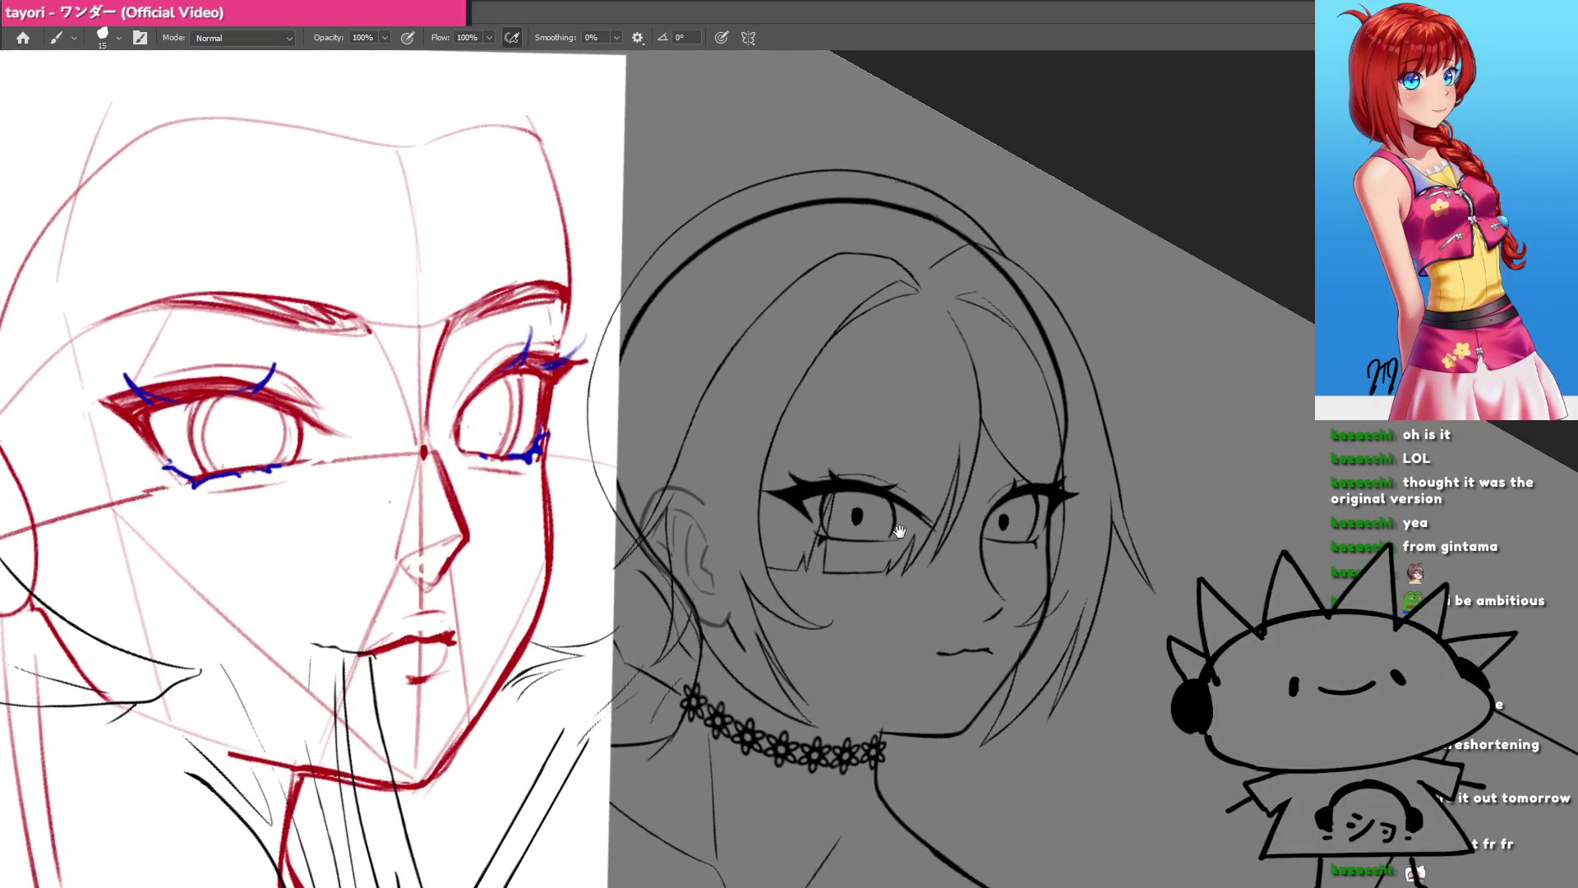
{"action": "left_click_drag", "start_coordinate": [863, 481], "coordinate": [920, 477]}
{"action": "left_click_drag", "start_coordinate": [871, 427], "coordinate": [803, 509]}
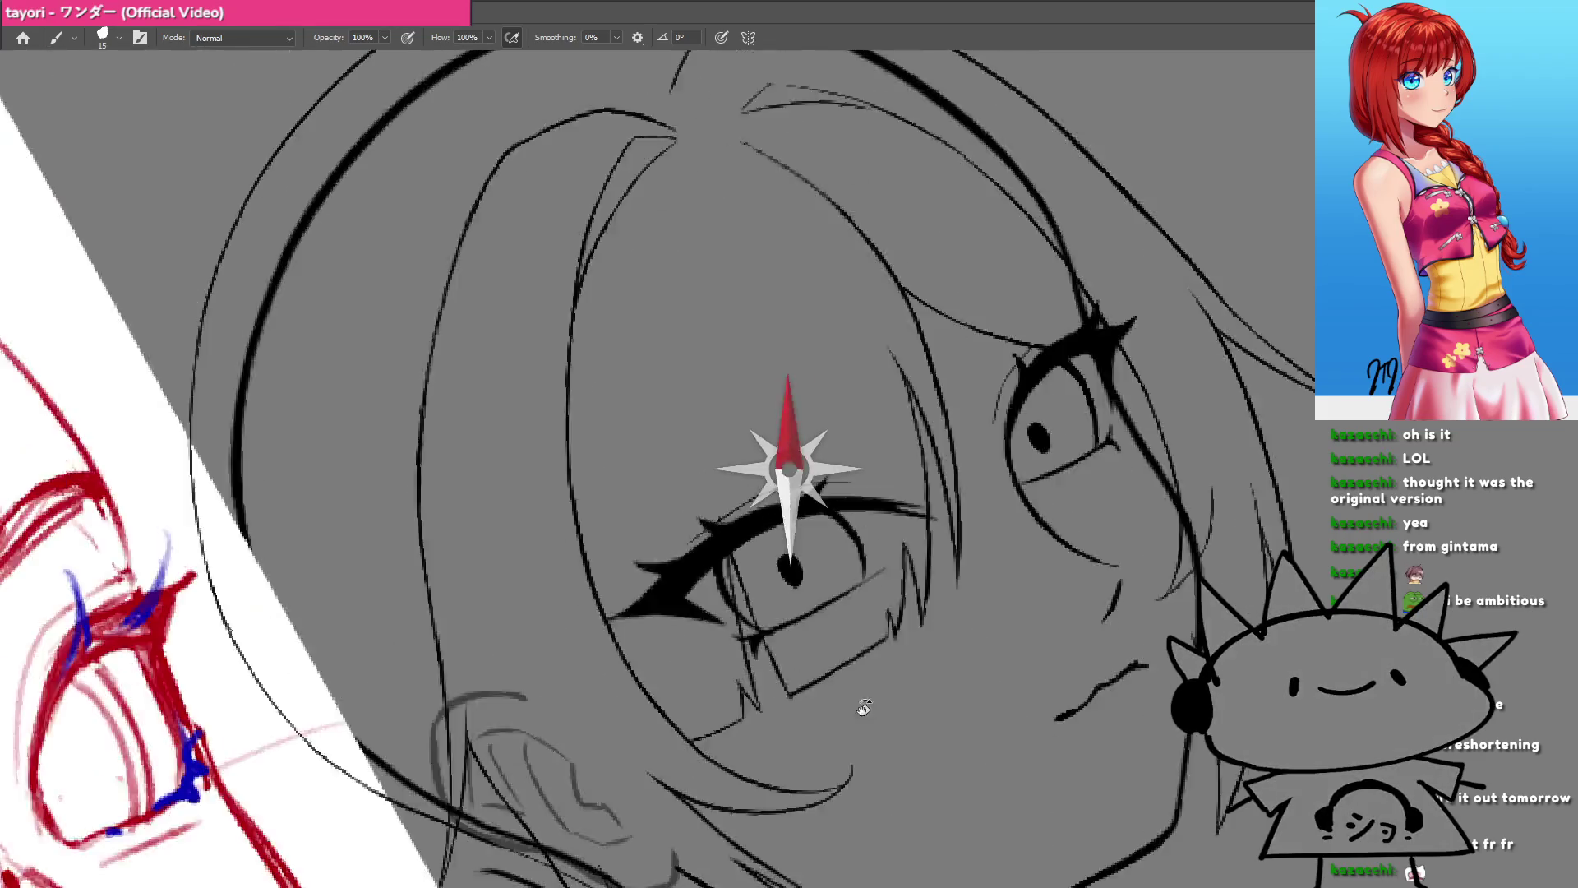
{"action": "left_click_drag", "start_coordinate": [787, 583], "coordinate": [787, 589]}
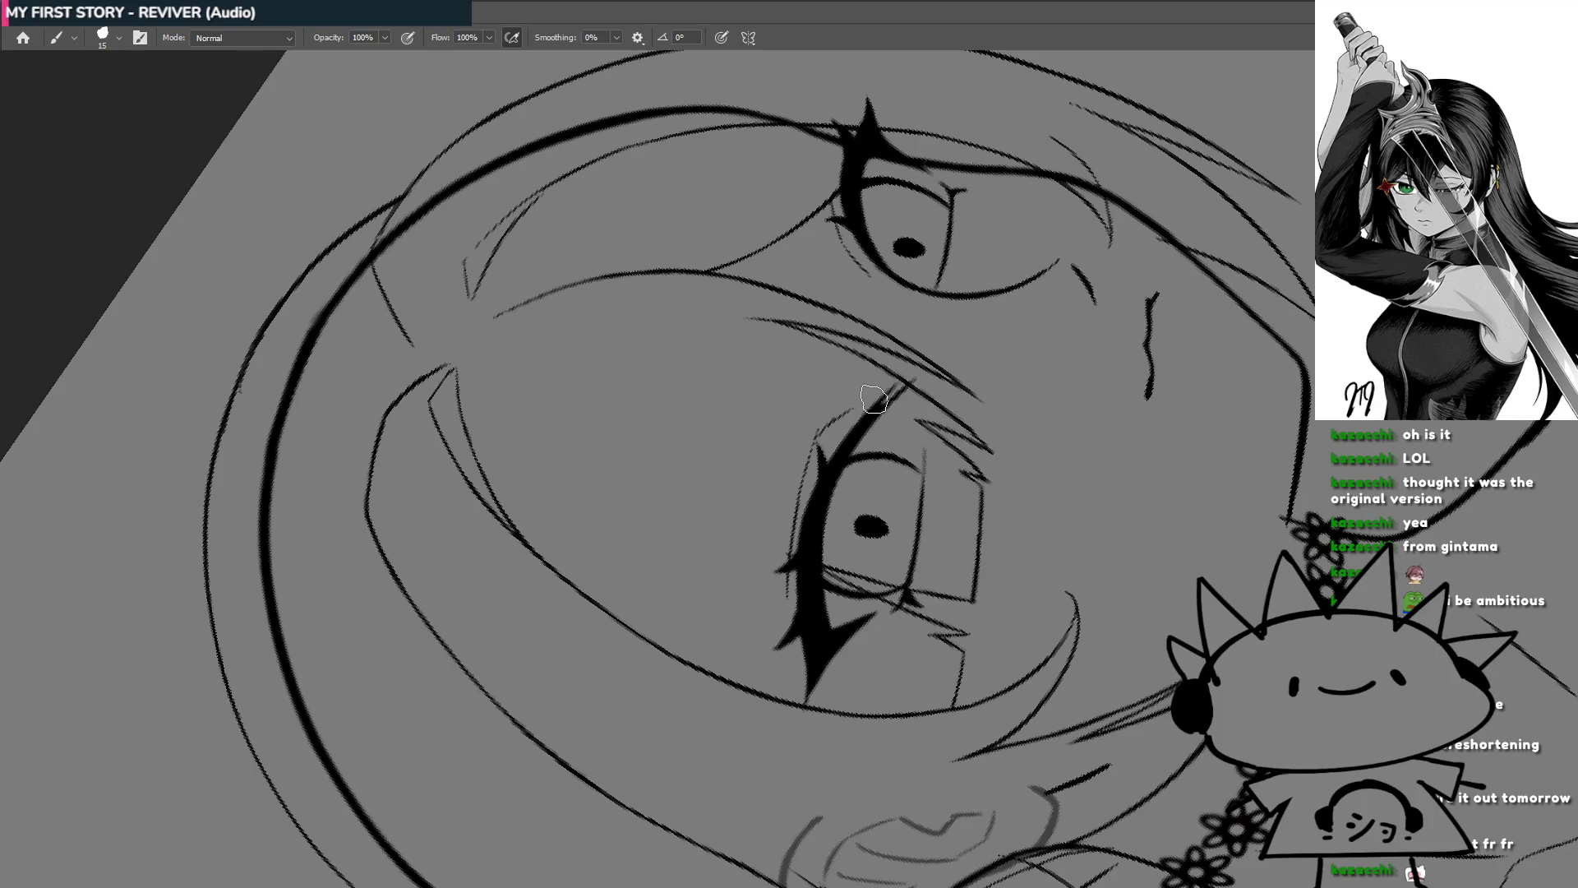
Step: Flip and rotate the view, extend the stroke near the eye and draw the far eyebrow
{"action": "key", "text": "h"}
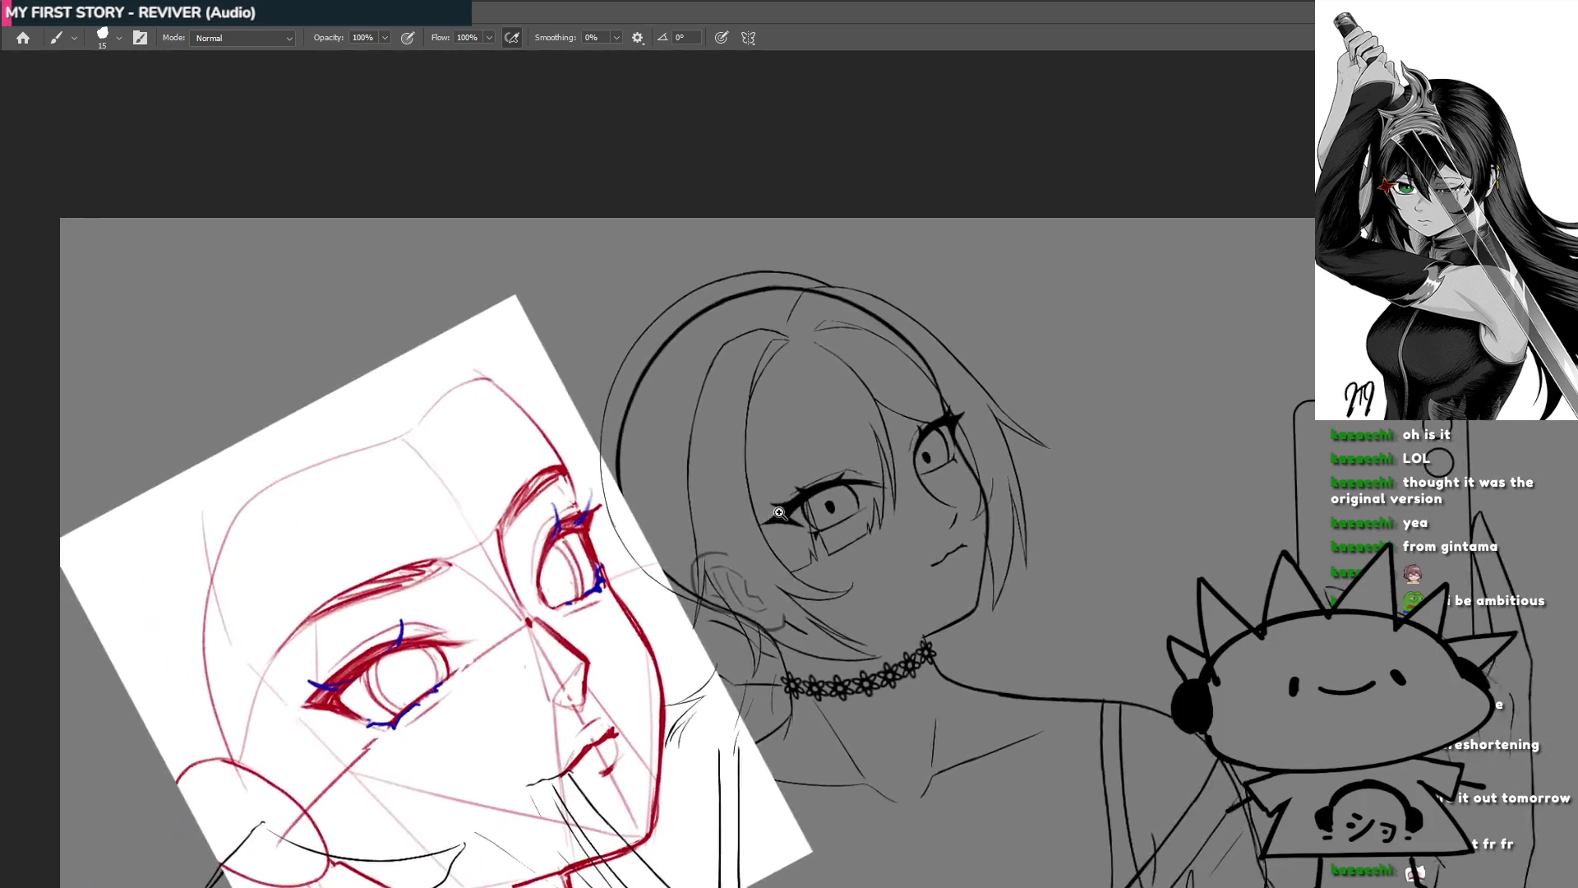
{"action": "key", "text": "r"}
{"action": "mouse_move", "coordinate": [797, 433]}
{"action": "left_mouse_down"}
{"action": "mouse_move", "coordinate": [684, 615]}
{"action": "mouse_move", "coordinate": [706, 640]}
{"action": "left_mouse_up"}
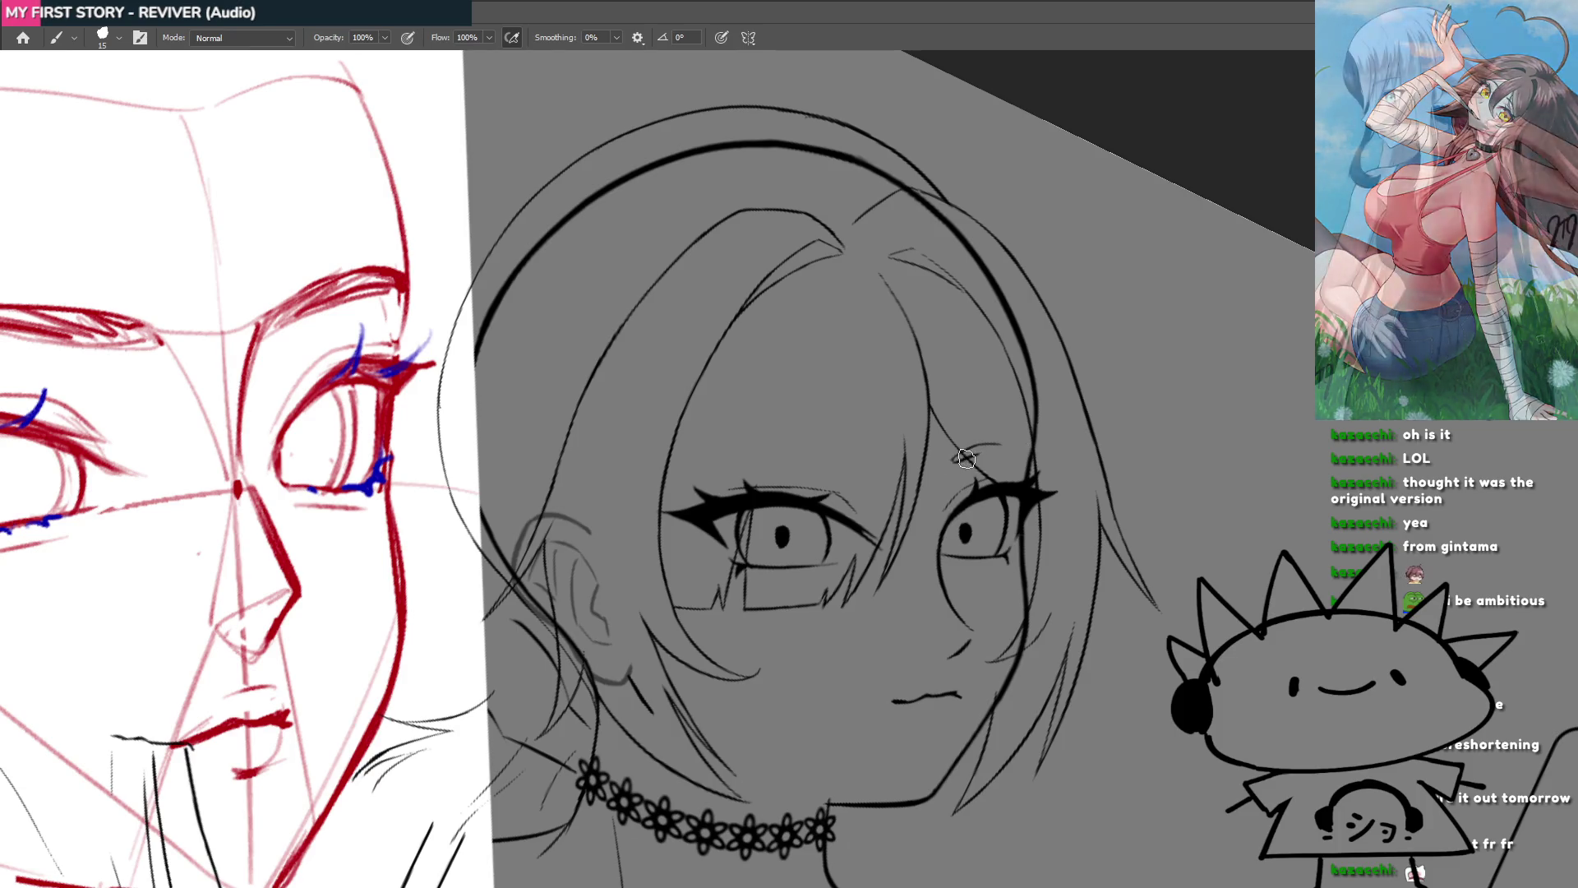
{"action": "left_click_drag", "start_coordinate": [955, 458], "coordinate": [1024, 450]}
{"action": "left_click_drag", "start_coordinate": [943, 489], "coordinate": [938, 375]}
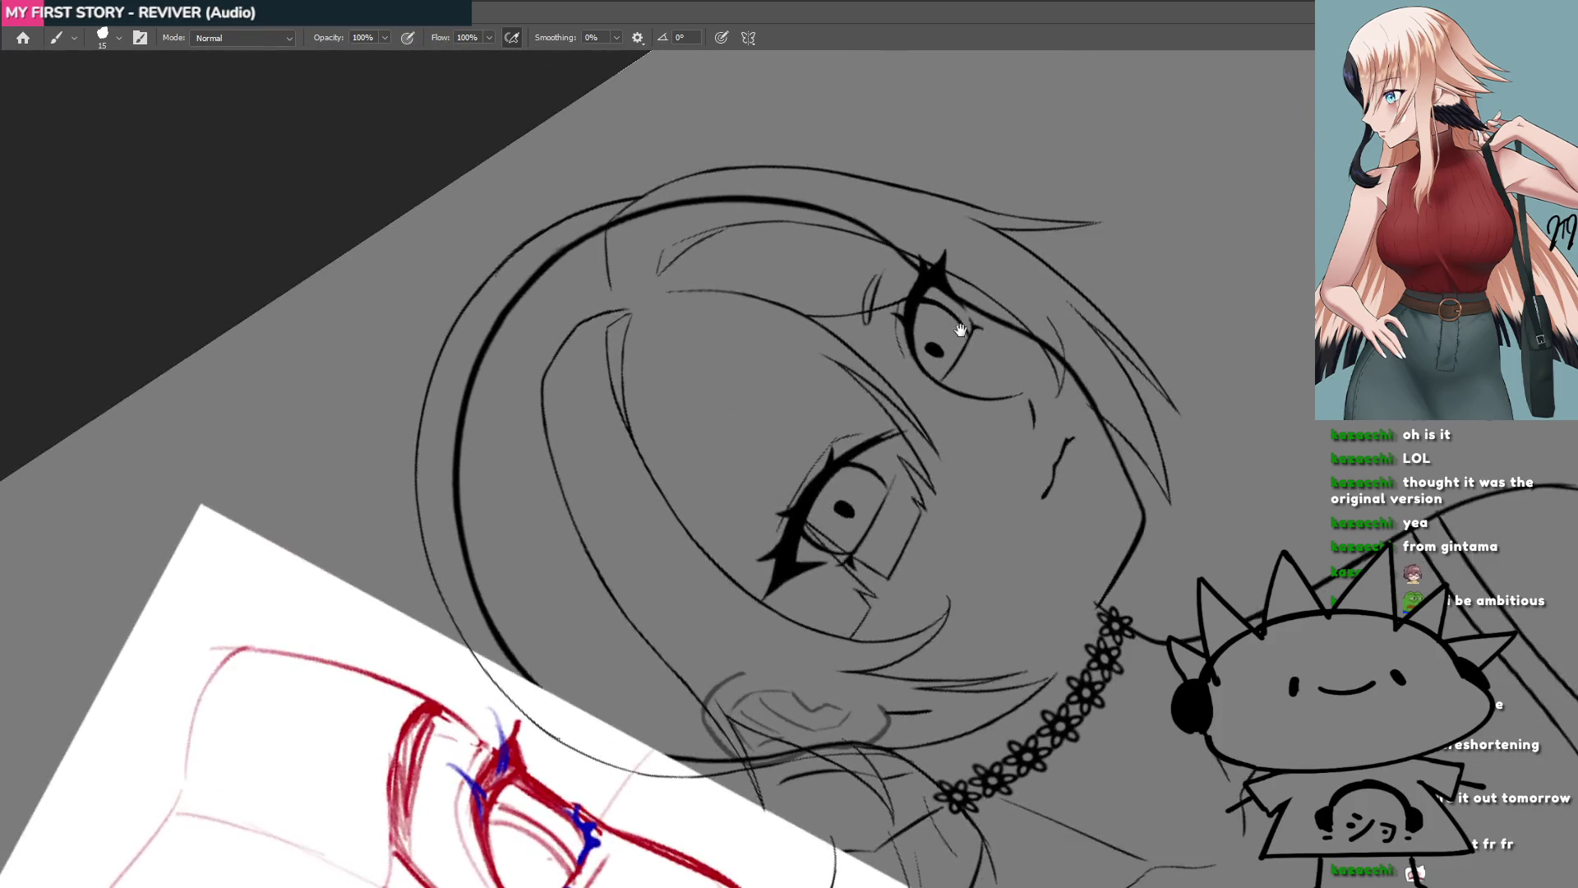
{"action": "scroll", "coordinate": [937, 375], "scroll_direction": "up", "scroll_amount": 3}
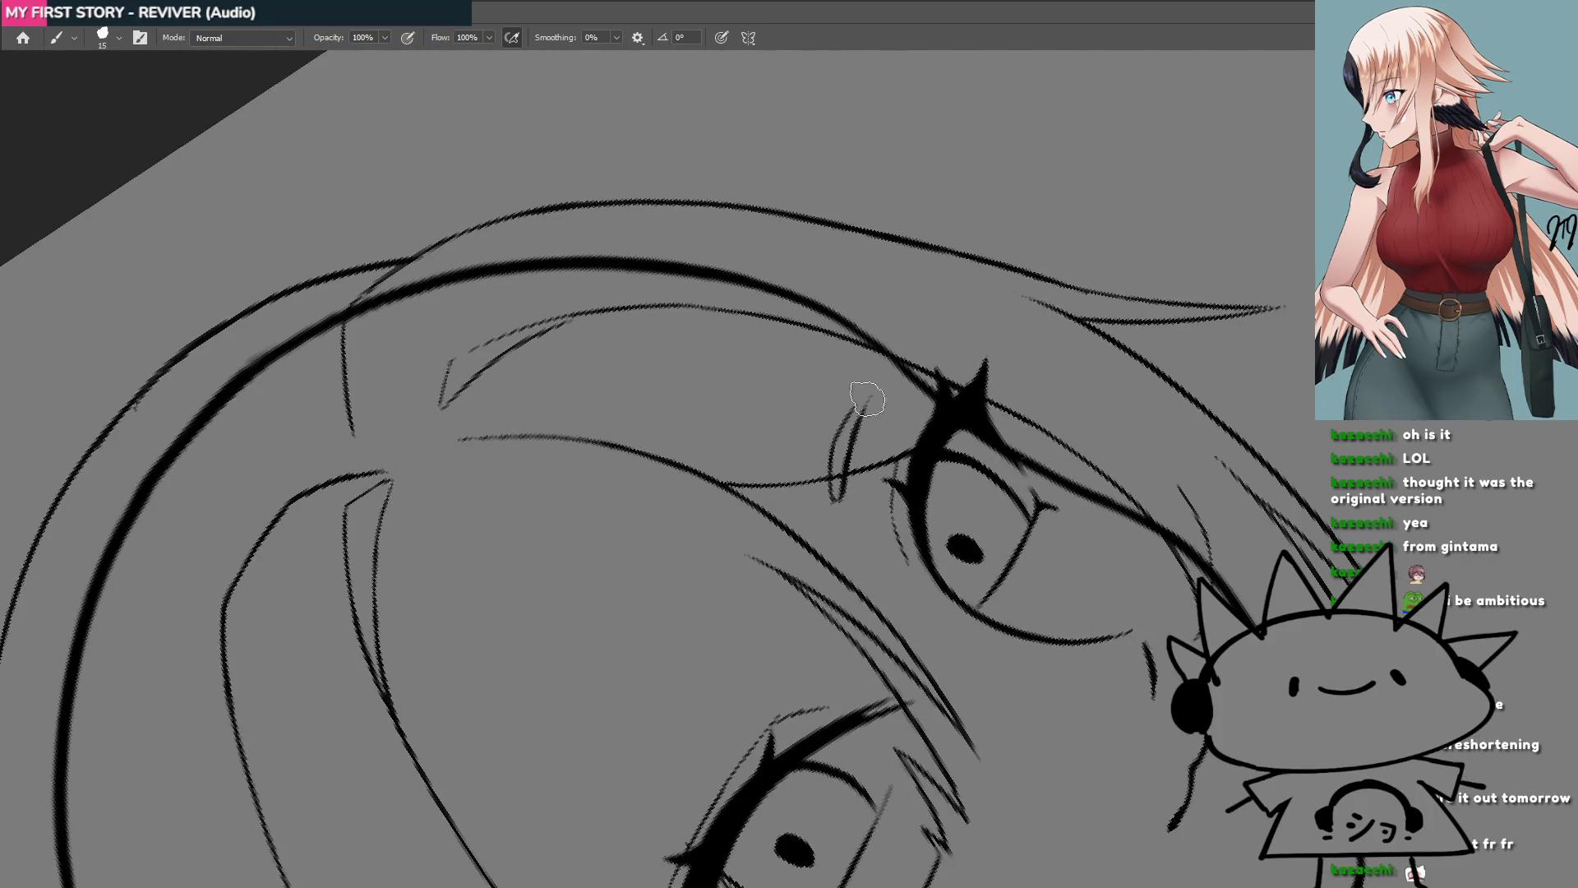
{"action": "left_click_drag", "start_coordinate": [847, 448], "coordinate": [903, 355]}
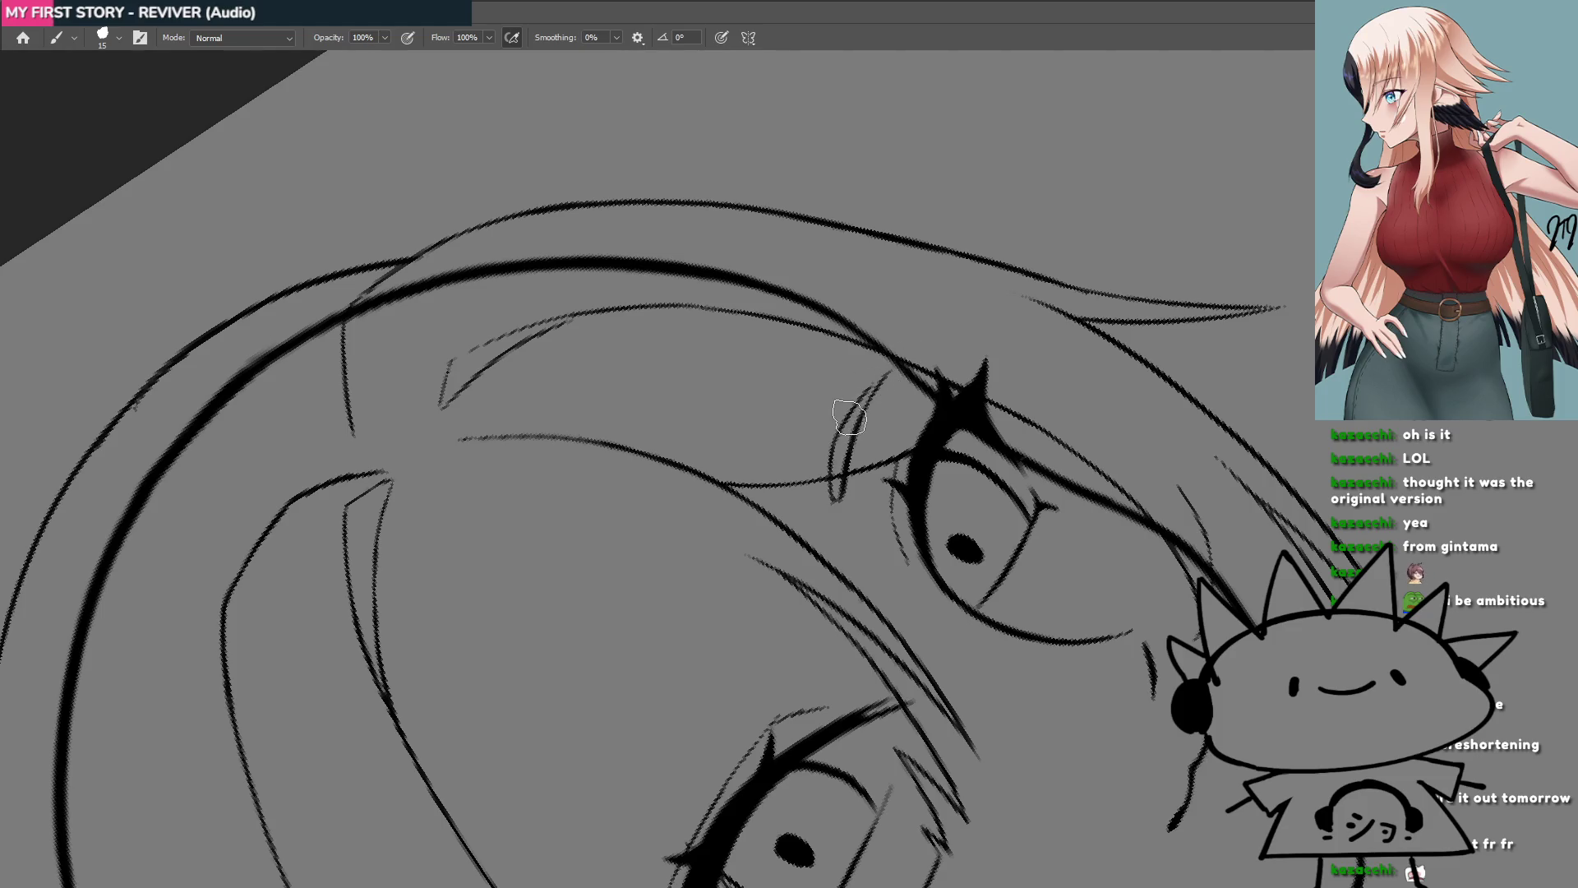
{"action": "scroll", "coordinate": [940, 377], "scroll_direction": "down", "scroll_amount": 5}
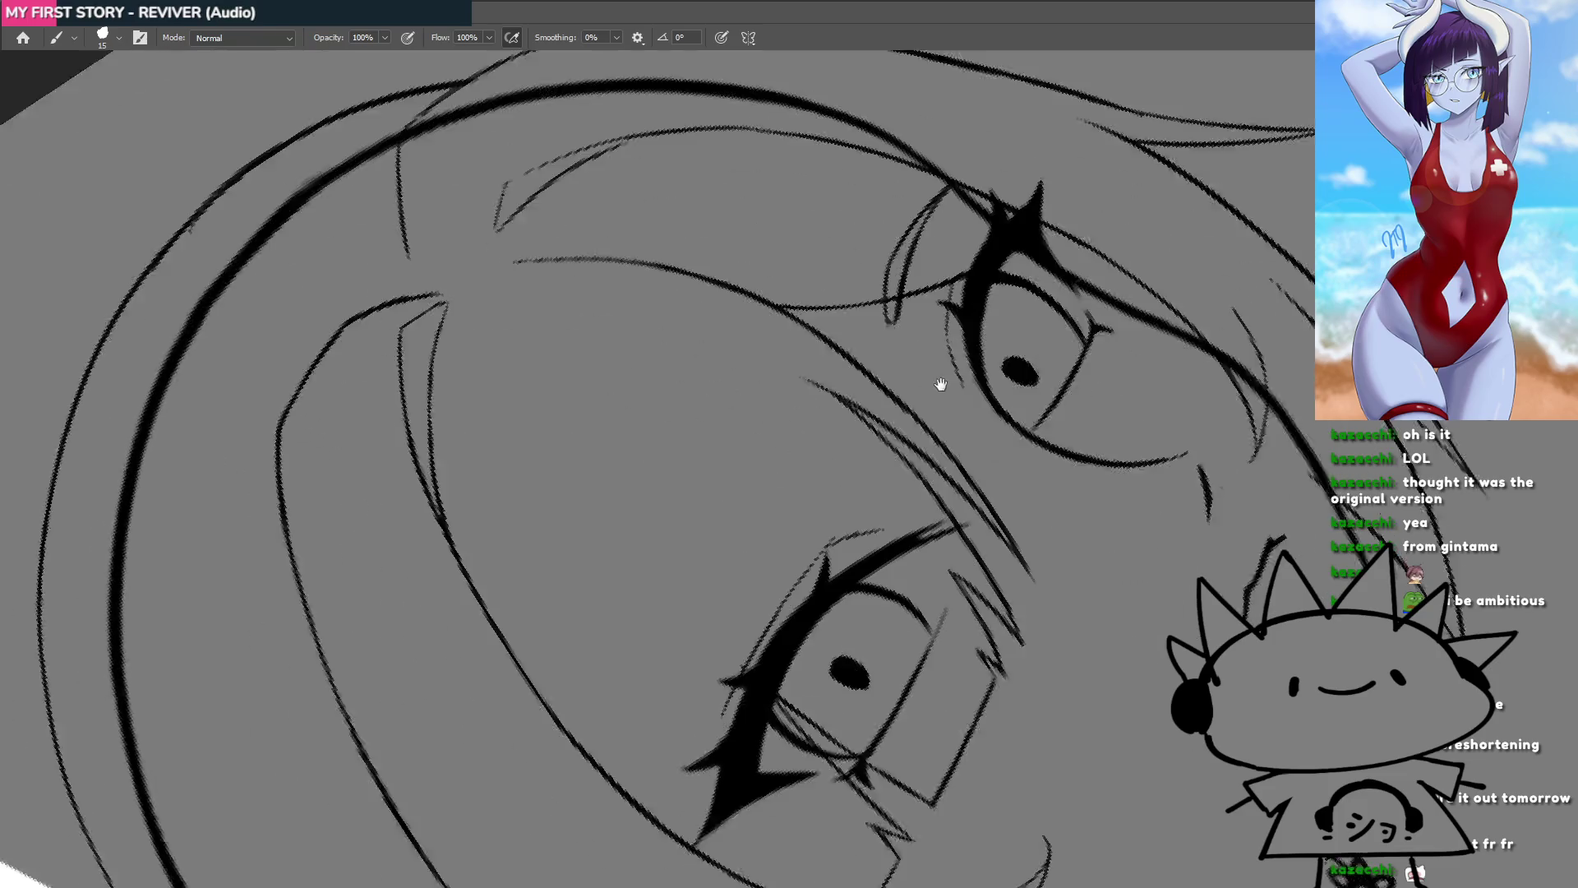
{"action": "scroll", "coordinate": [806, 522], "scroll_direction": "down", "scroll_amount": 3}
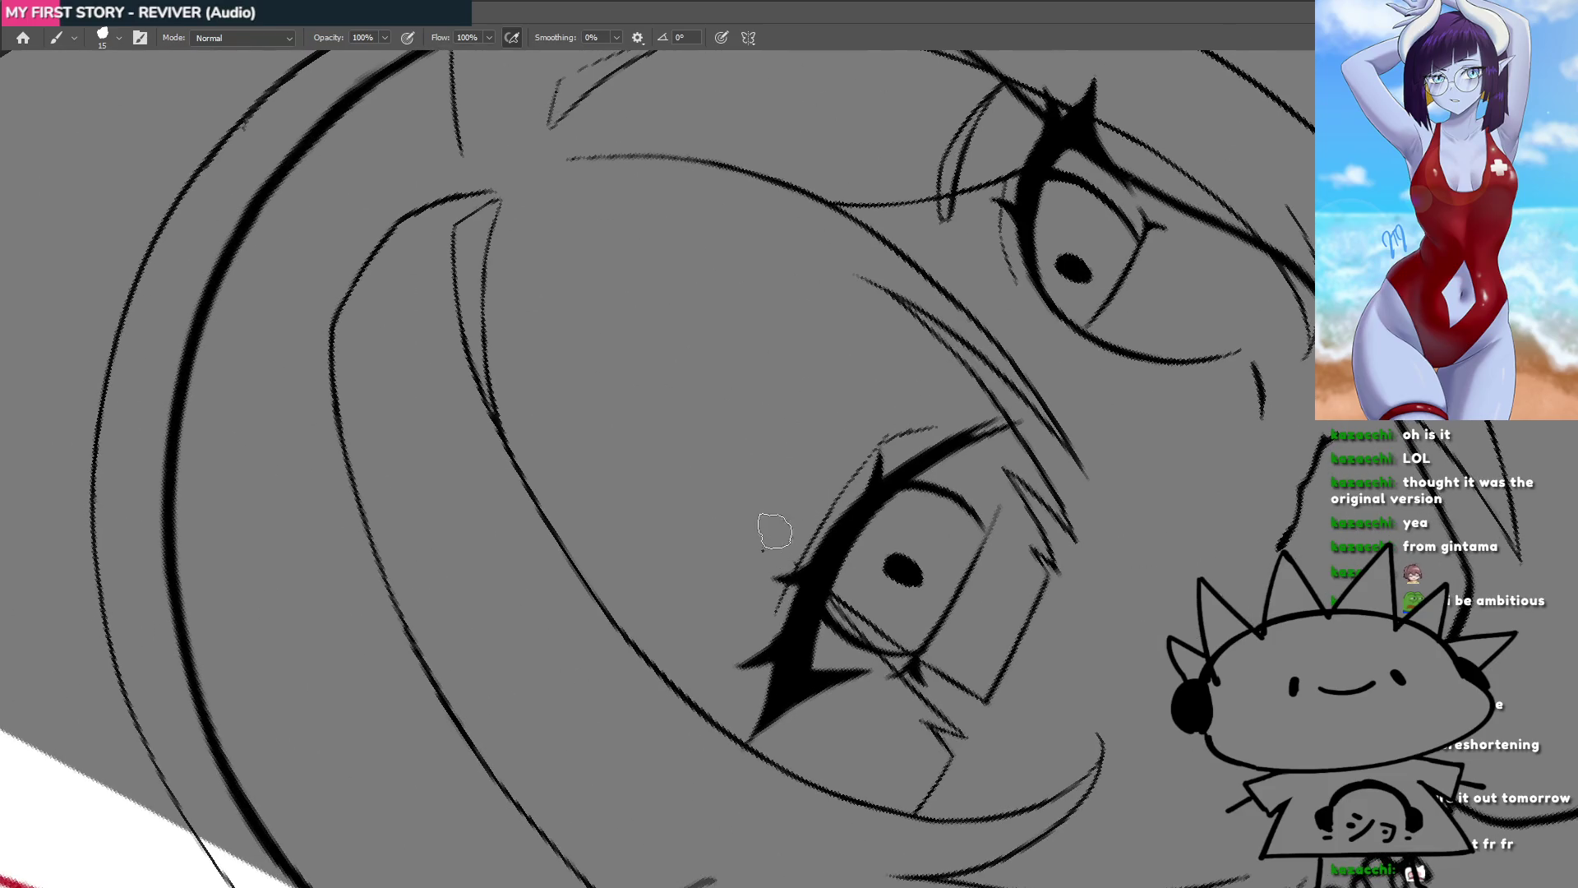
Step: Draw the near eyebrow as a thin leaf shape extending toward the eye corner
{"action": "left_click_drag", "start_coordinate": [774, 532], "coordinate": [855, 432]}
{"action": "key", "text": "ctrl+z"}
{"action": "key", "text": "ctrl+z"}
{"action": "left_click_drag", "start_coordinate": [765, 558], "coordinate": [863, 421]}
{"action": "key", "text": "ctrl+z"}
{"action": "left_click_drag", "start_coordinate": [765, 546], "coordinate": [863, 418]}
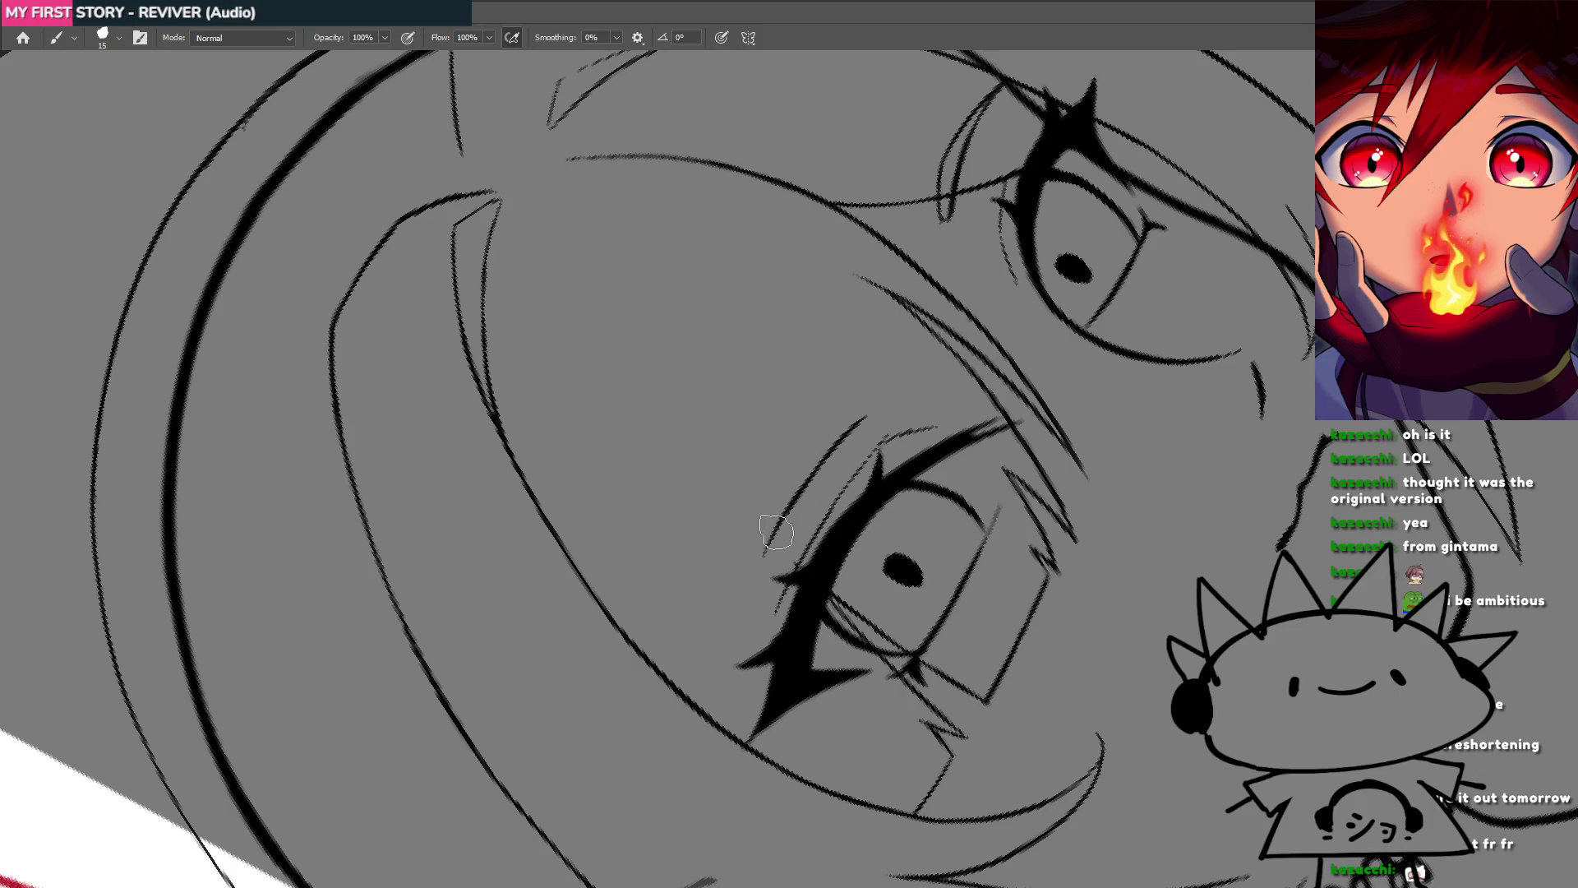
{"action": "left_click_drag", "start_coordinate": [783, 511], "coordinate": [822, 436]}
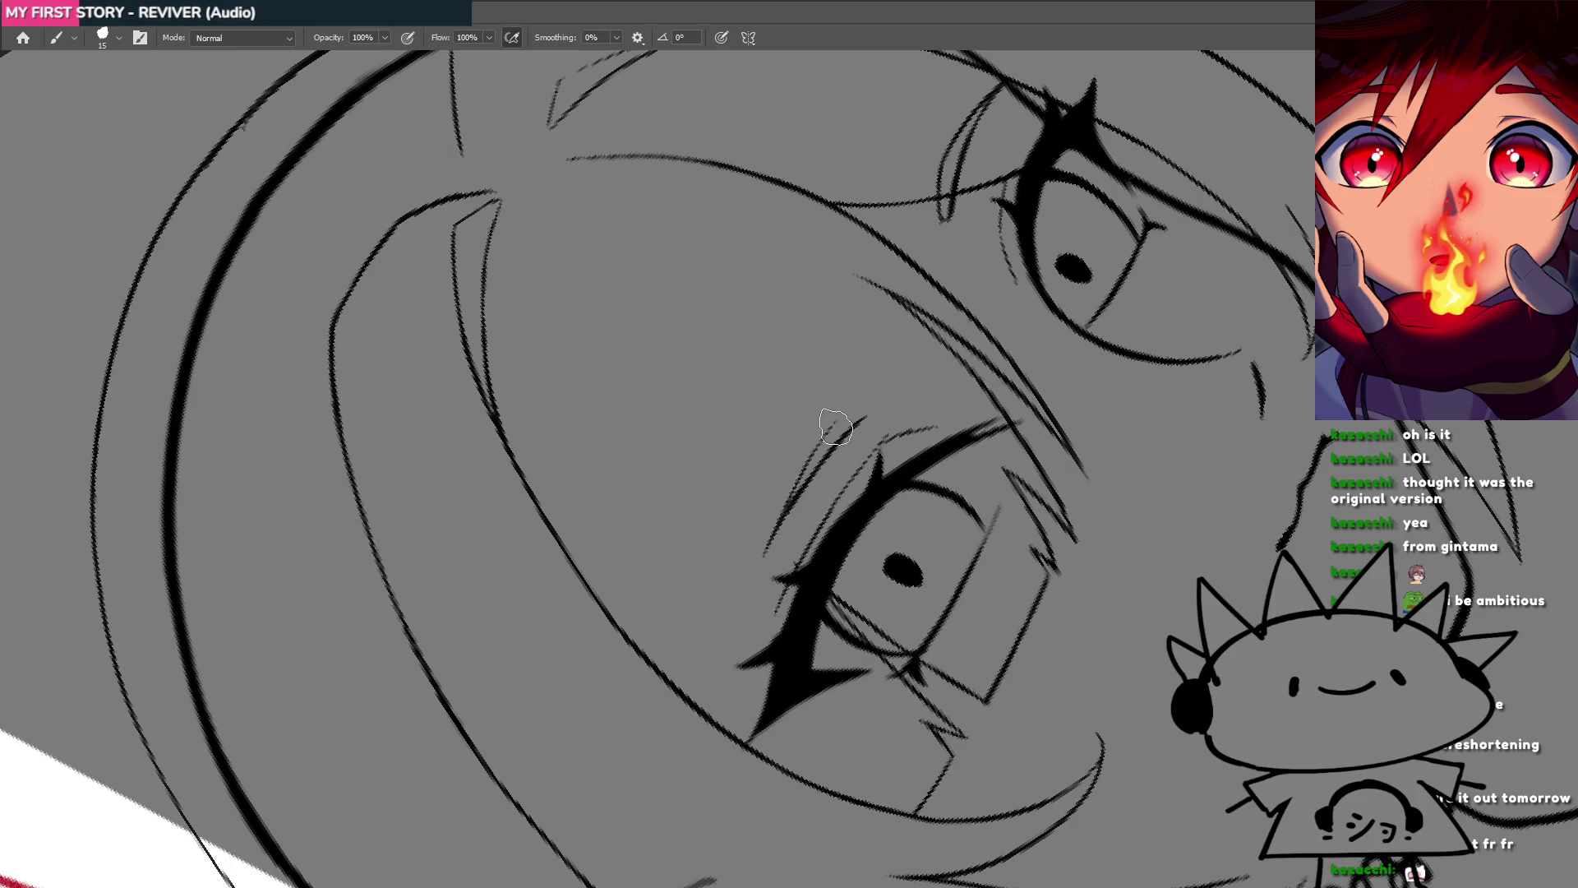
{"action": "left_click_drag", "start_coordinate": [794, 494], "coordinate": [869, 396]}
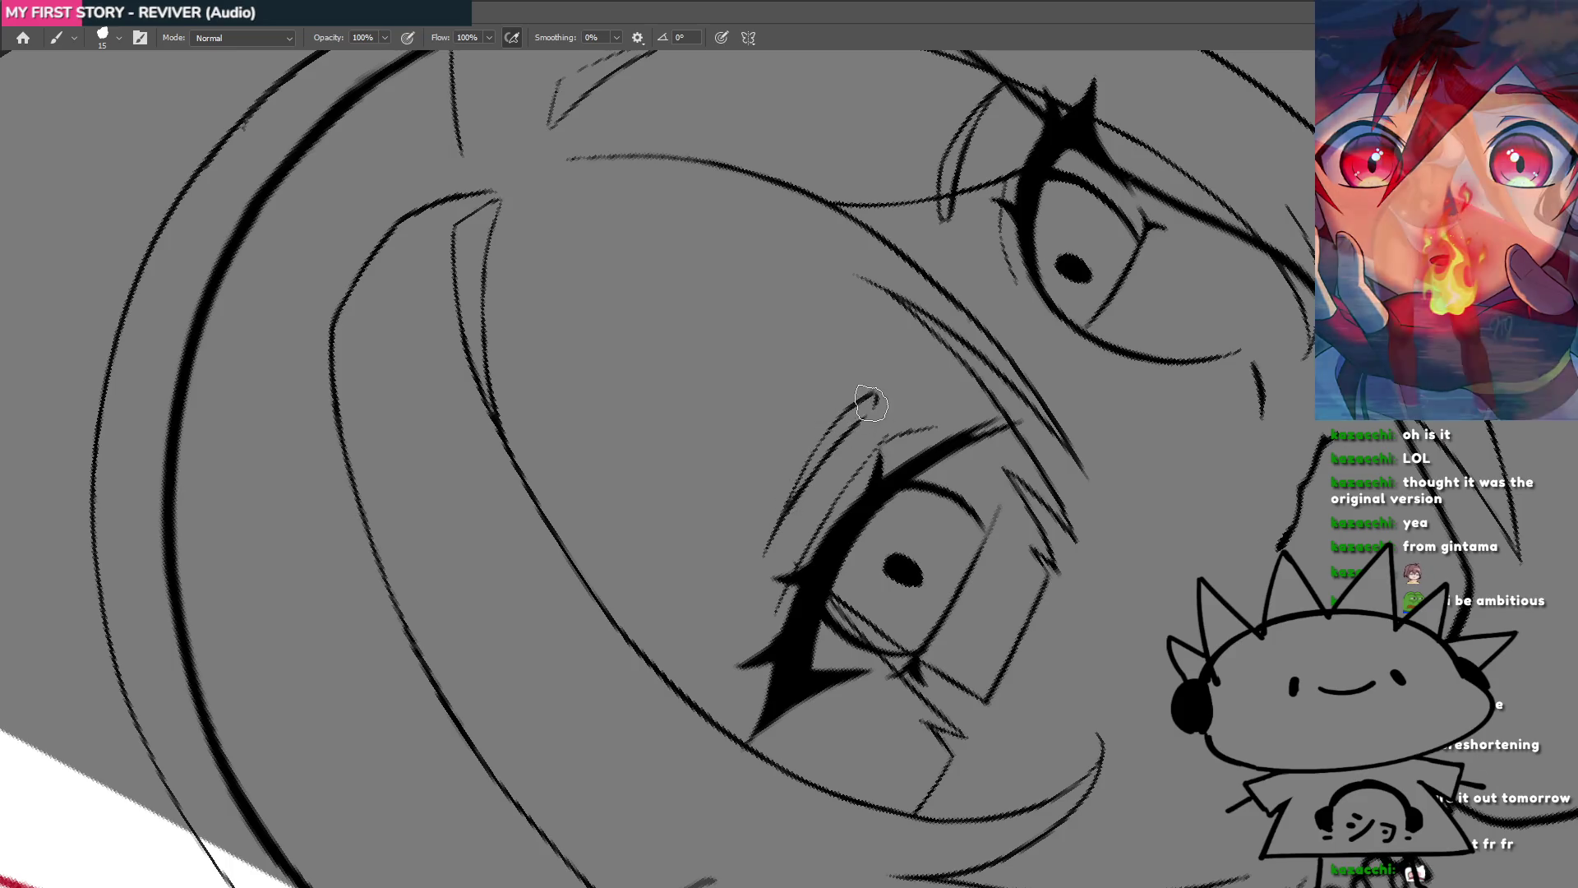
{"action": "left_click_drag", "start_coordinate": [856, 427], "coordinate": [830, 459]}
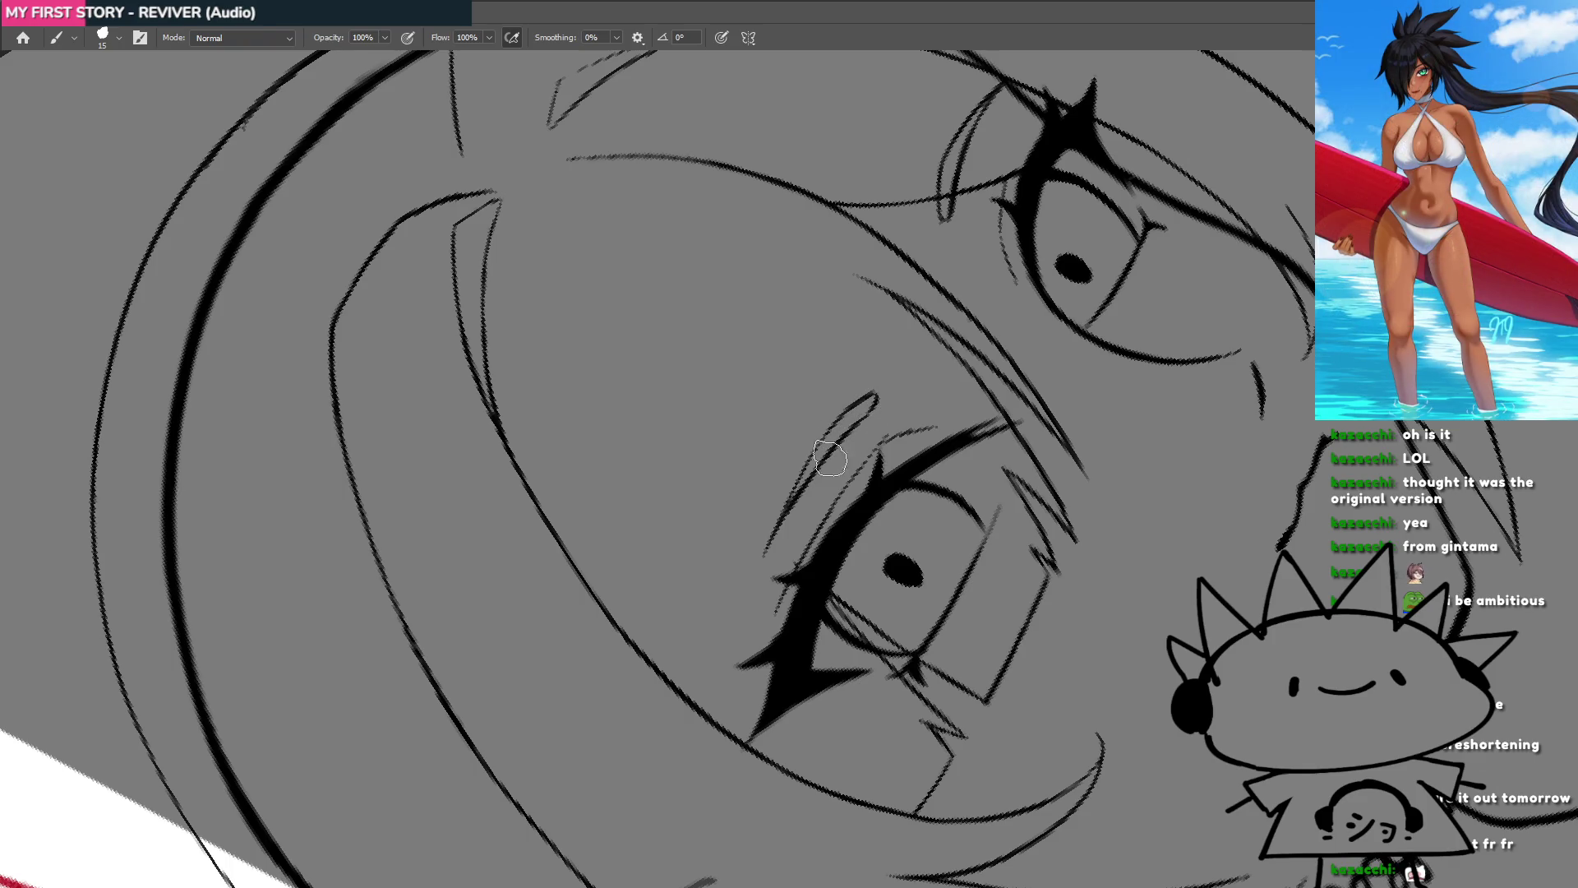
{"action": "left_click_drag", "start_coordinate": [790, 513], "coordinate": [757, 573]}
Step: Select the near eyebrow and transform it, stretching it left and raising it higher
{"action": "key", "text": "r"}
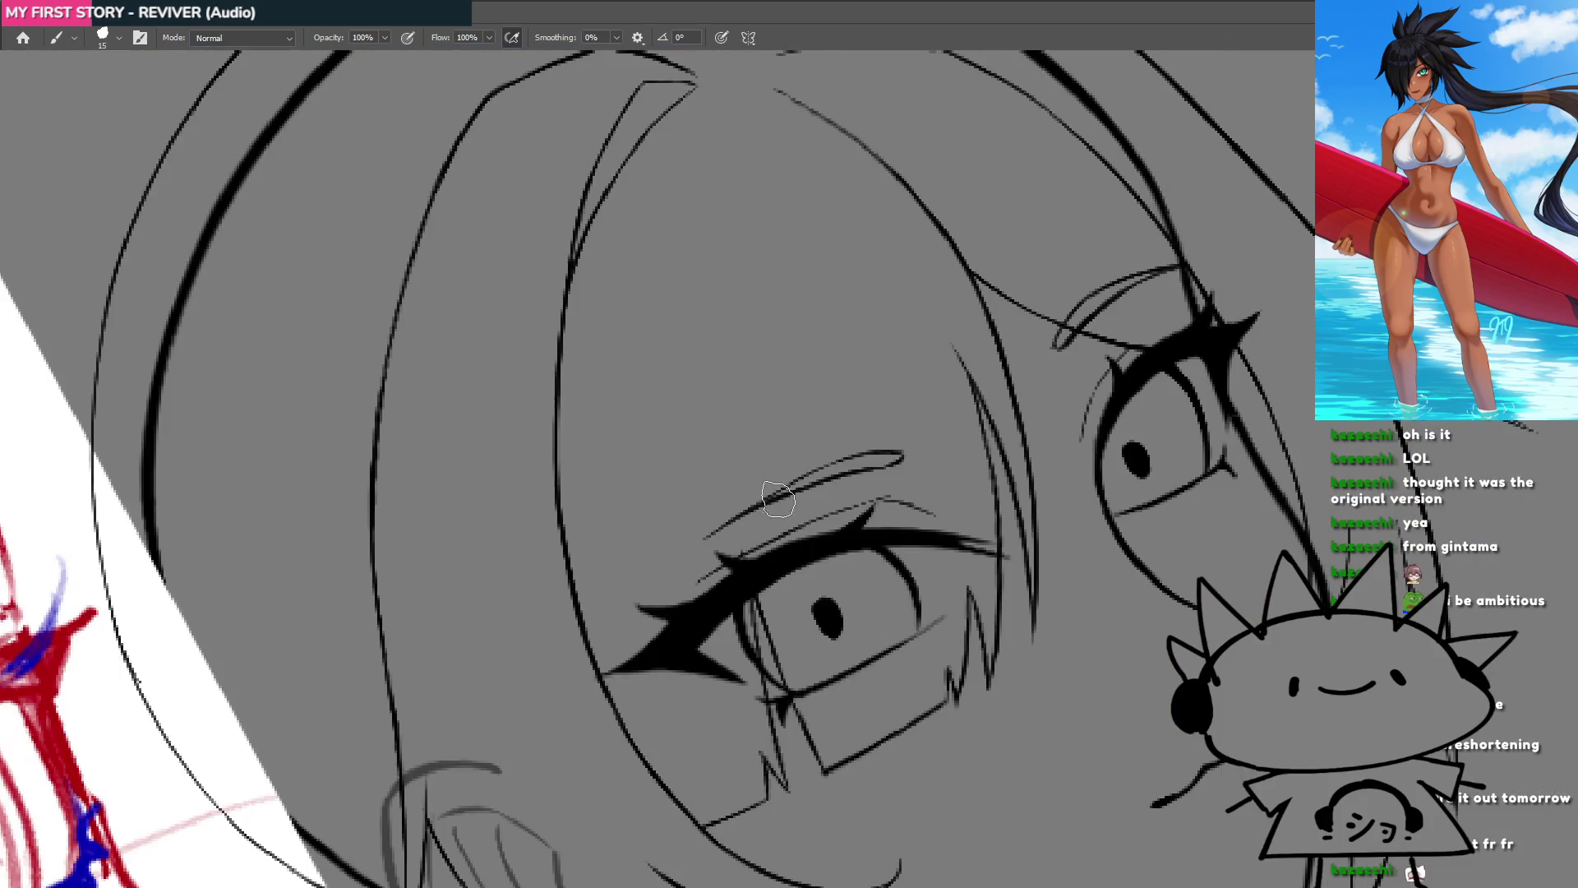
{"action": "mouse_move", "coordinate": [832, 480]}
{"action": "left_mouse_down"}
{"action": "mouse_move", "coordinate": [789, 493]}
{"action": "mouse_move", "coordinate": [788, 600]}
{"action": "mouse_move", "coordinate": [791, 525]}
{"action": "mouse_move", "coordinate": [885, 475]}
{"action": "left_mouse_up"}
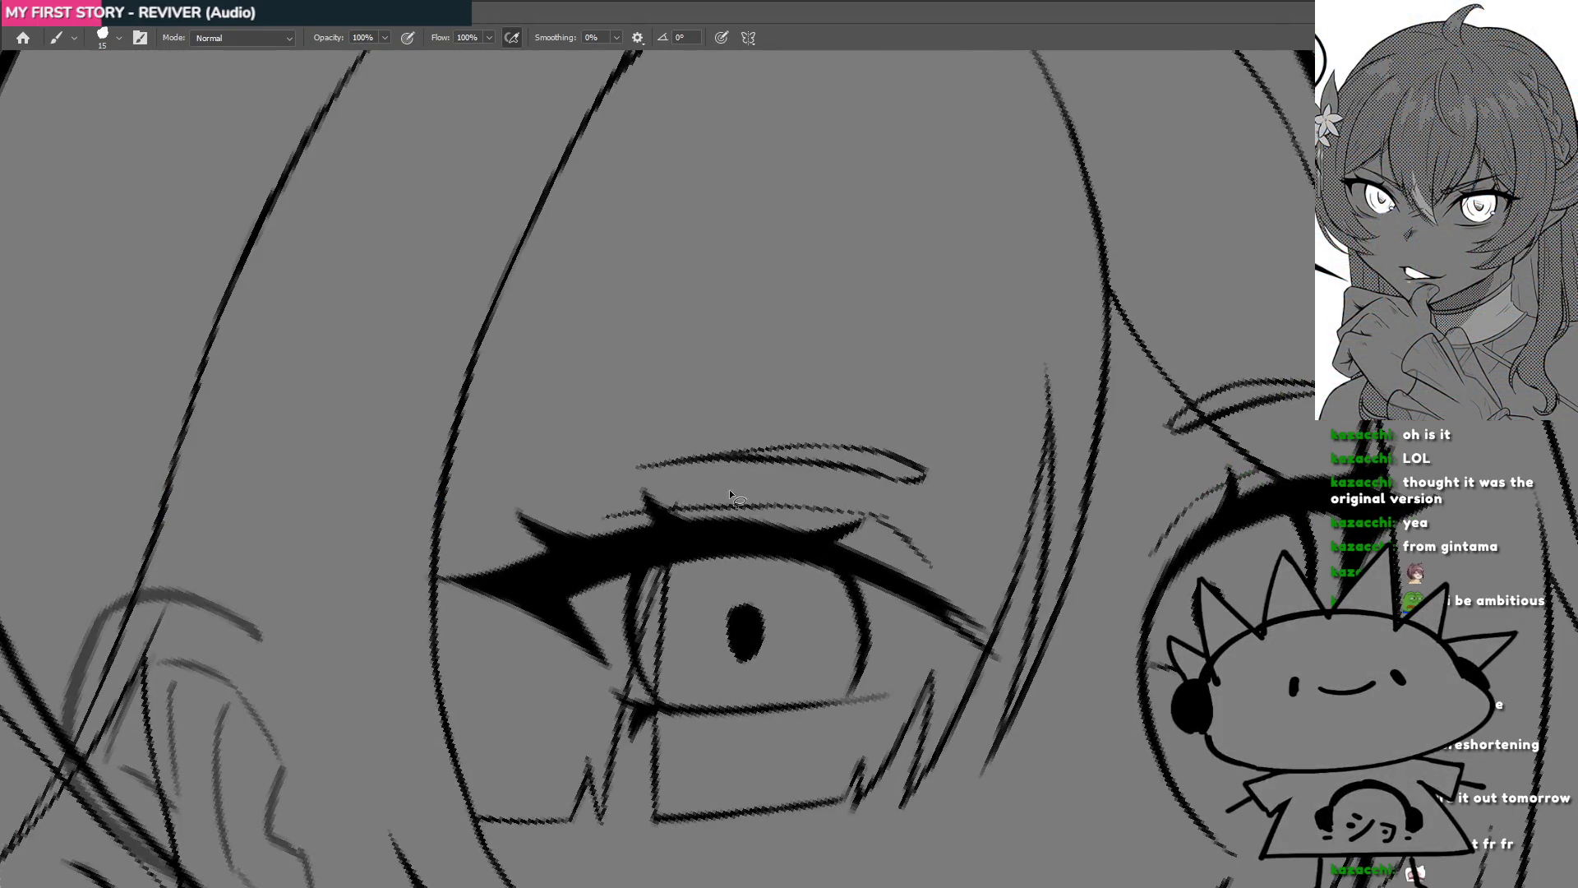
{"action": "left_click_drag", "start_coordinate": [730, 493], "coordinate": [729, 485]}
{"action": "key", "text": "ctrl+t"}
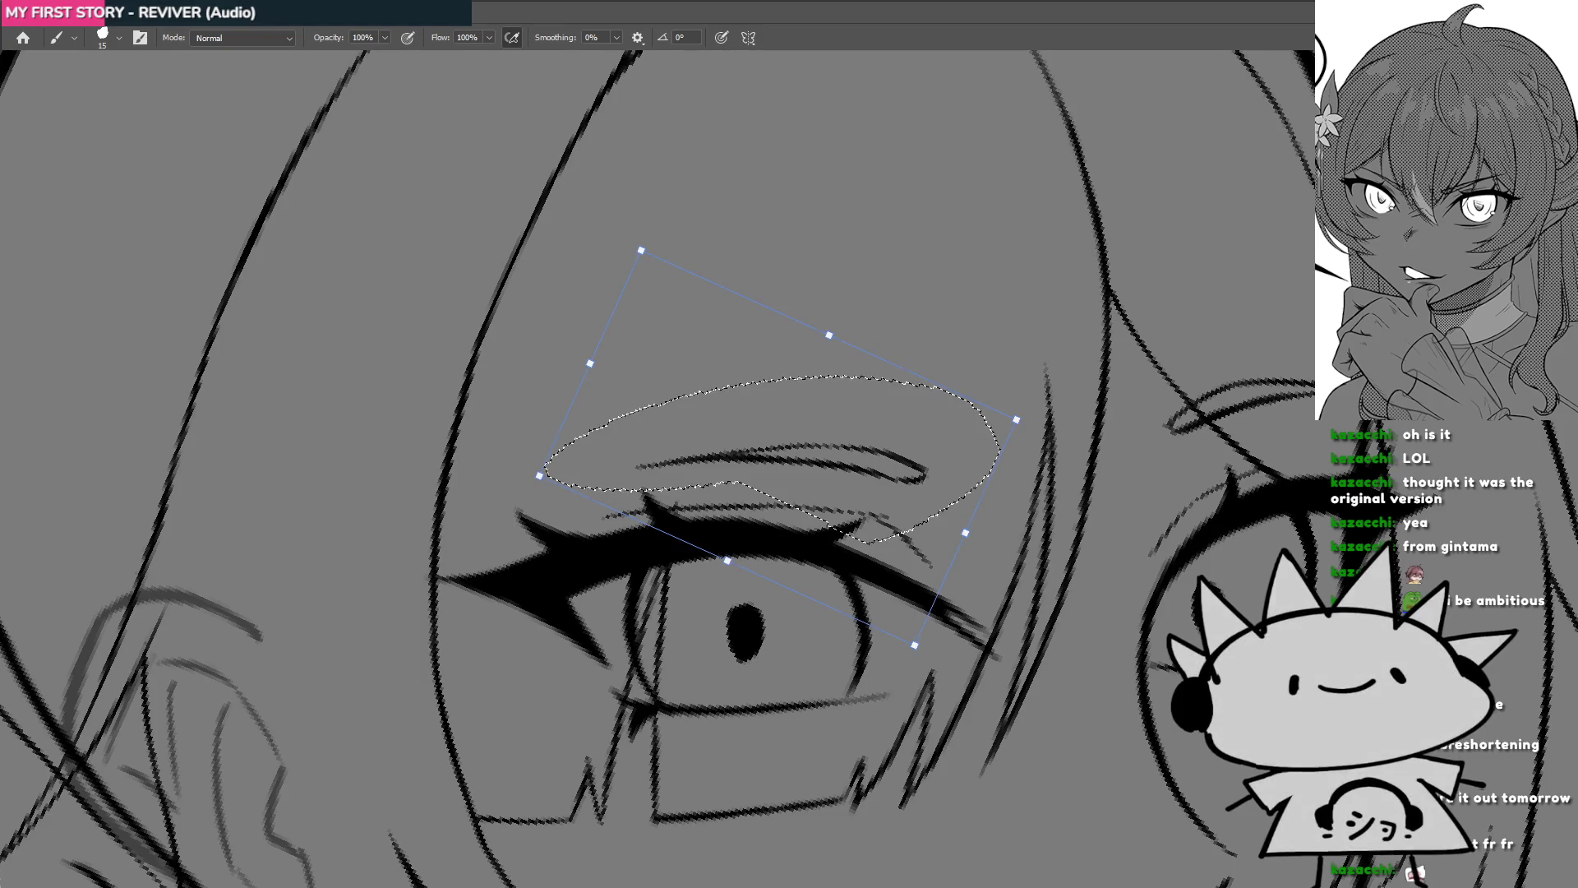
{"action": "left_click_drag", "start_coordinate": [591, 363], "coordinate": [495, 353]}
{"action": "left_click_drag", "start_coordinate": [874, 461], "coordinate": [871, 419]}
{"action": "key", "text": "Return"}
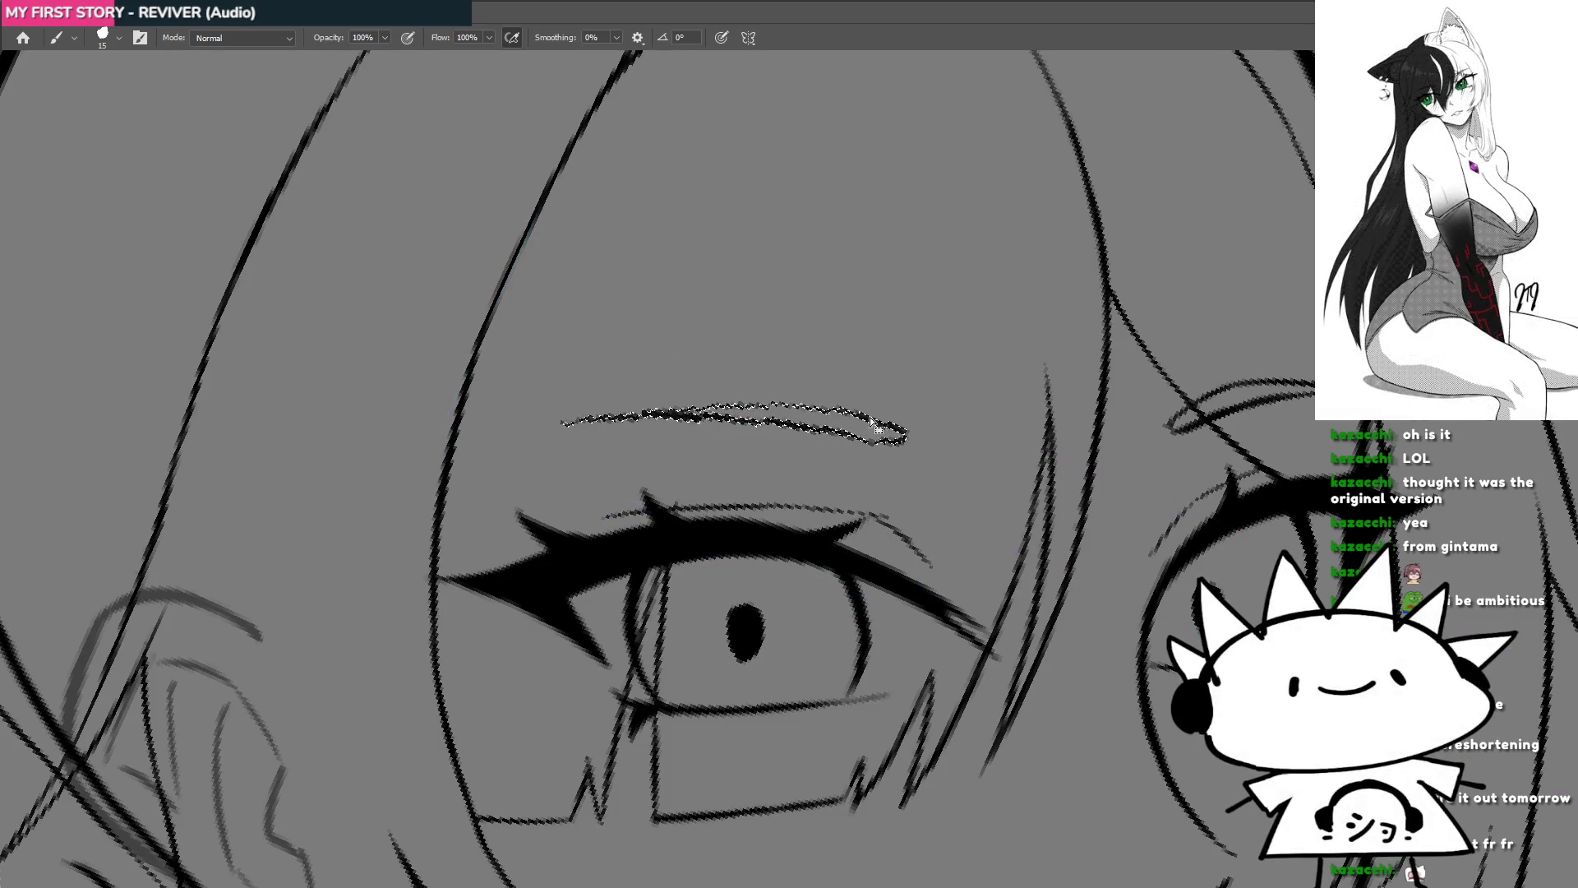
{"action": "scroll", "coordinate": [871, 421], "scroll_direction": "down", "scroll_amount": 2}
{"action": "scroll", "coordinate": [944, 501], "scroll_direction": "down", "scroll_amount": 3}
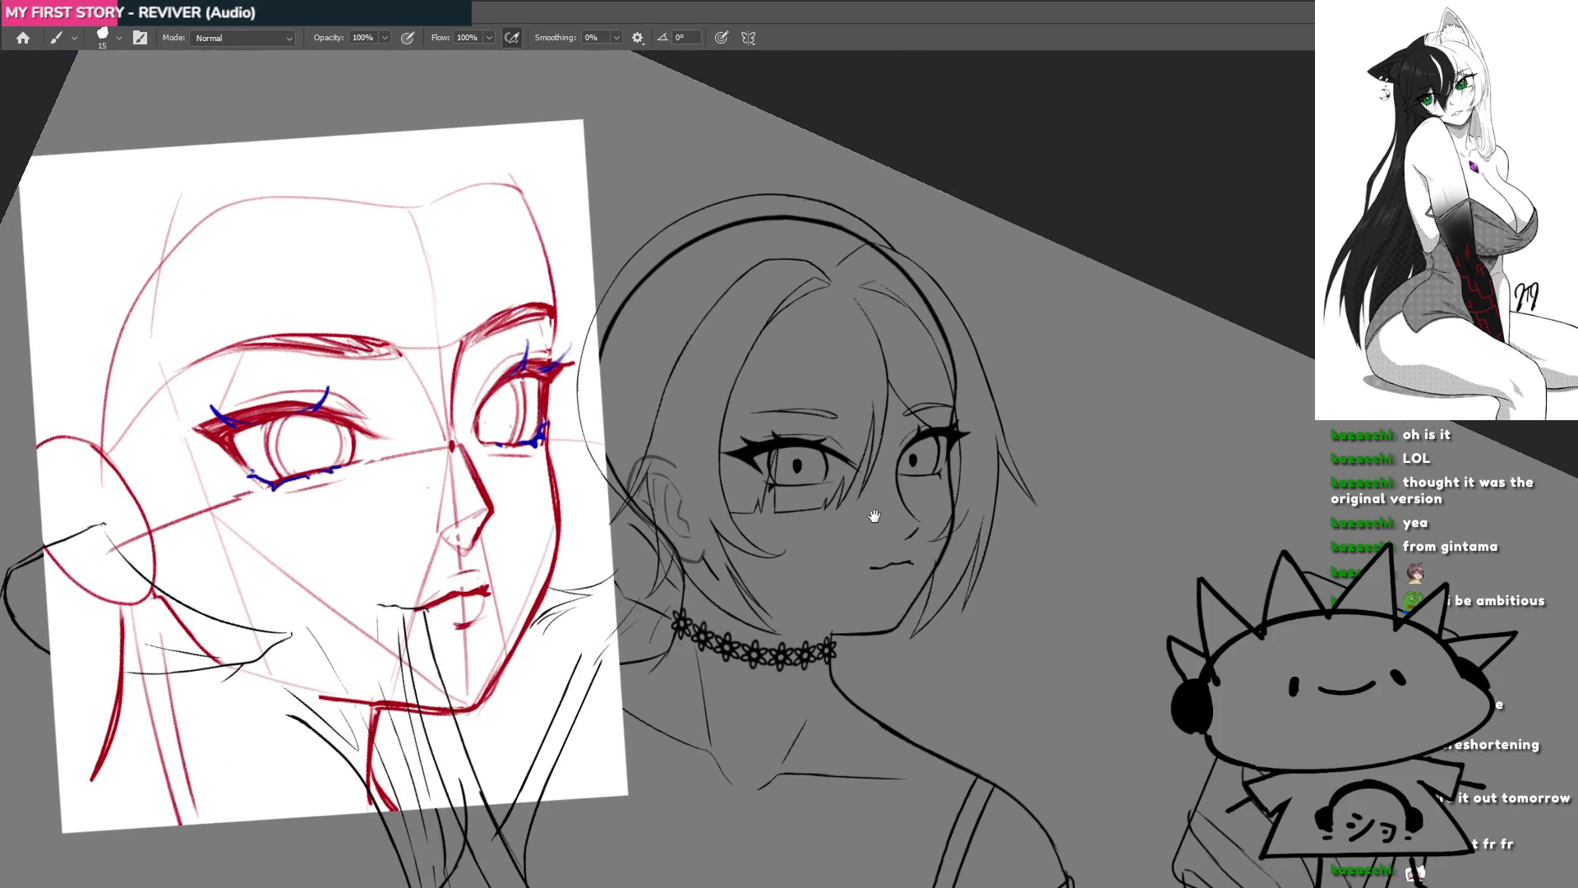
{"action": "scroll", "coordinate": [873, 515], "scroll_direction": "down", "scroll_amount": 1}
{"action": "scroll", "coordinate": [867, 497], "scroll_direction": "up", "scroll_amount": 1}
{"action": "left_click_drag", "start_coordinate": [858, 515], "coordinate": [841, 511]}
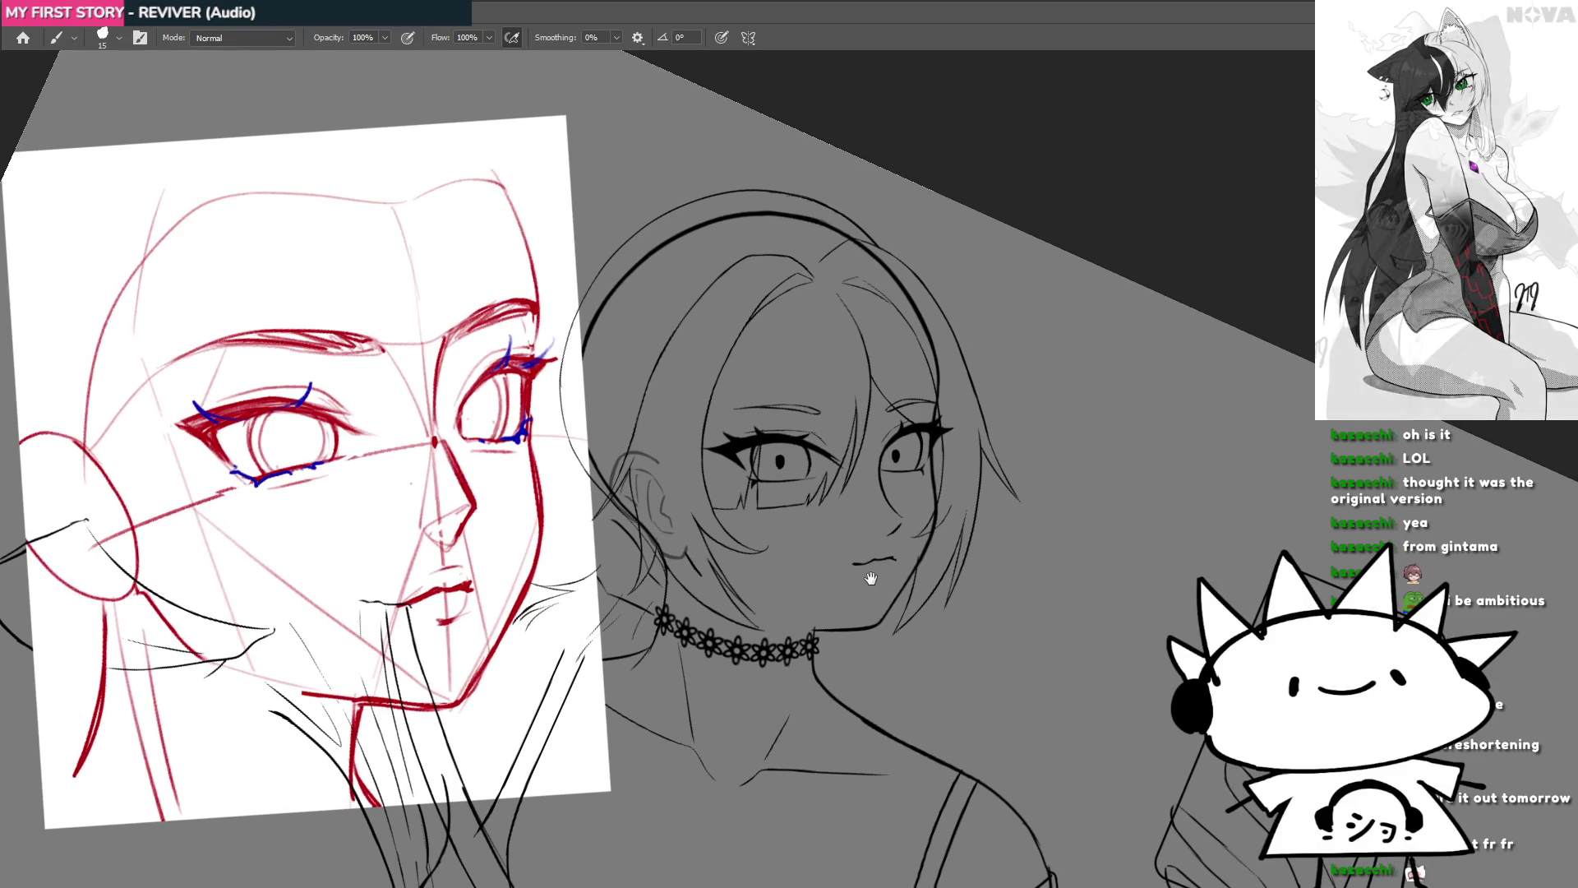
{"action": "mouse_move", "coordinate": [871, 579]}
{"action": "left_mouse_down"}
{"action": "mouse_move", "coordinate": [944, 556]}
{"action": "mouse_move", "coordinate": [863, 550]}
{"action": "mouse_move", "coordinate": [949, 526]}
{"action": "left_mouse_up"}
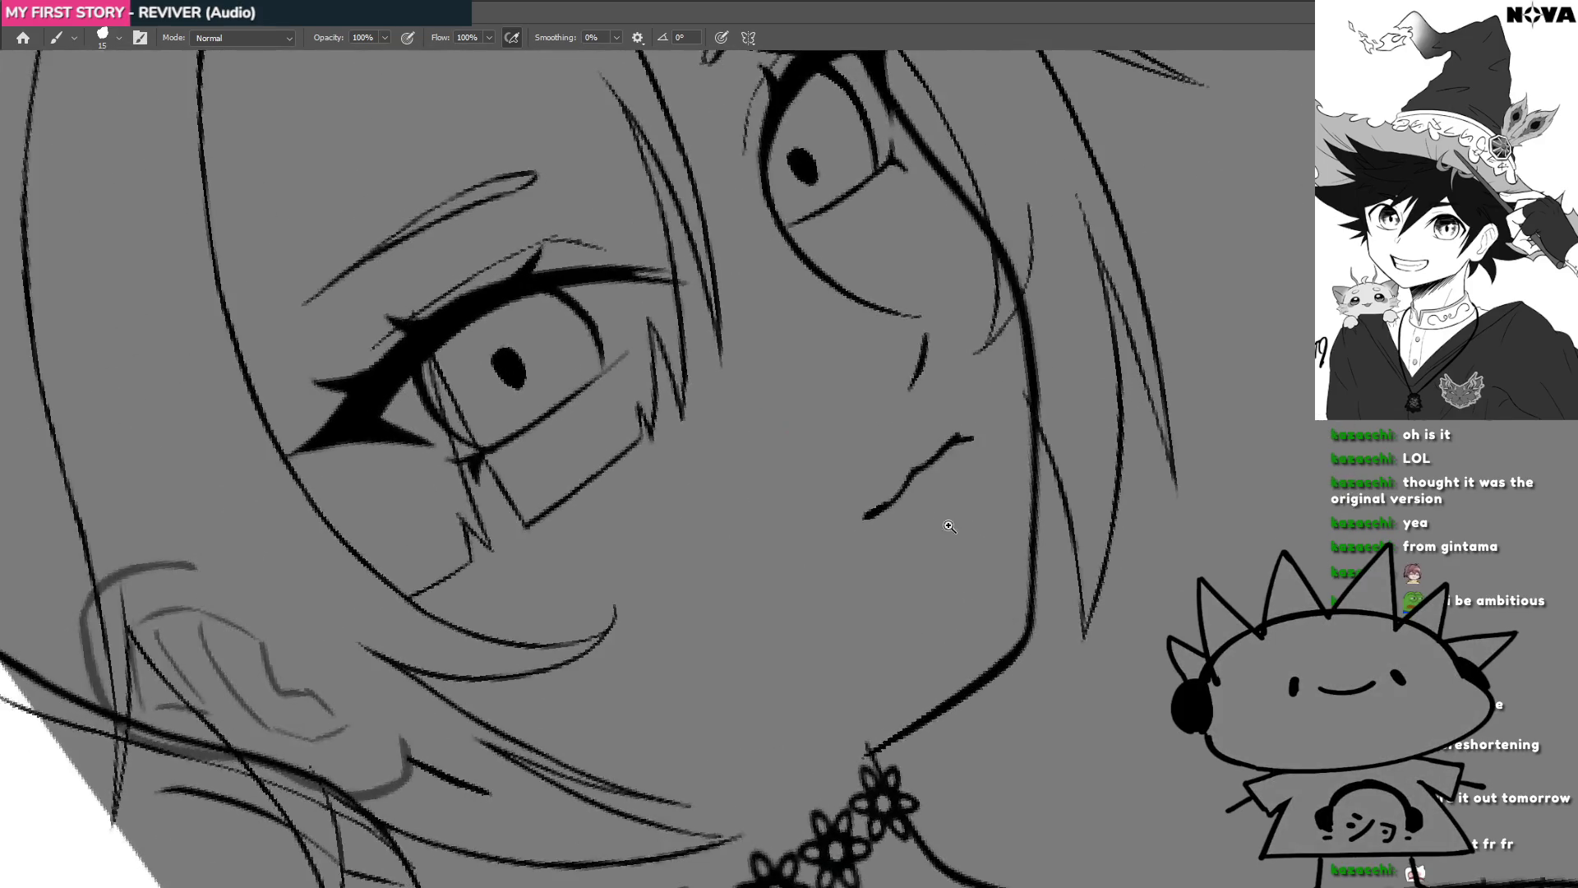
{"action": "left_click", "coordinate": [949, 526]}
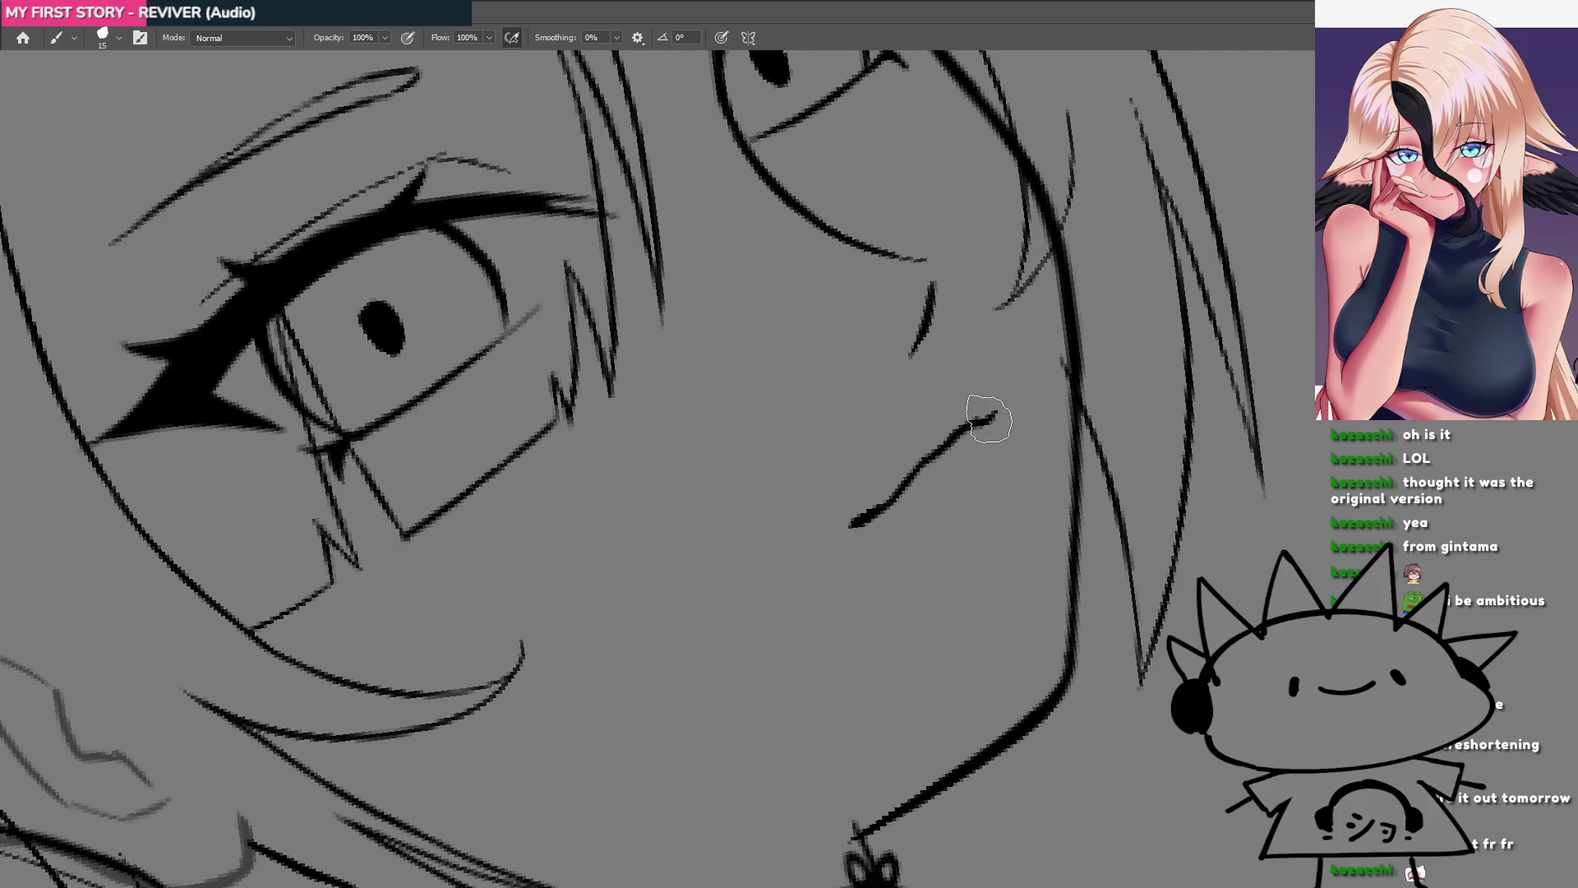
{"action": "scroll", "coordinate": [953, 435], "scroll_direction": "down", "scroll_amount": 1}
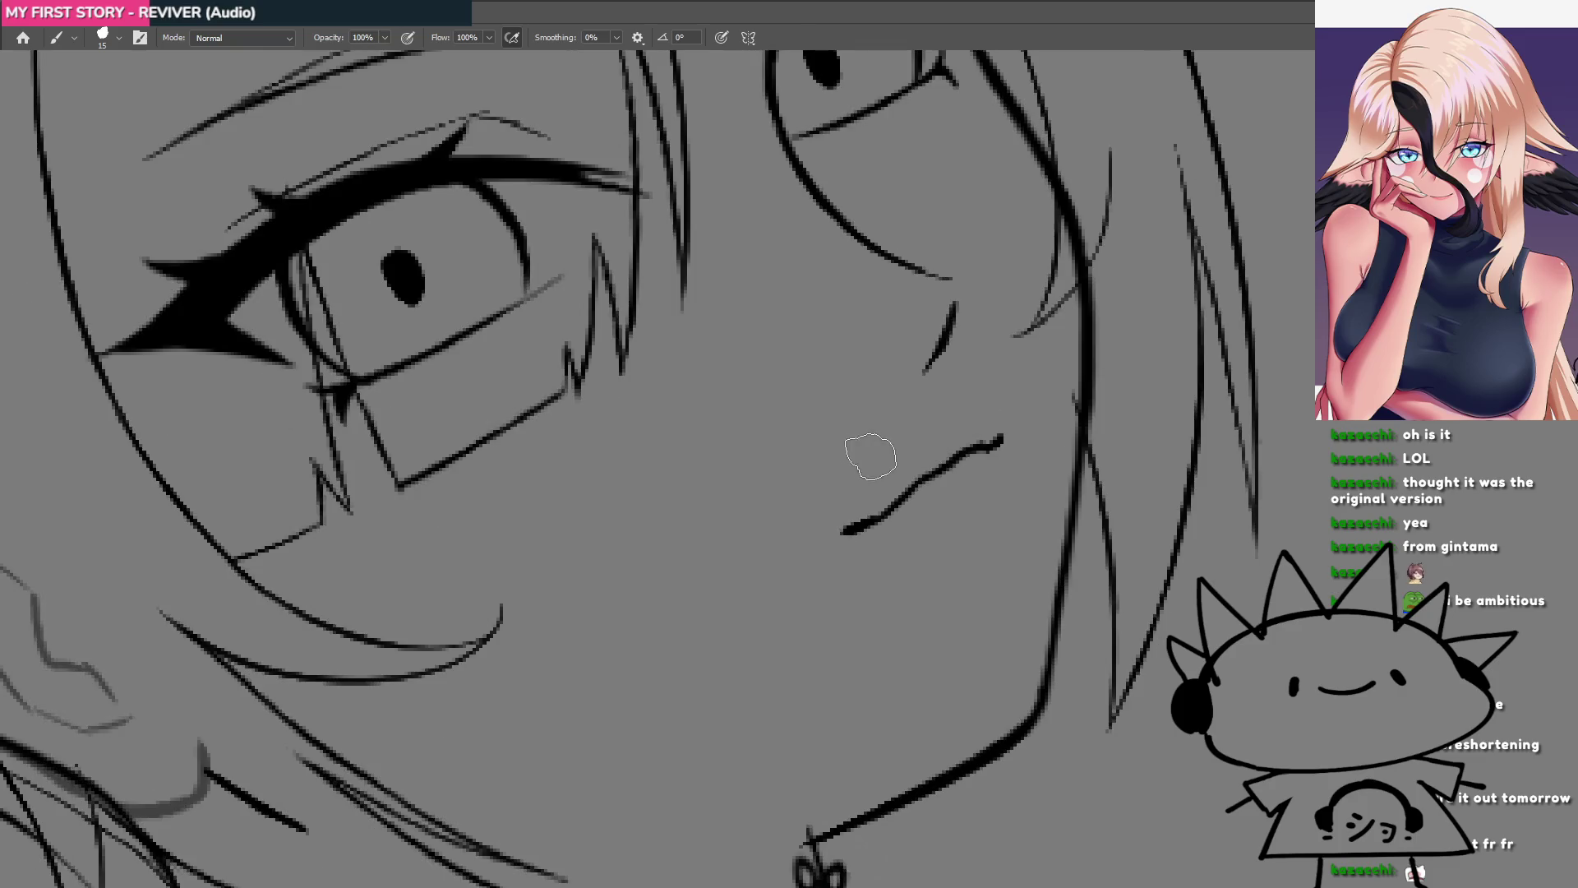
{"action": "scroll", "coordinate": [811, 469], "scroll_direction": "down", "scroll_amount": 1}
{"action": "scroll", "coordinate": [814, 569], "scroll_direction": "down", "scroll_amount": 2}
{"action": "left_click_drag", "start_coordinate": [763, 567], "coordinate": [720, 638]}
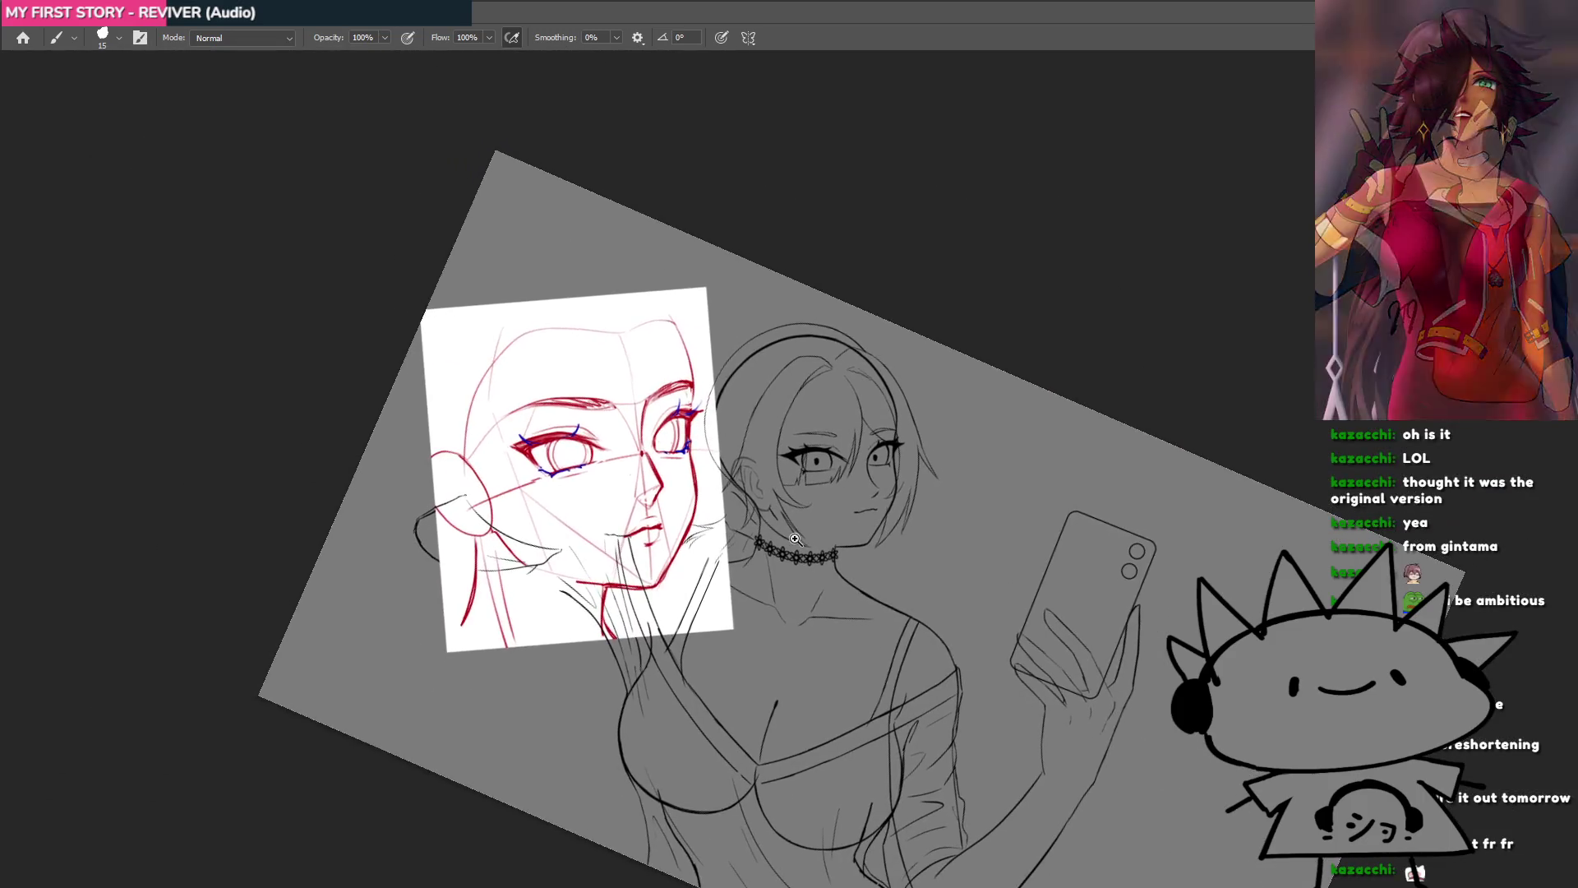
{"action": "key", "text": "Escape"}
{"action": "left_click_drag", "start_coordinate": [839, 507], "coordinate": [945, 516]}
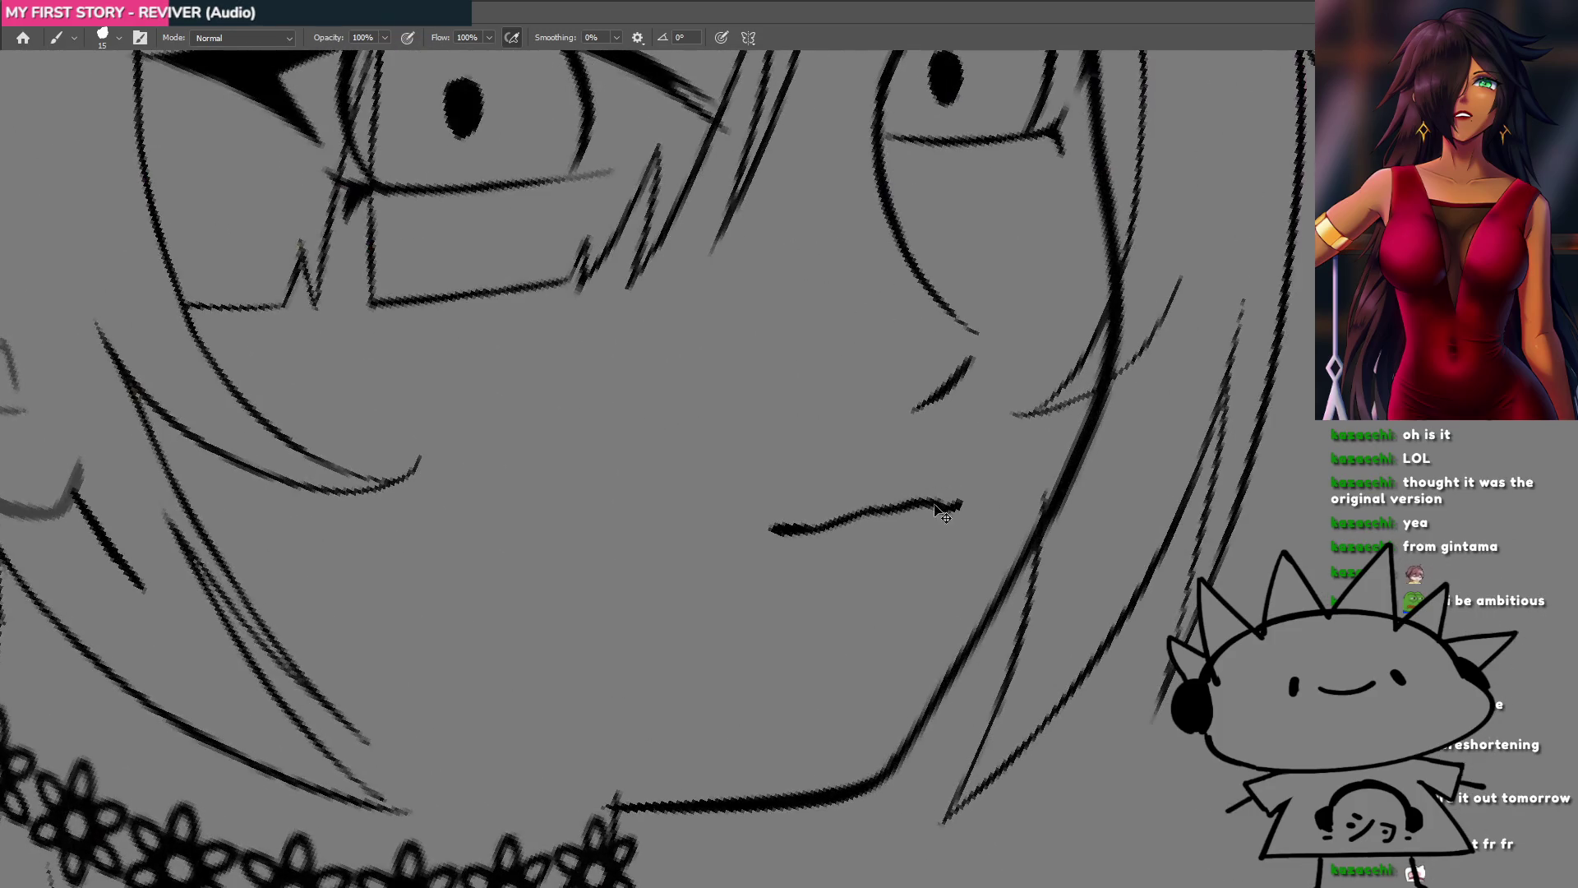
Step: Undo the old mouth and redraw it as a new short diagonal lip line
{"action": "key", "text": "ctrl+z"}
{"action": "left_click_drag", "start_coordinate": [732, 570], "coordinate": [874, 613]}
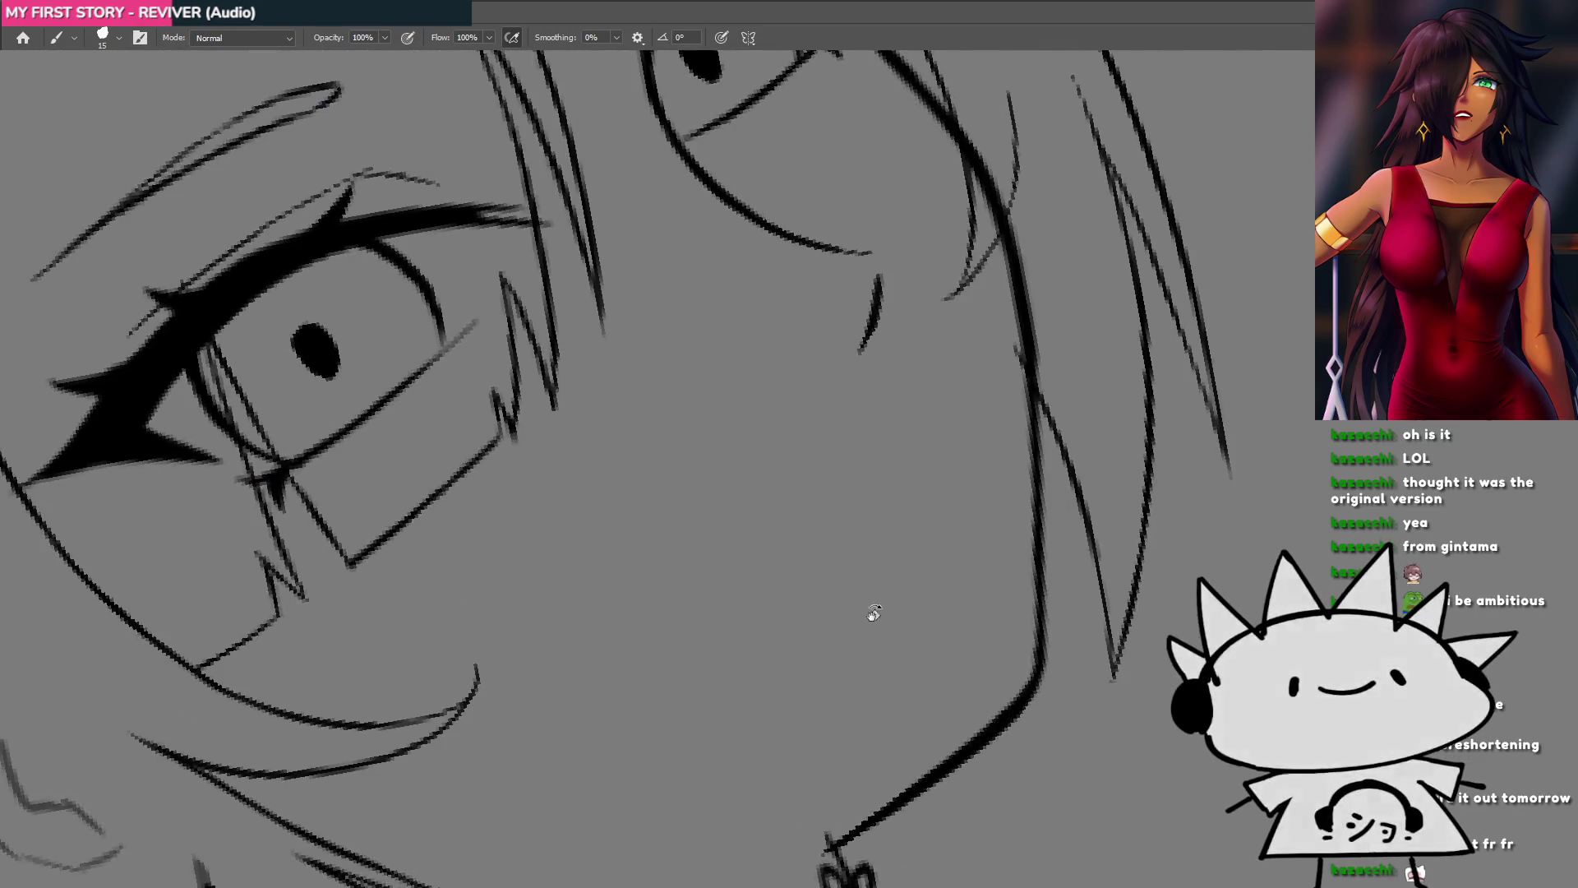
{"action": "left_click_drag", "start_coordinate": [833, 557], "coordinate": [886, 478]}
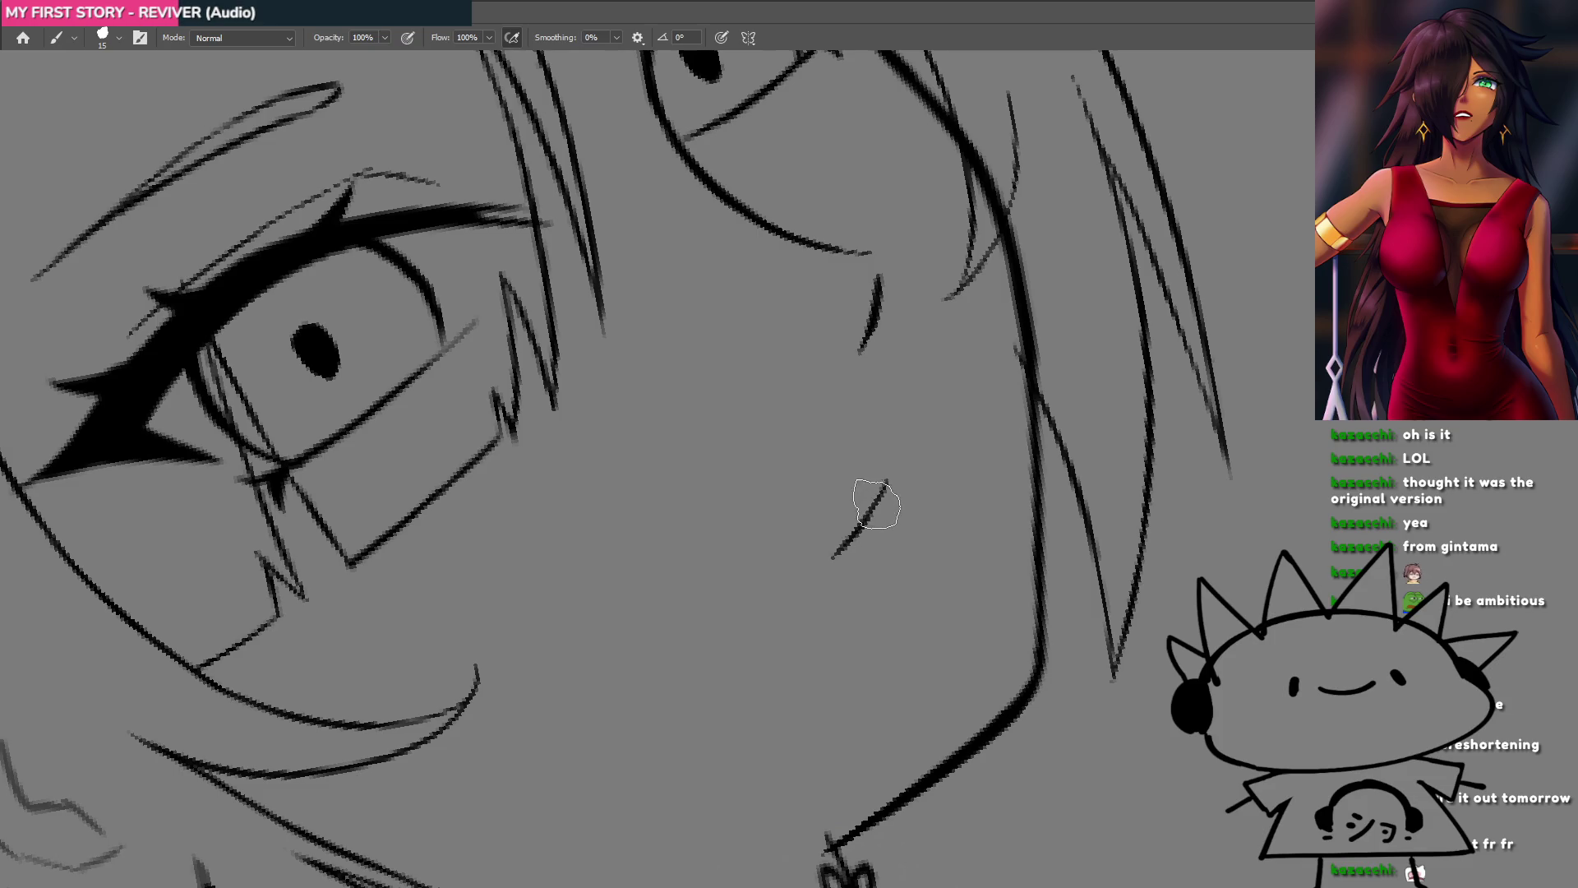
{"action": "left_click_drag", "start_coordinate": [876, 499], "coordinate": [954, 412]}
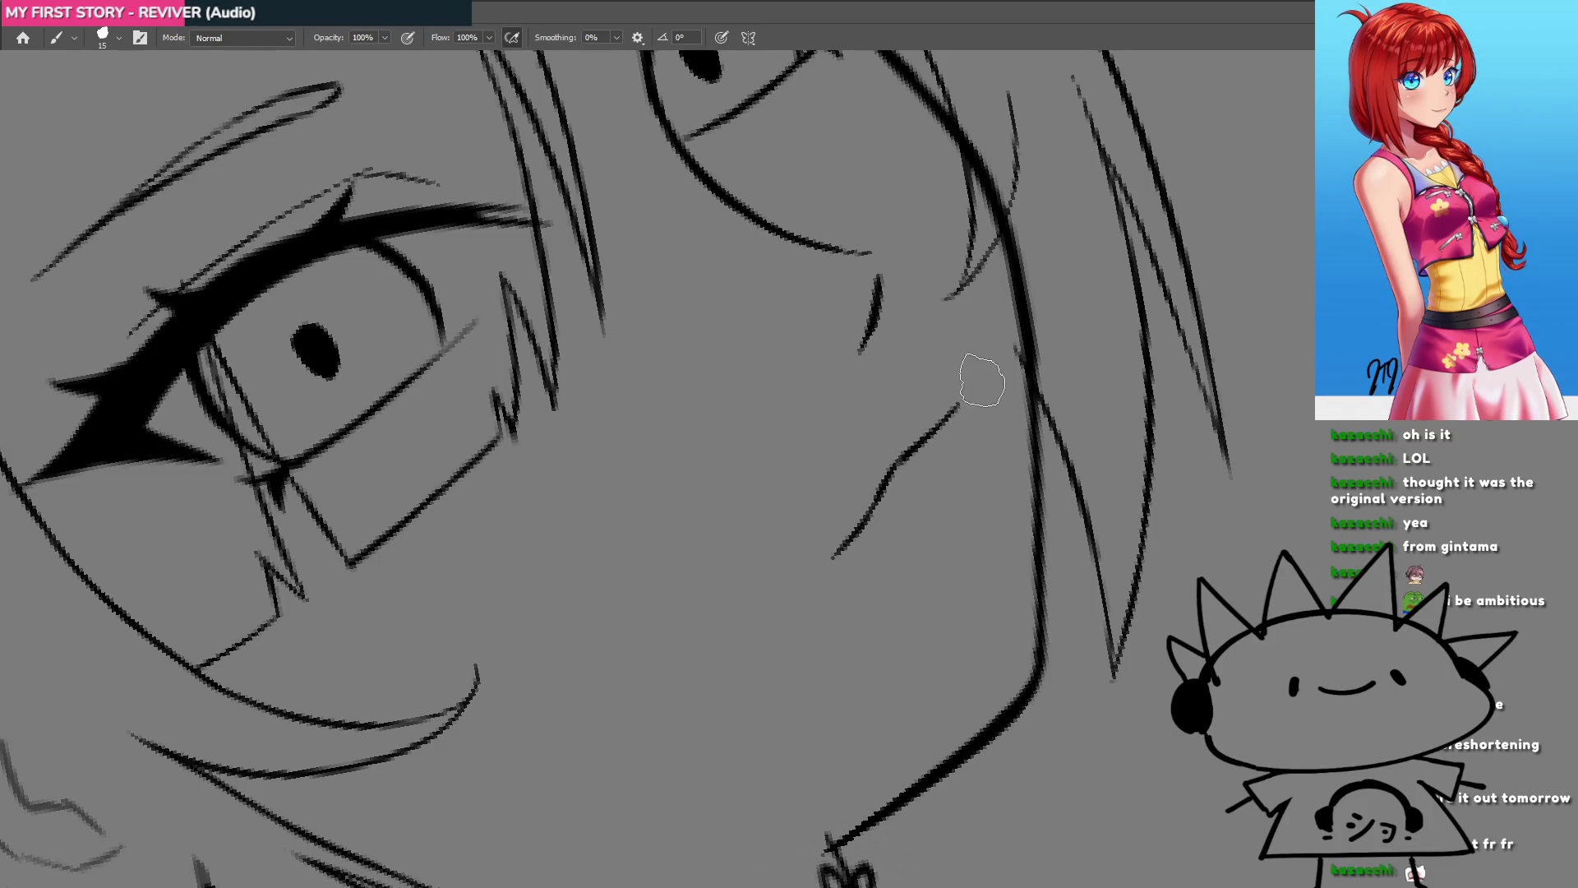
{"action": "left_click_drag", "start_coordinate": [947, 430], "coordinate": [956, 453]}
{"action": "key", "text": "ctrl+z"}
{"action": "left_click_drag", "start_coordinate": [866, 519], "coordinate": [933, 455]}
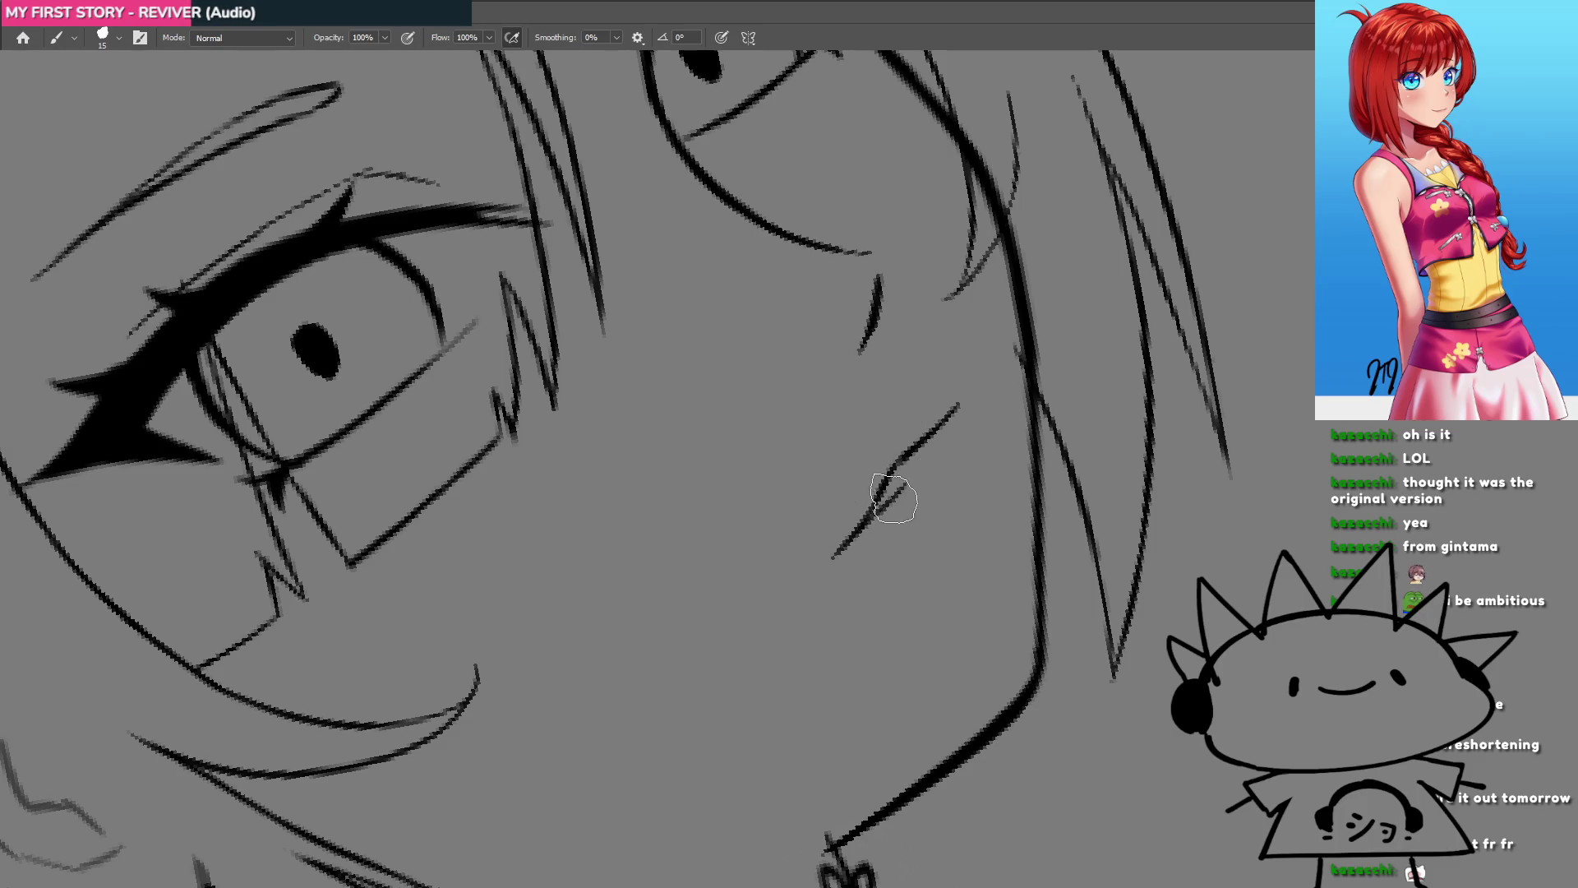
{"action": "left_click_drag", "start_coordinate": [870, 521], "coordinate": [946, 417]}
Step: Lasso the new mouth stroke and free-transform it slightly left and down
{"action": "scroll", "coordinate": [947, 416], "scroll_direction": "down", "scroll_amount": 3}
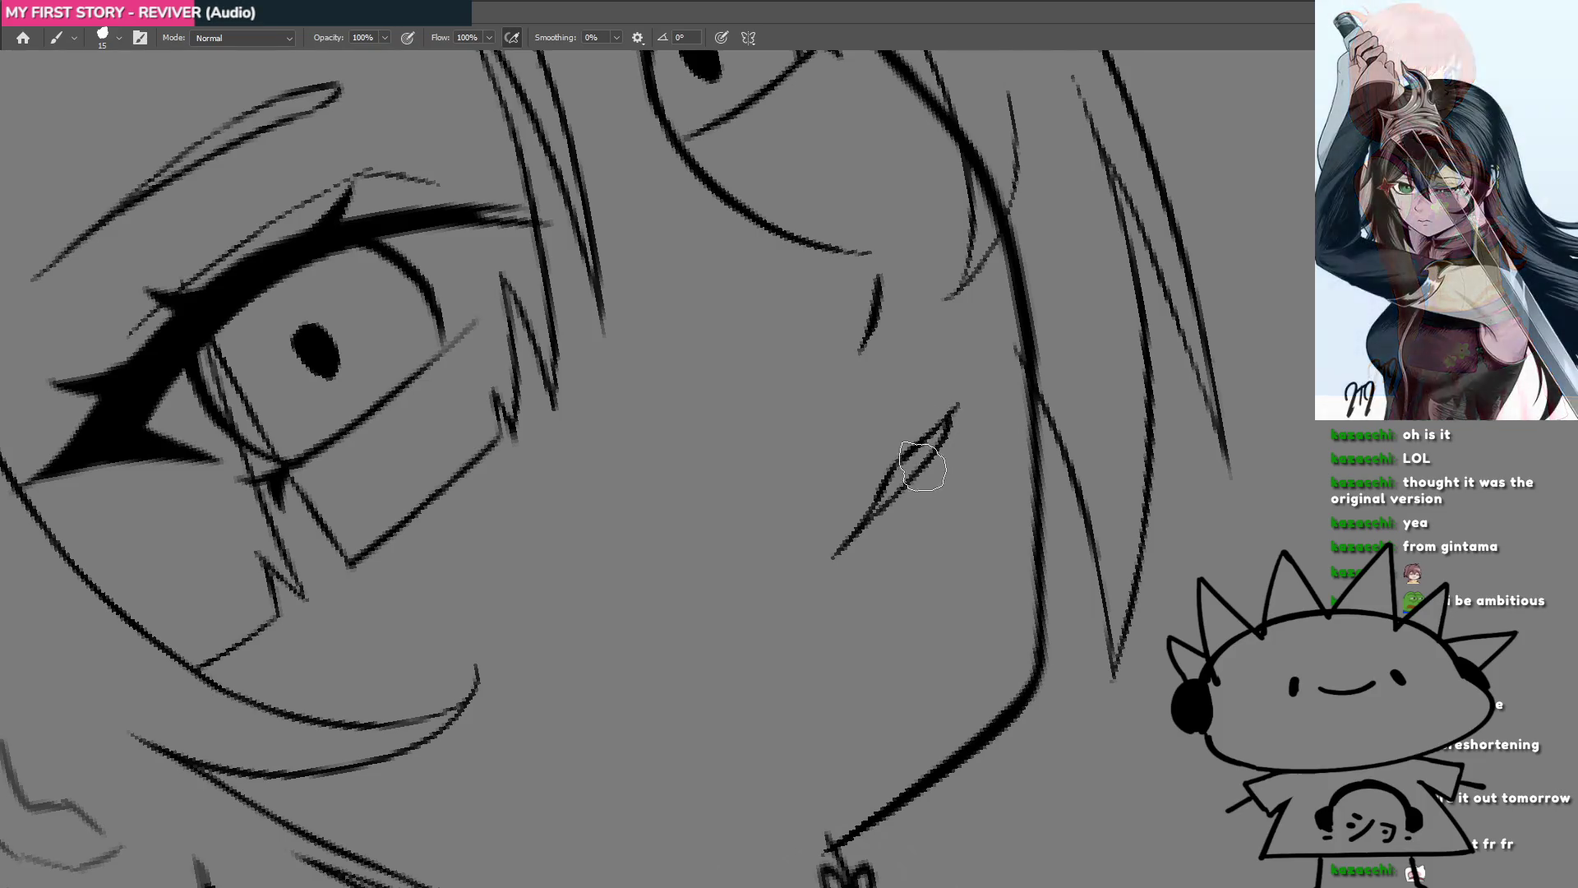
{"action": "mouse_move", "coordinate": [923, 521]}
{"action": "left_mouse_down"}
{"action": "mouse_move", "coordinate": [645, 554]}
{"action": "mouse_move", "coordinate": [728, 392]}
{"action": "mouse_move", "coordinate": [720, 402]}
{"action": "left_mouse_up"}
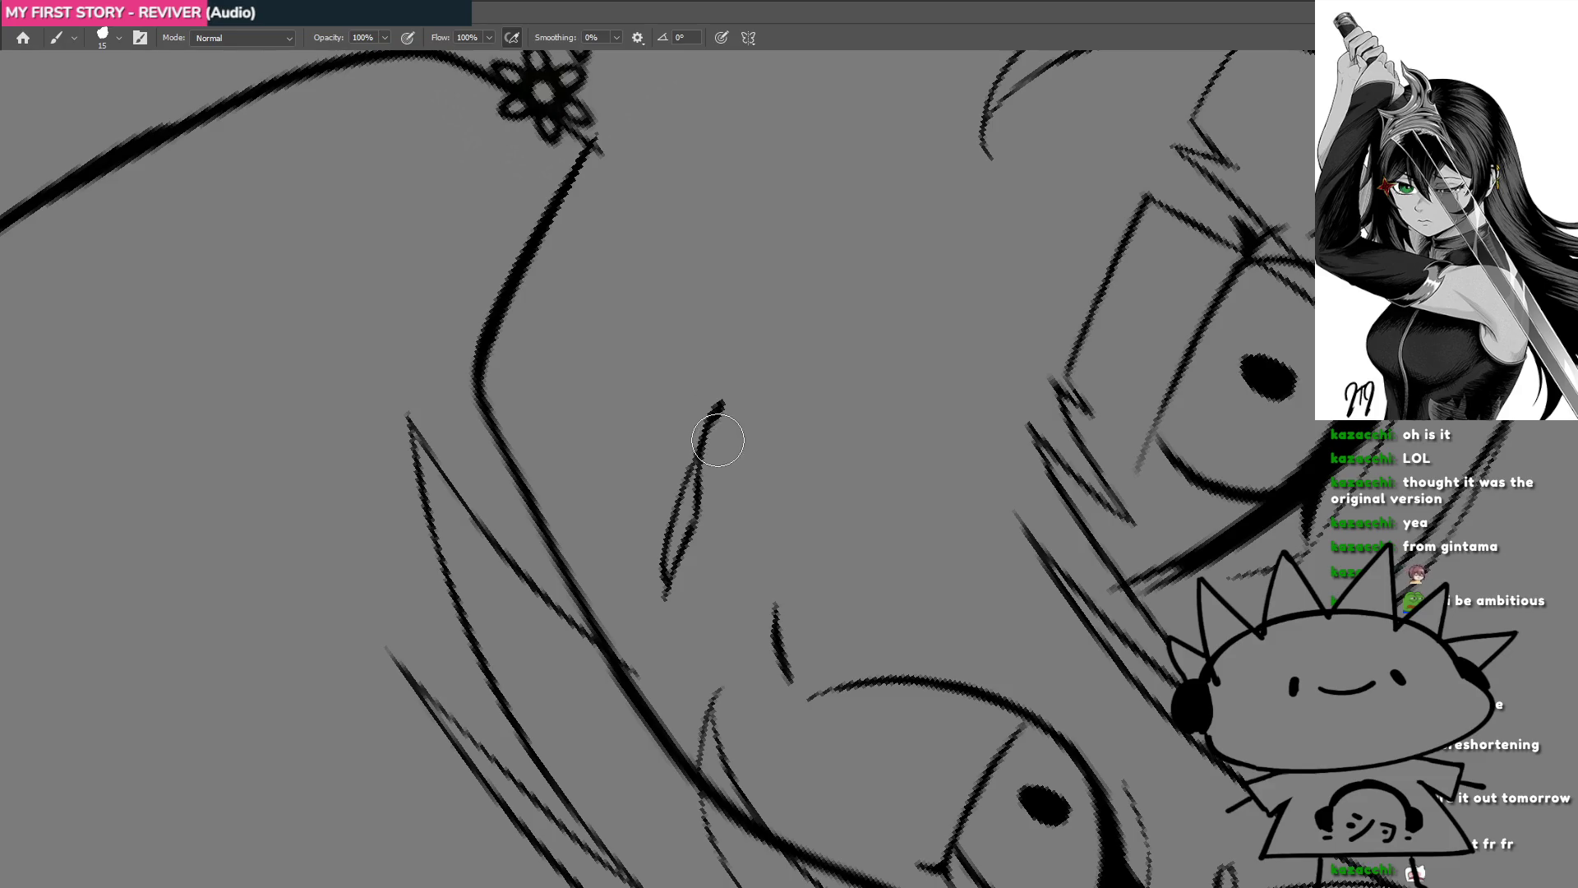
{"action": "scroll", "coordinate": [723, 443], "scroll_direction": "down", "scroll_amount": 5}
{"action": "key", "text": "r"}
{"action": "left_click_drag", "start_coordinate": [757, 532], "coordinate": [773, 539]}
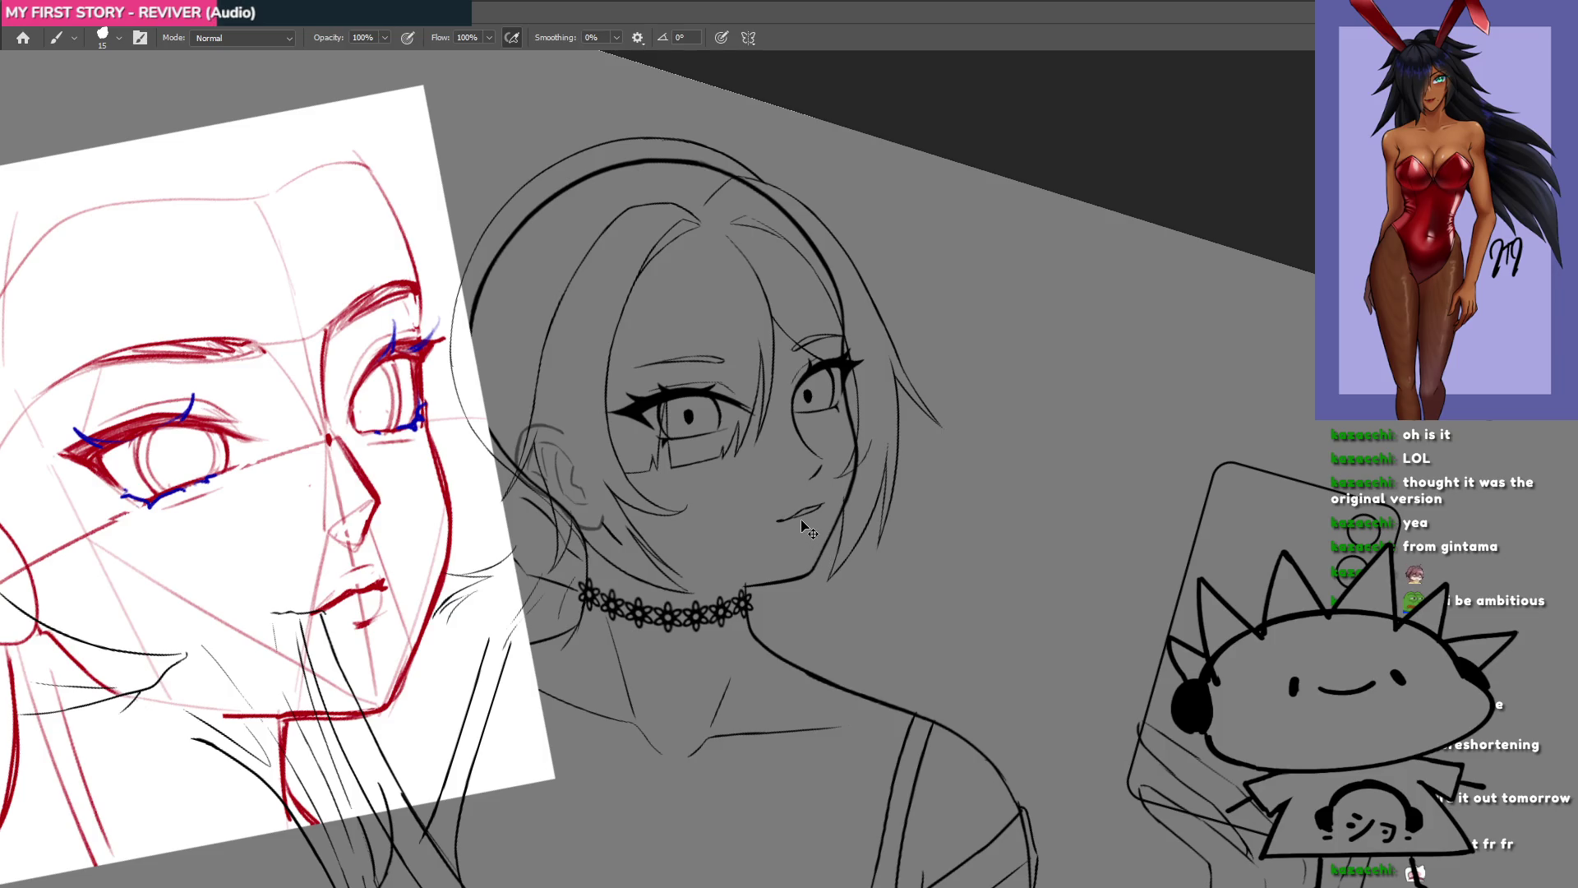
{"action": "scroll", "coordinate": [813, 551], "scroll_direction": "up", "scroll_amount": 3}
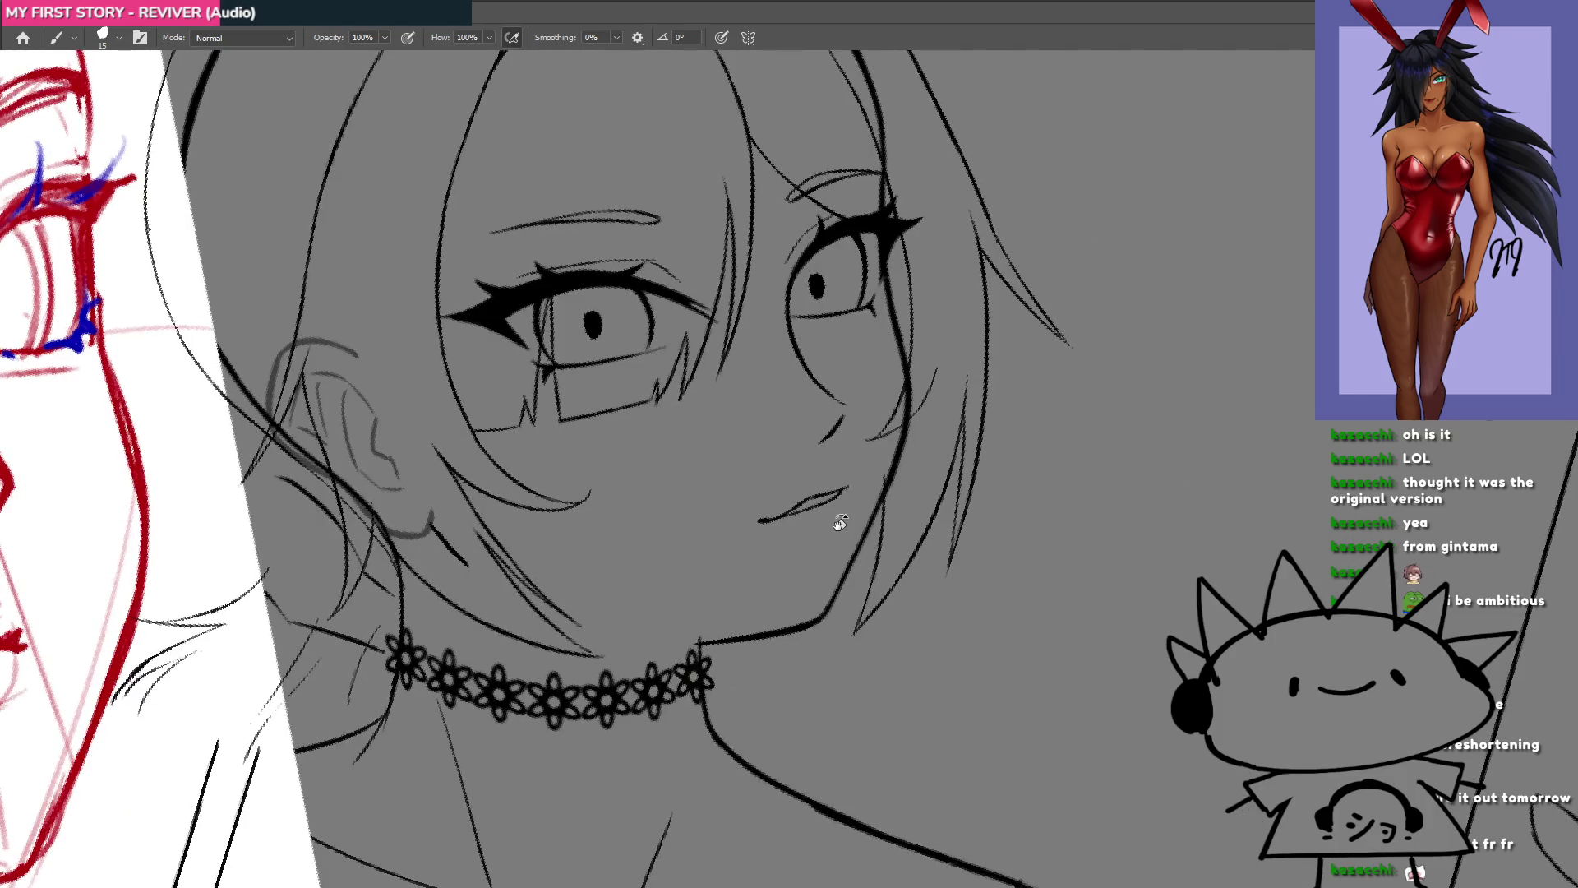
{"action": "key", "text": "l"}
{"action": "left_click_drag", "start_coordinate": [776, 549], "coordinate": [779, 548]}
{"action": "key", "text": "ctrl+t"}
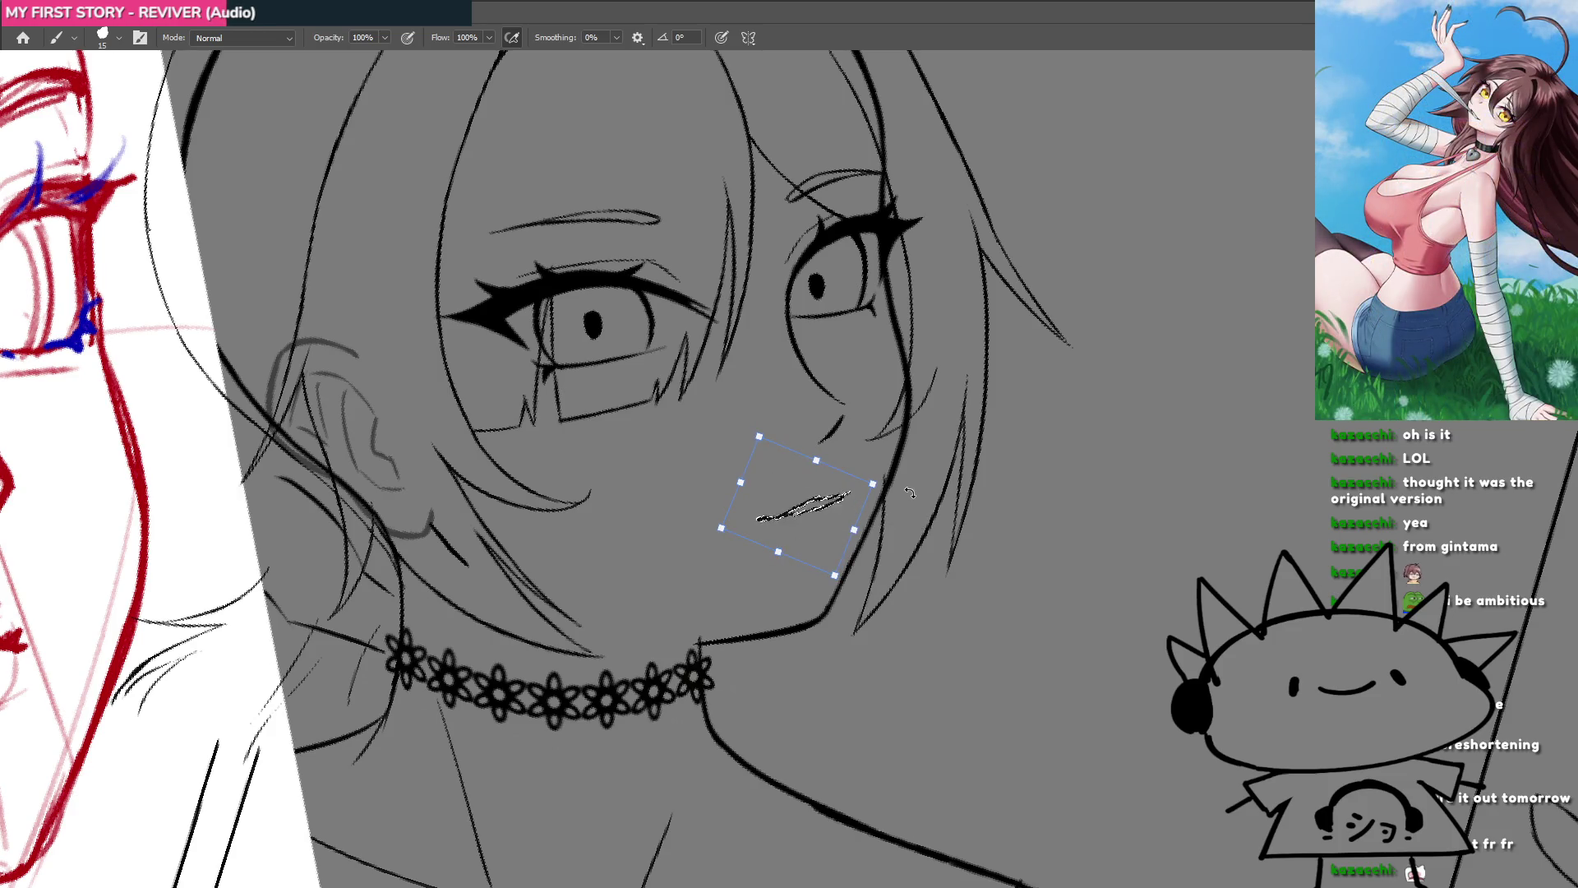
{"action": "left_click_drag", "start_coordinate": [823, 523], "coordinate": [820, 526]}
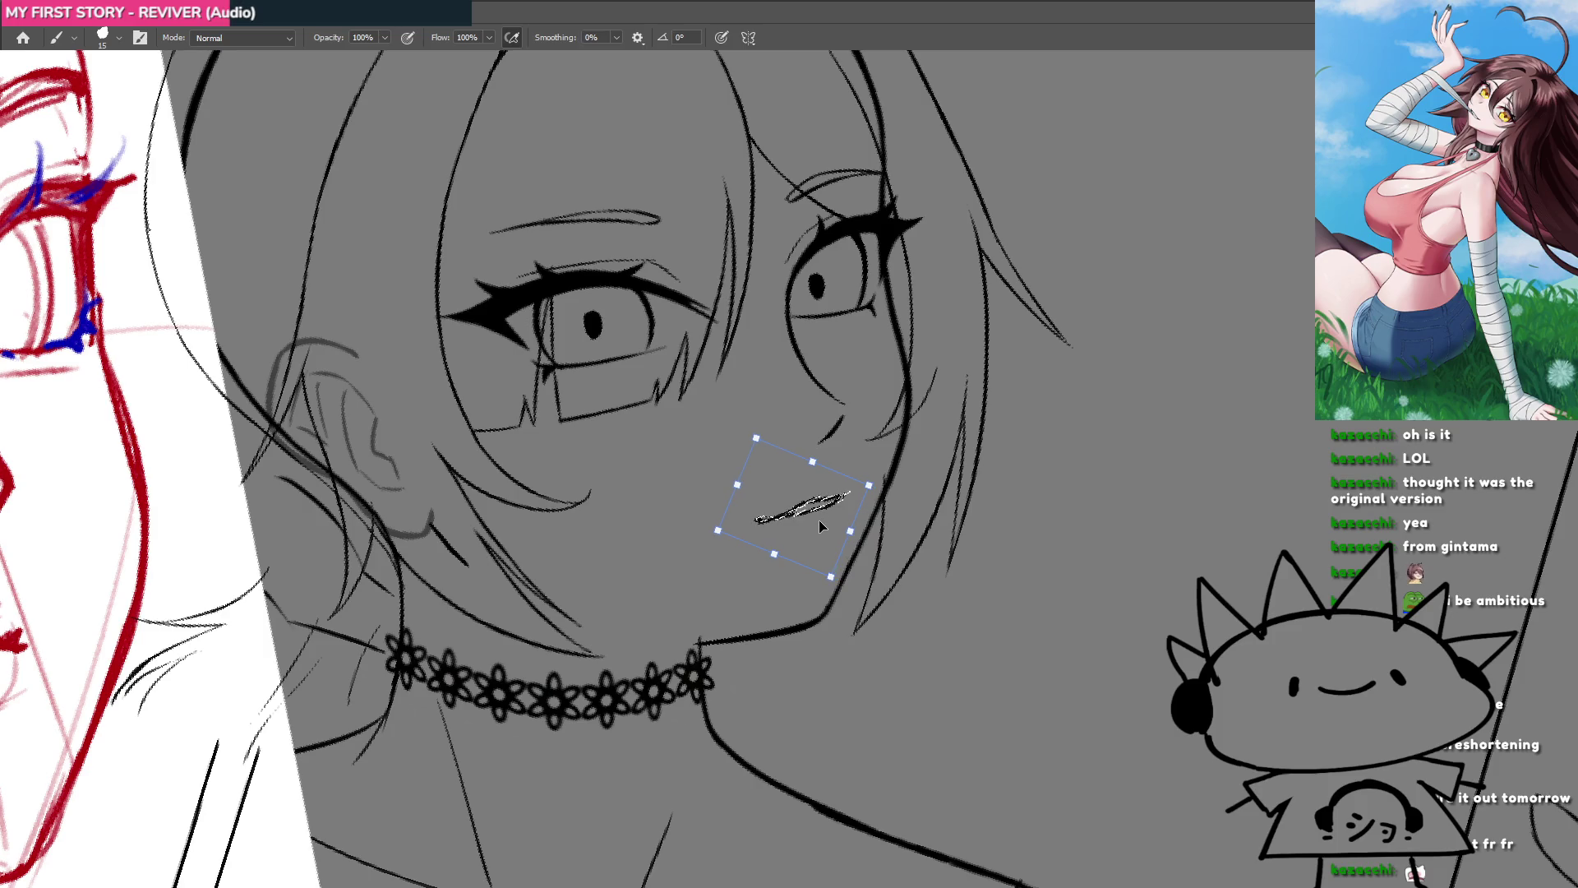
{"action": "key", "text": "Return"}
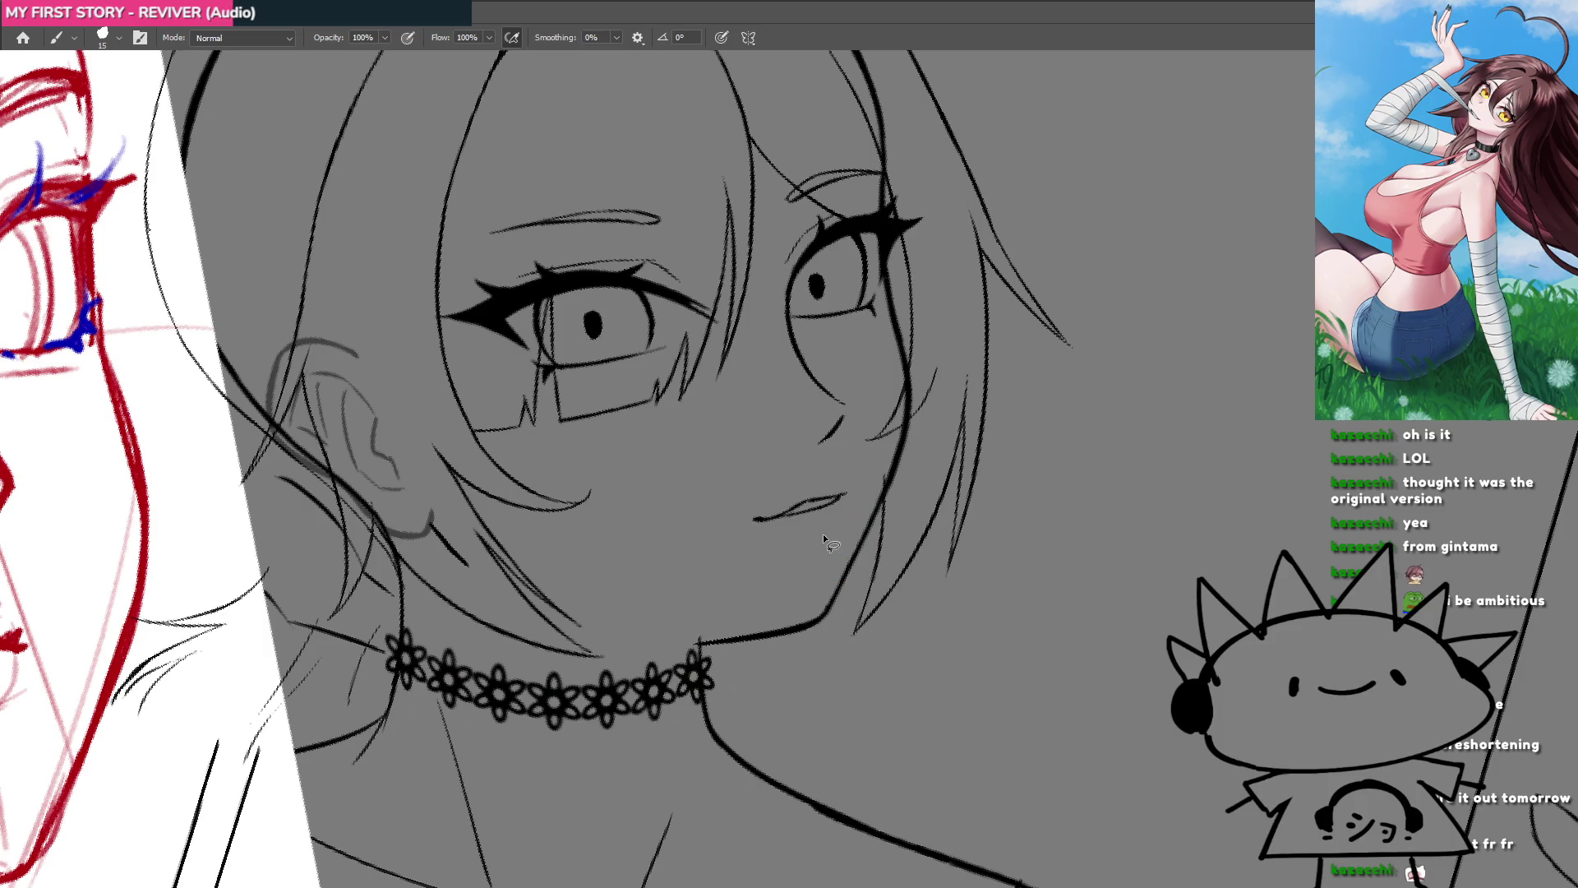
{"action": "scroll", "coordinate": [788, 532], "scroll_direction": "down", "scroll_amount": 3}
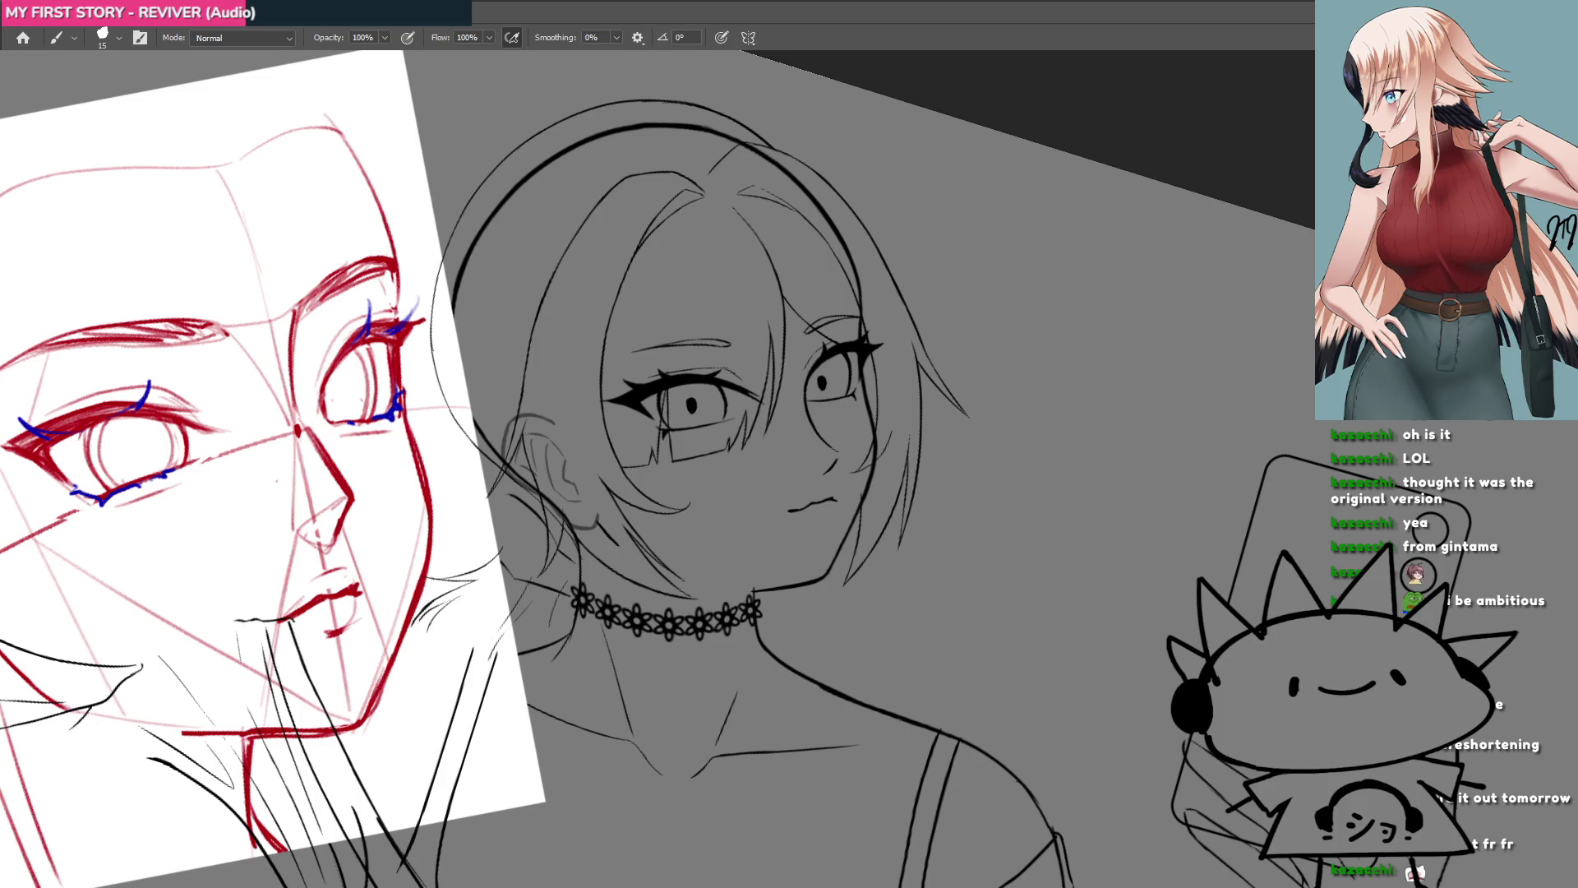
Step: Step back to the smoother mouth stroke and reframe the view on the figure
{"action": "key", "text": "ctrl+z"}
{"action": "key", "text": "ctrl+z"}
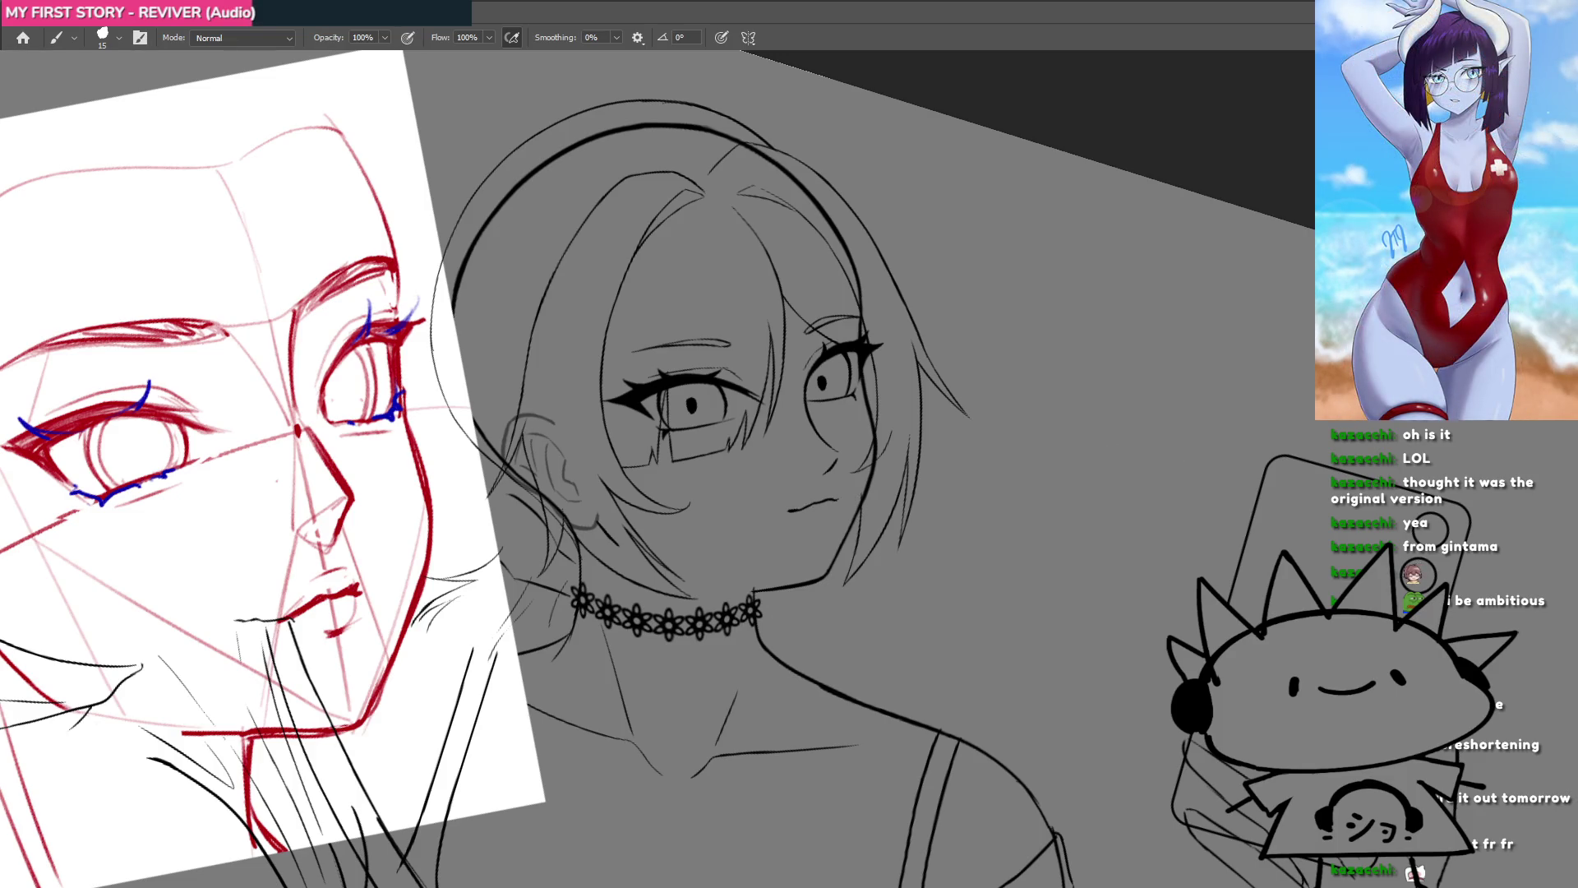
{"action": "left_click_drag", "start_coordinate": [952, 499], "coordinate": [869, 487]}
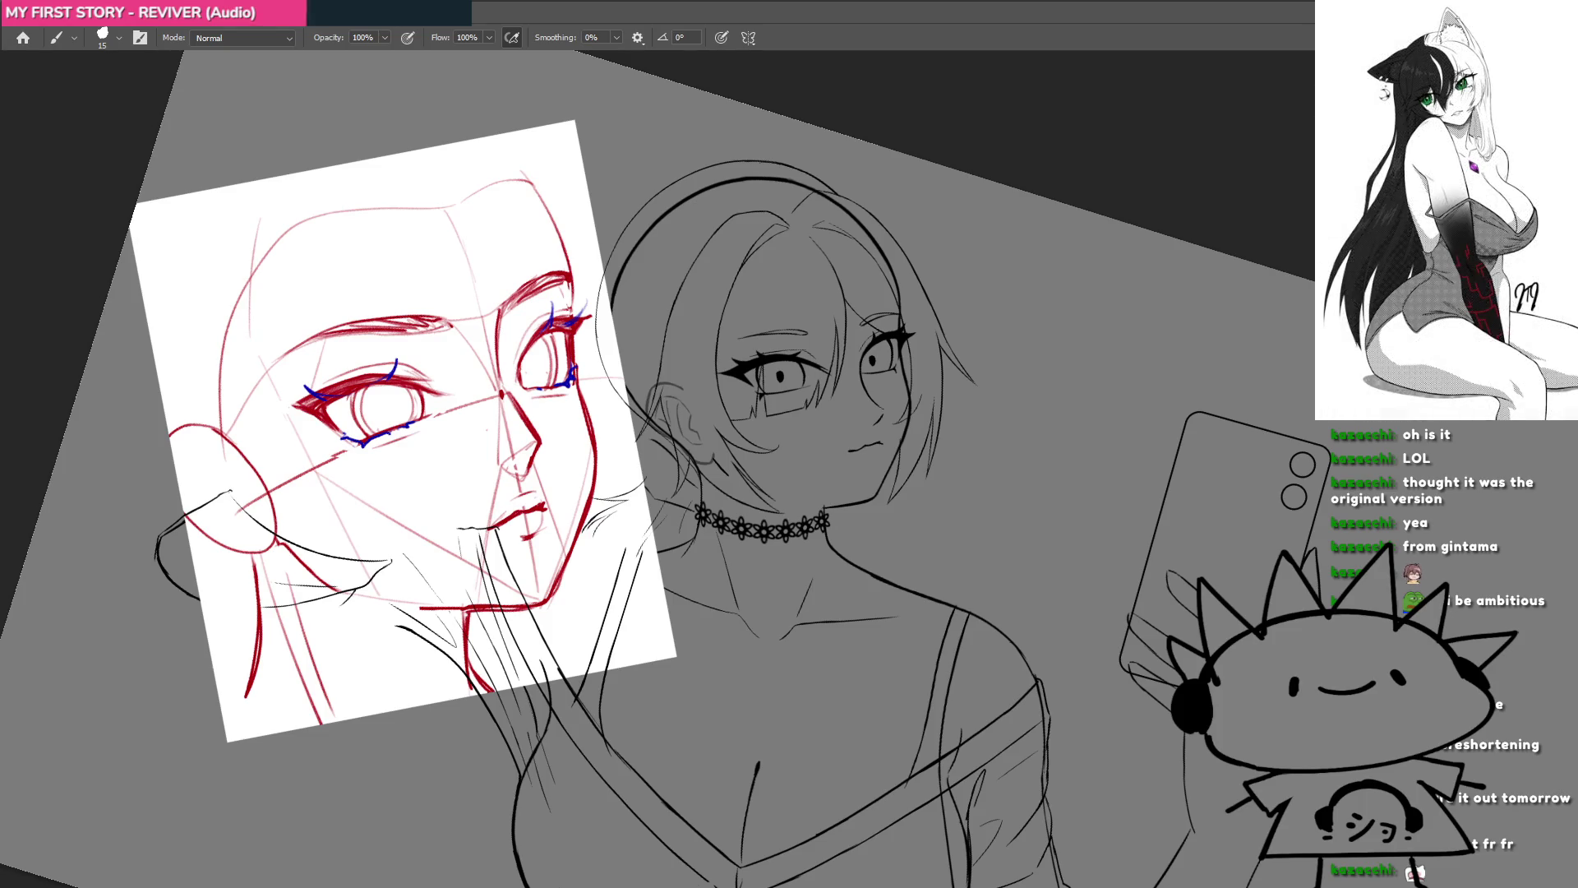
{"action": "left_click_drag", "start_coordinate": [509, 456], "coordinate": [591, 460]}
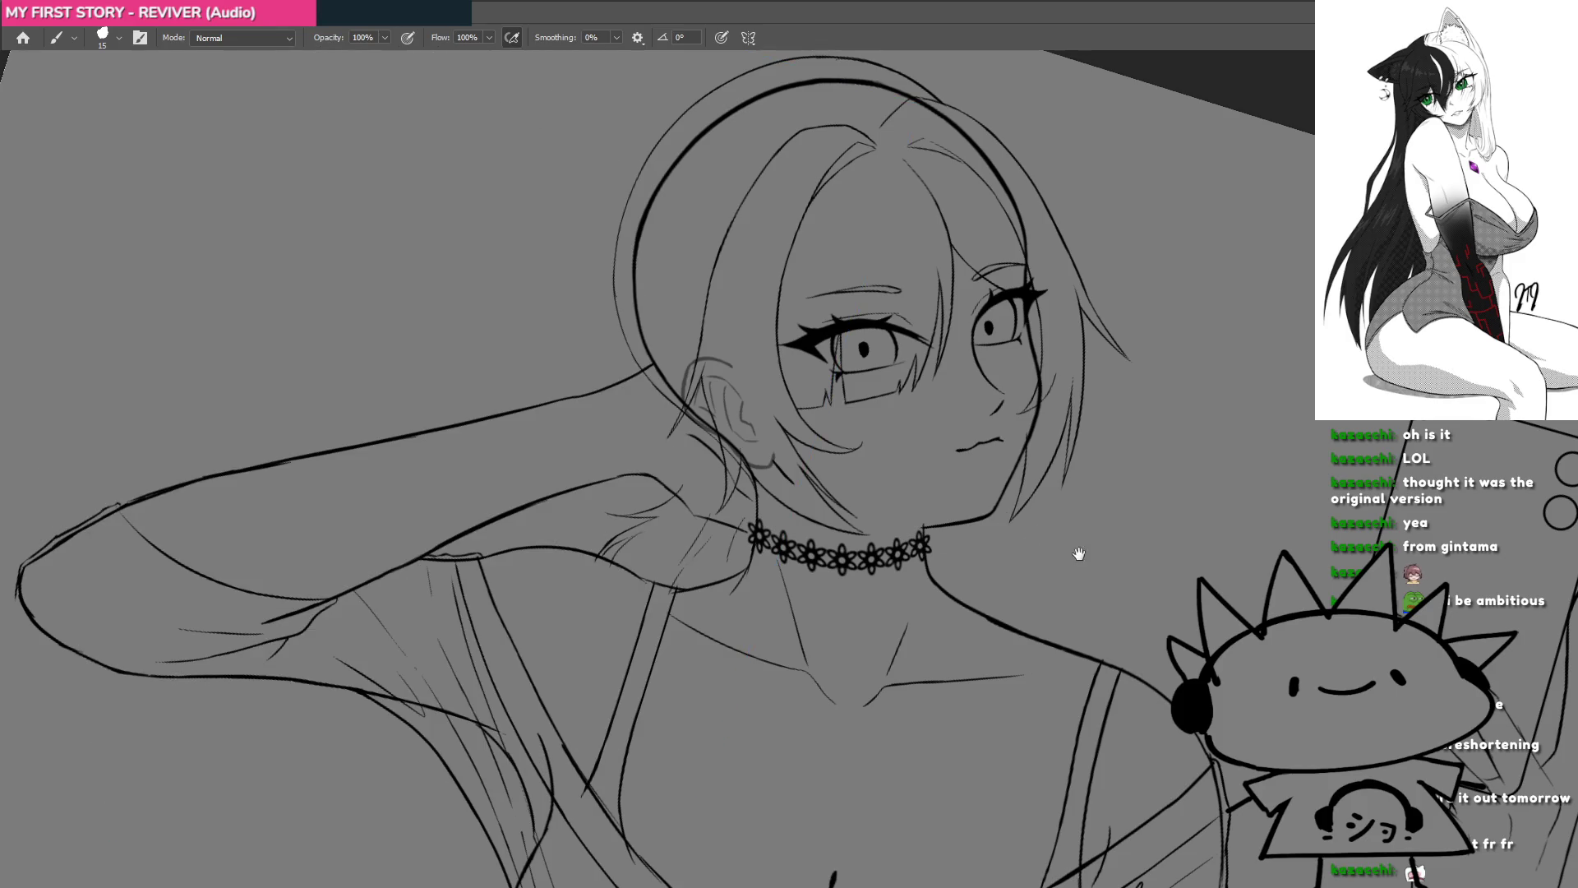
Step: Redraw the short eyebrow stroke above the right eye
{"action": "scroll", "coordinate": [1056, 379], "scroll_direction": "up", "scroll_amount": 5}
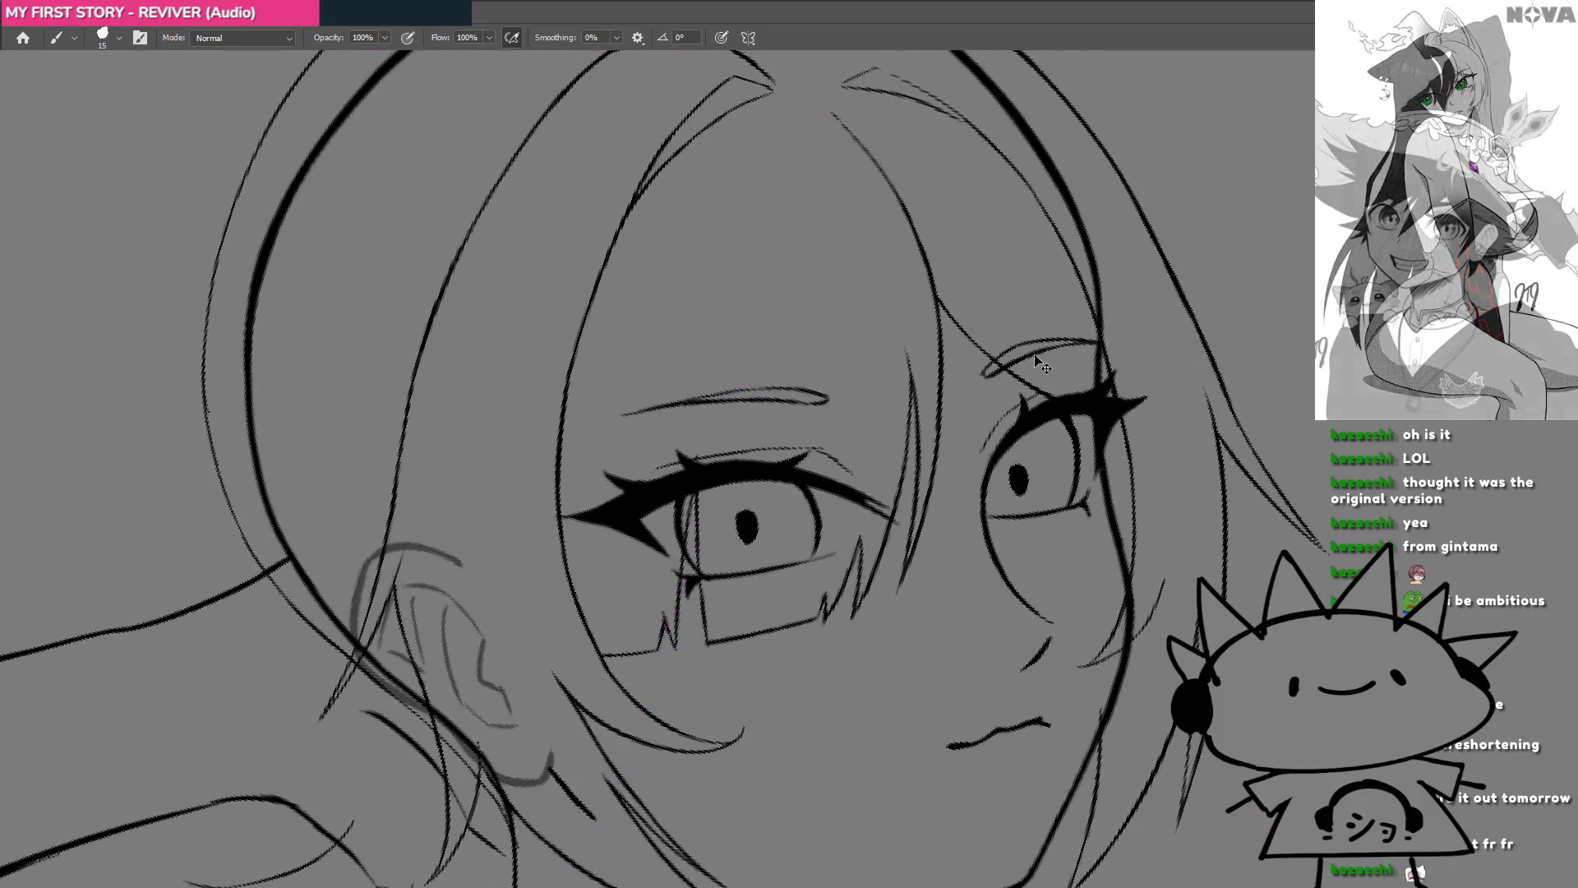
{"action": "scroll", "coordinate": [1056, 379], "scroll_direction": "up", "scroll_amount": 3}
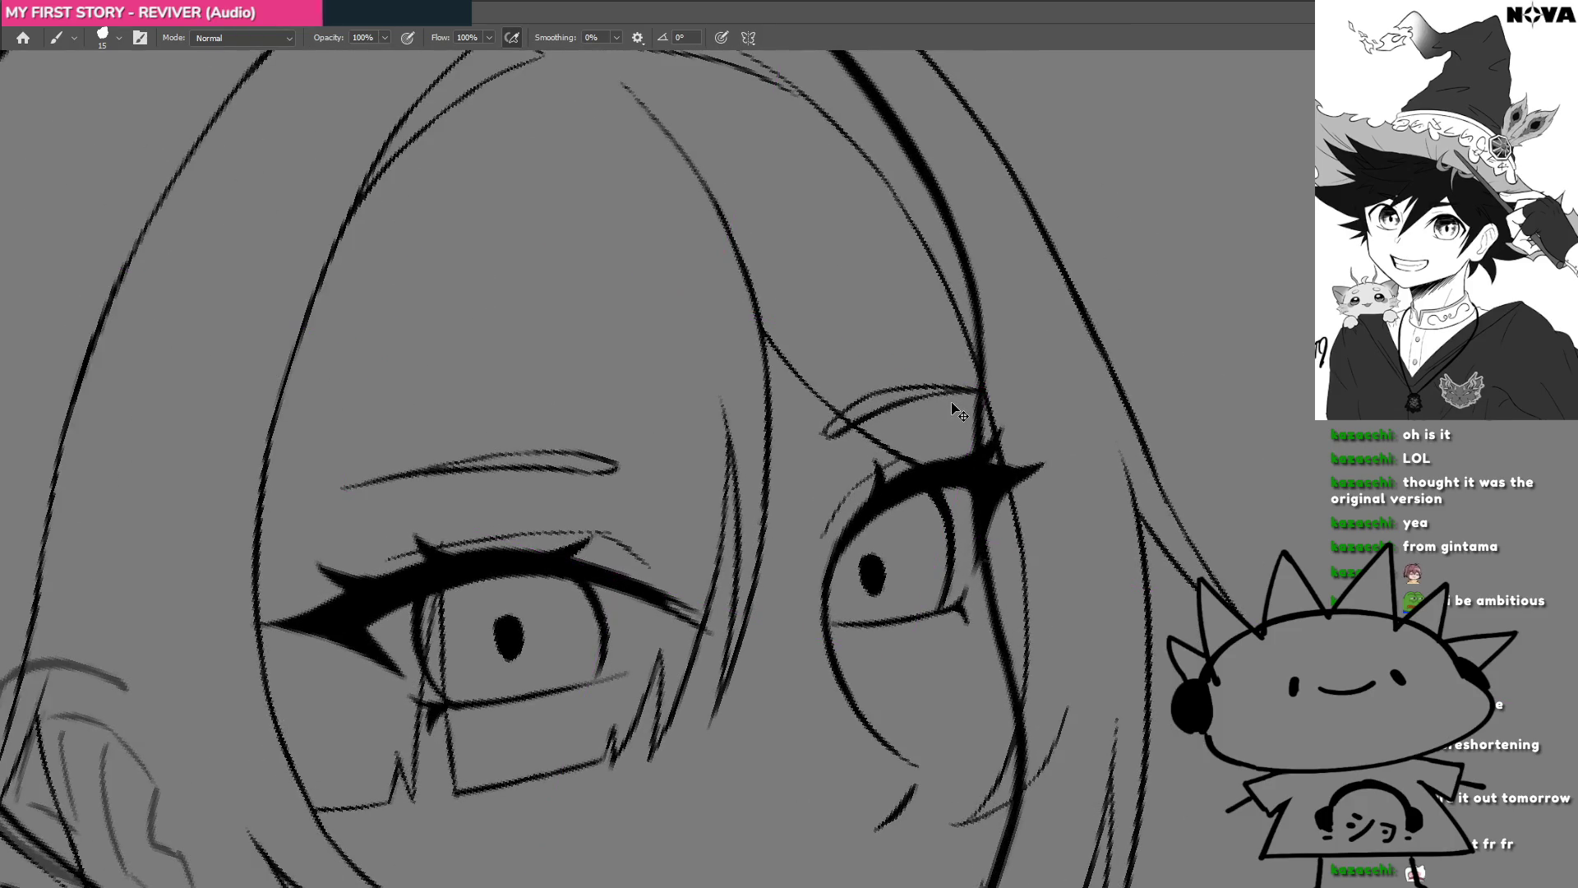
{"action": "left_click_drag", "start_coordinate": [728, 549], "coordinate": [817, 434]}
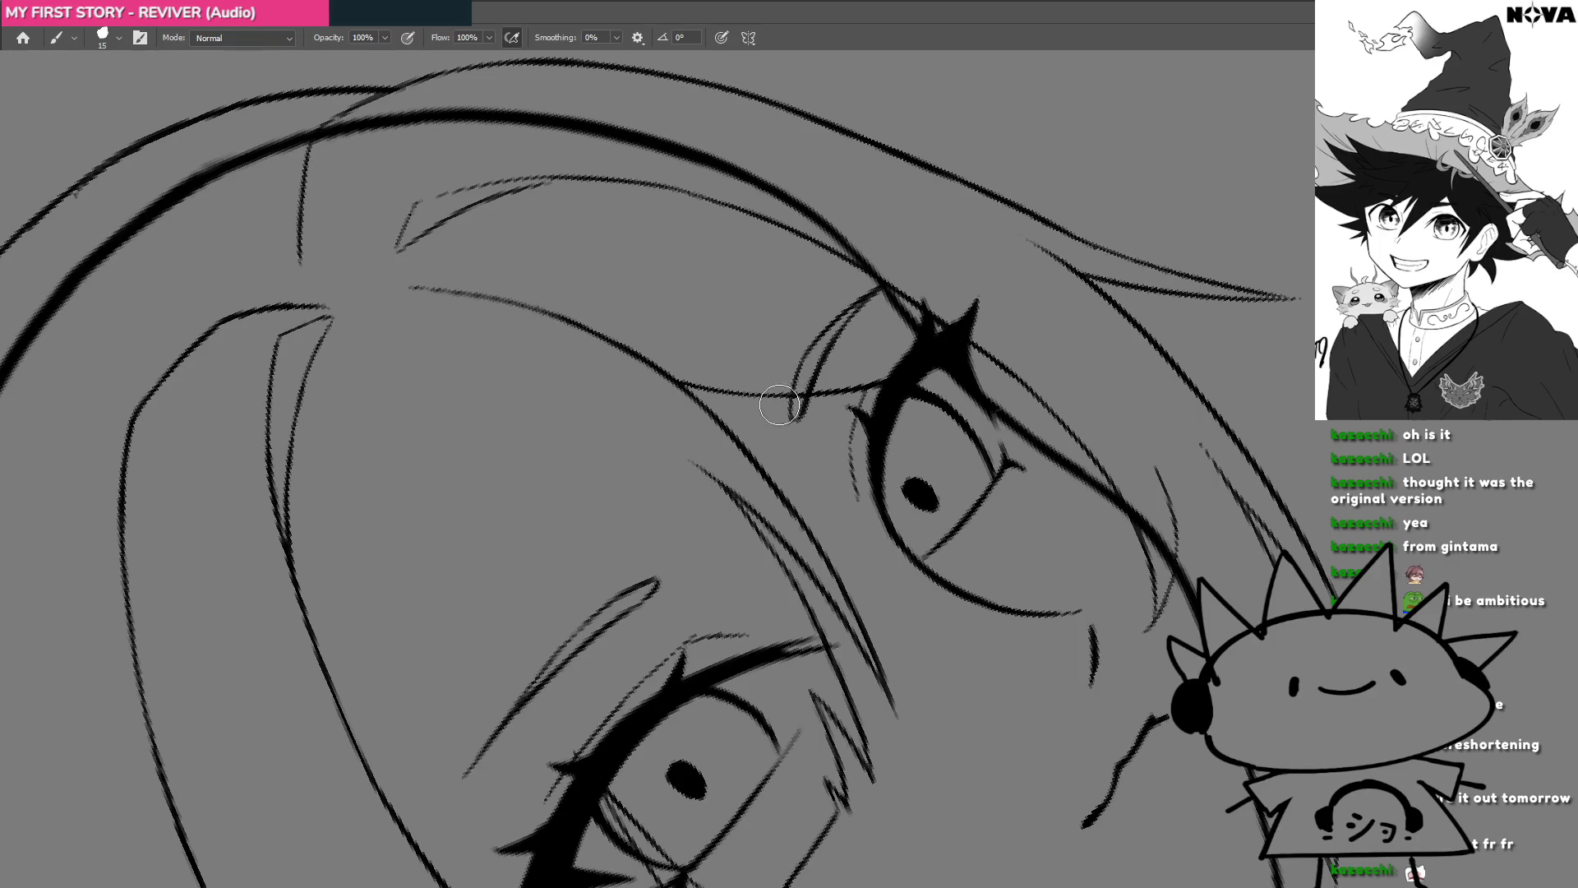
{"action": "left_click_drag", "start_coordinate": [817, 355], "coordinate": [791, 417]}
{"action": "left_click_drag", "start_coordinate": [855, 293], "coordinate": [794, 415]}
{"action": "left_click_drag", "start_coordinate": [855, 296], "coordinate": [791, 418]}
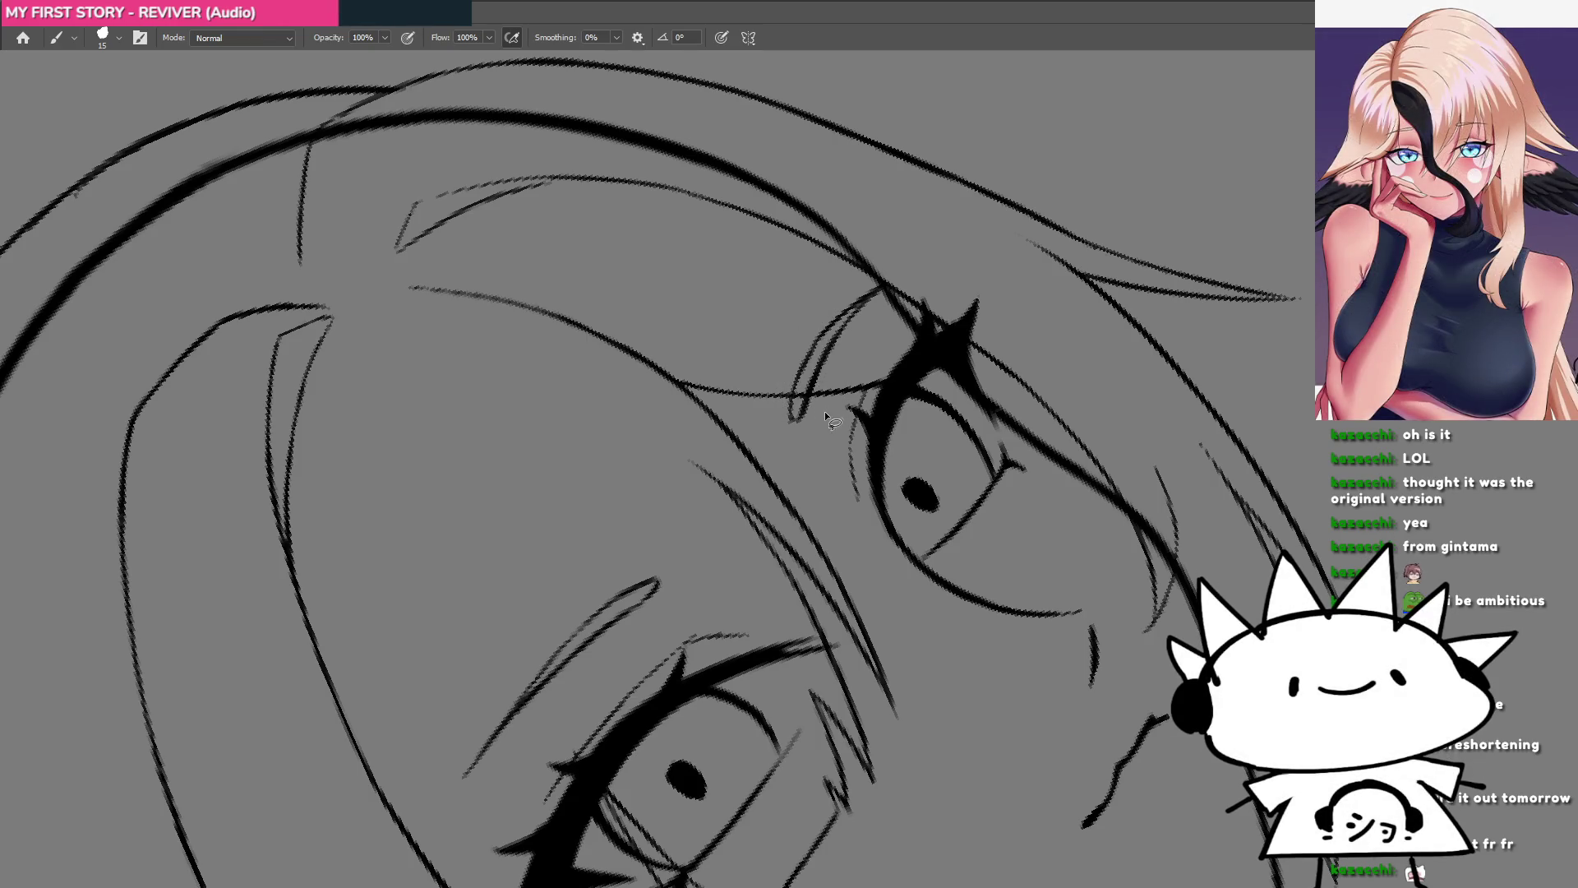
Step: Rotate the right eyebrow slightly clockwise and stretch it wider, then deselect
{"action": "left_click_drag", "start_coordinate": [826, 416], "coordinate": [855, 420]}
{"action": "key", "text": "ctrl+t"}
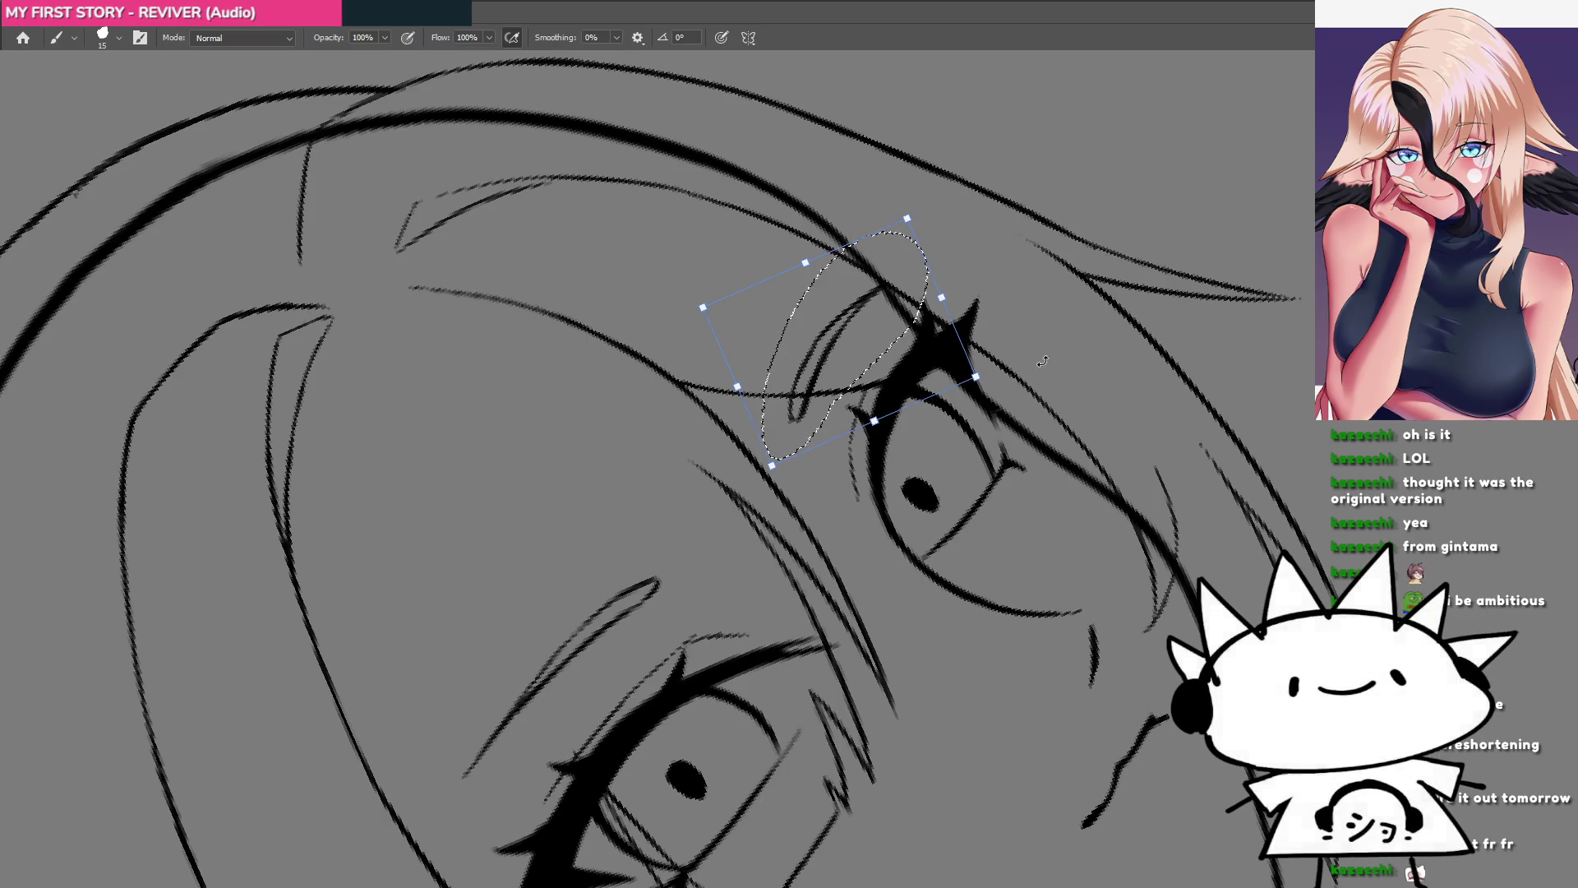
{"action": "left_click_drag", "start_coordinate": [1042, 362], "coordinate": [1041, 370]}
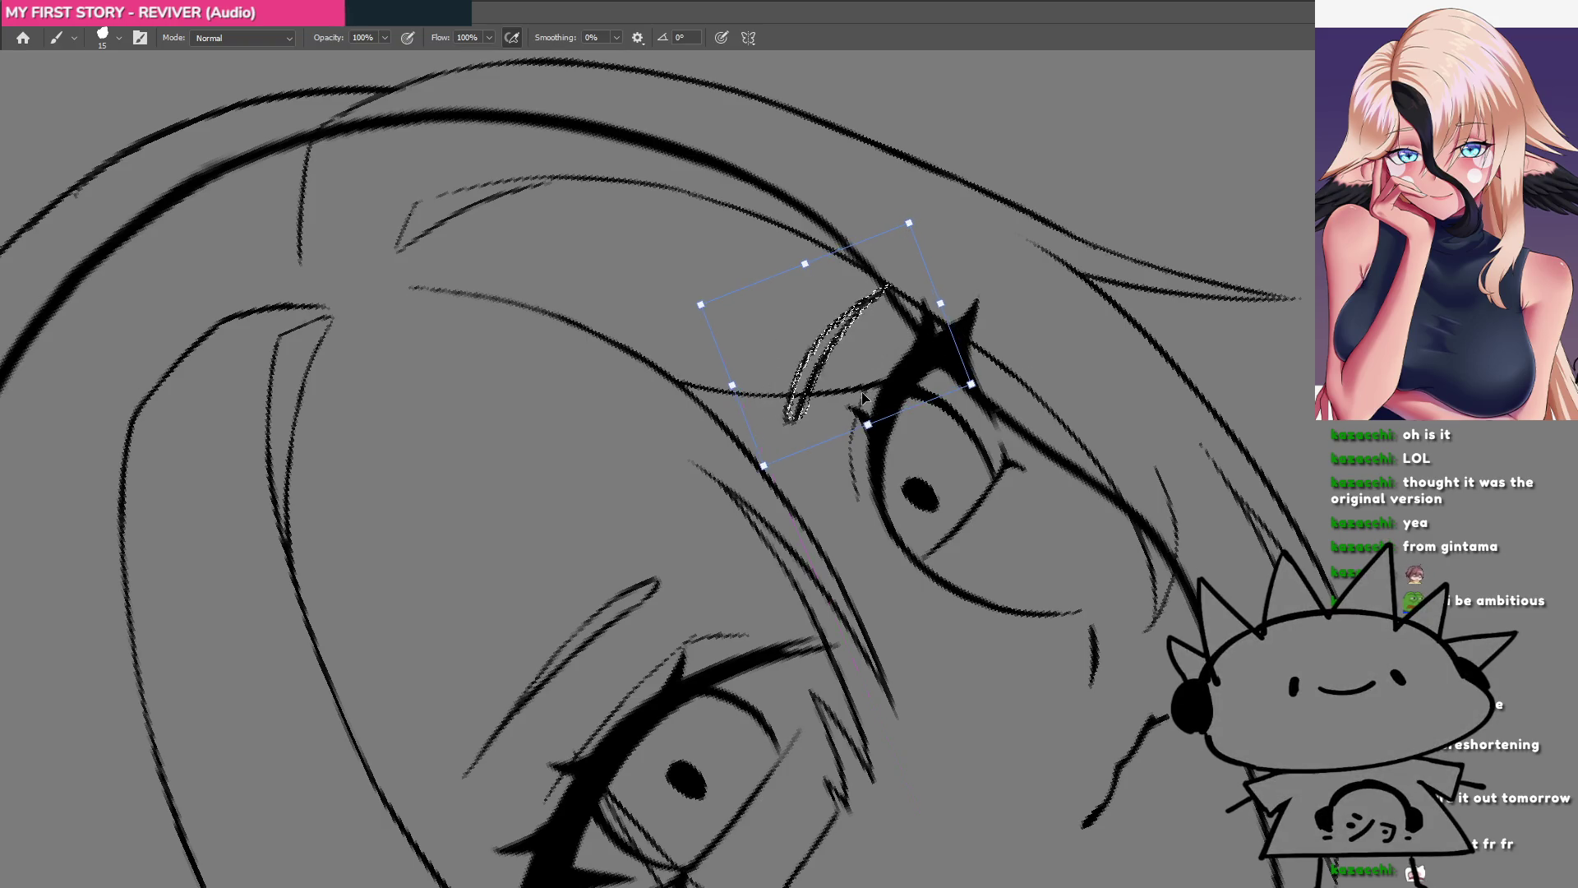
{"action": "key", "text": "Return"}
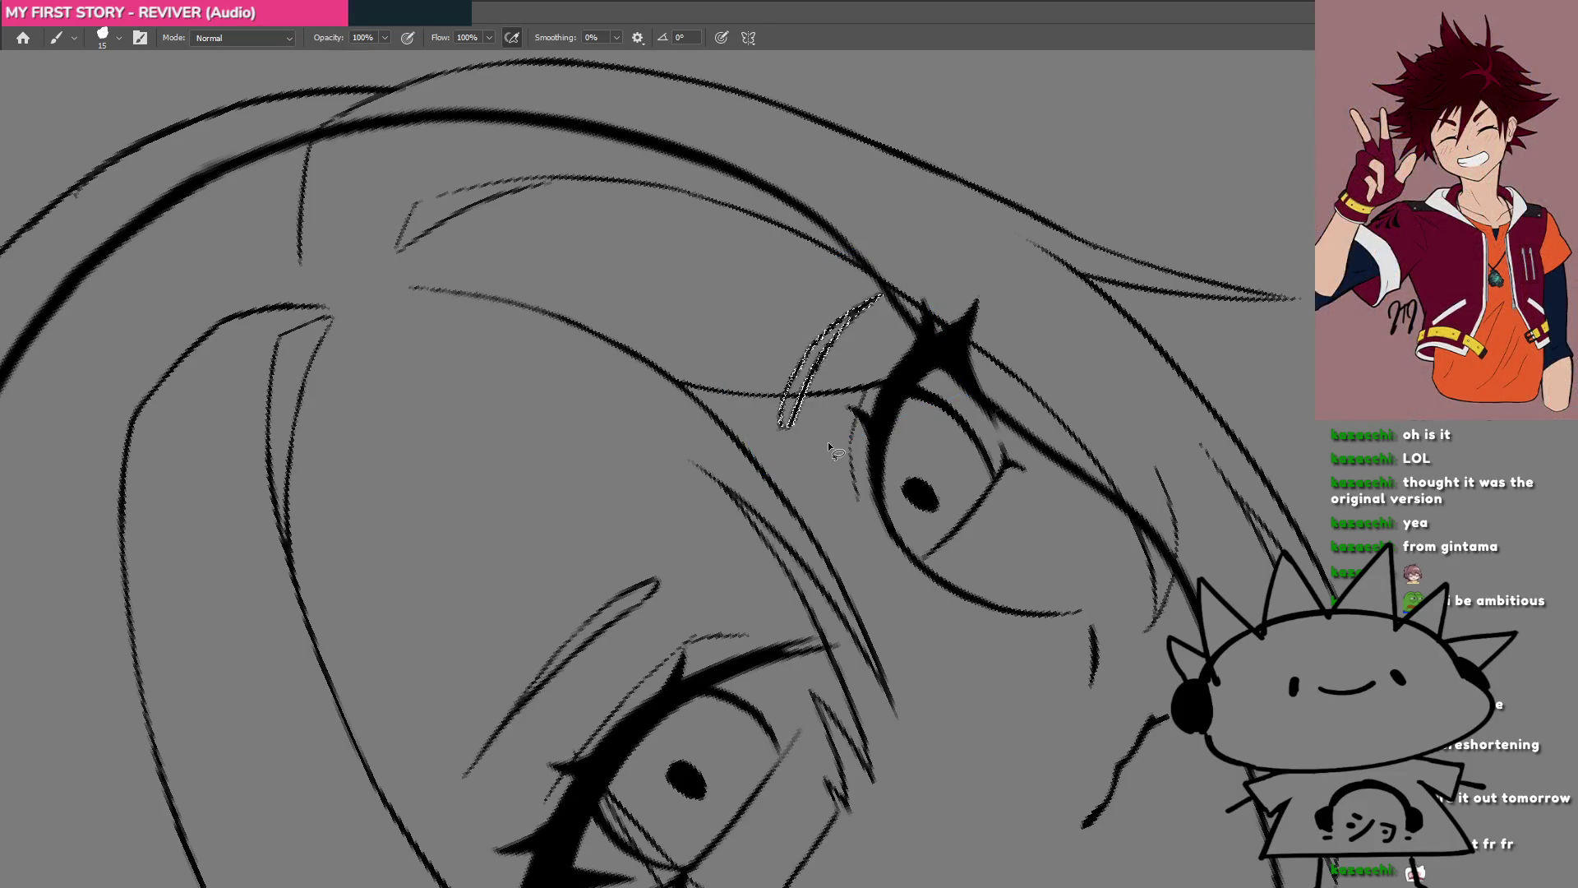
{"action": "mouse_move", "coordinate": [825, 444]}
{"action": "left_mouse_down"}
{"action": "mouse_move", "coordinate": [584, 522]}
{"action": "mouse_move", "coordinate": [810, 564]}
{"action": "left_mouse_up"}
{"action": "left_click_drag", "start_coordinate": [846, 472], "coordinate": [907, 391]}
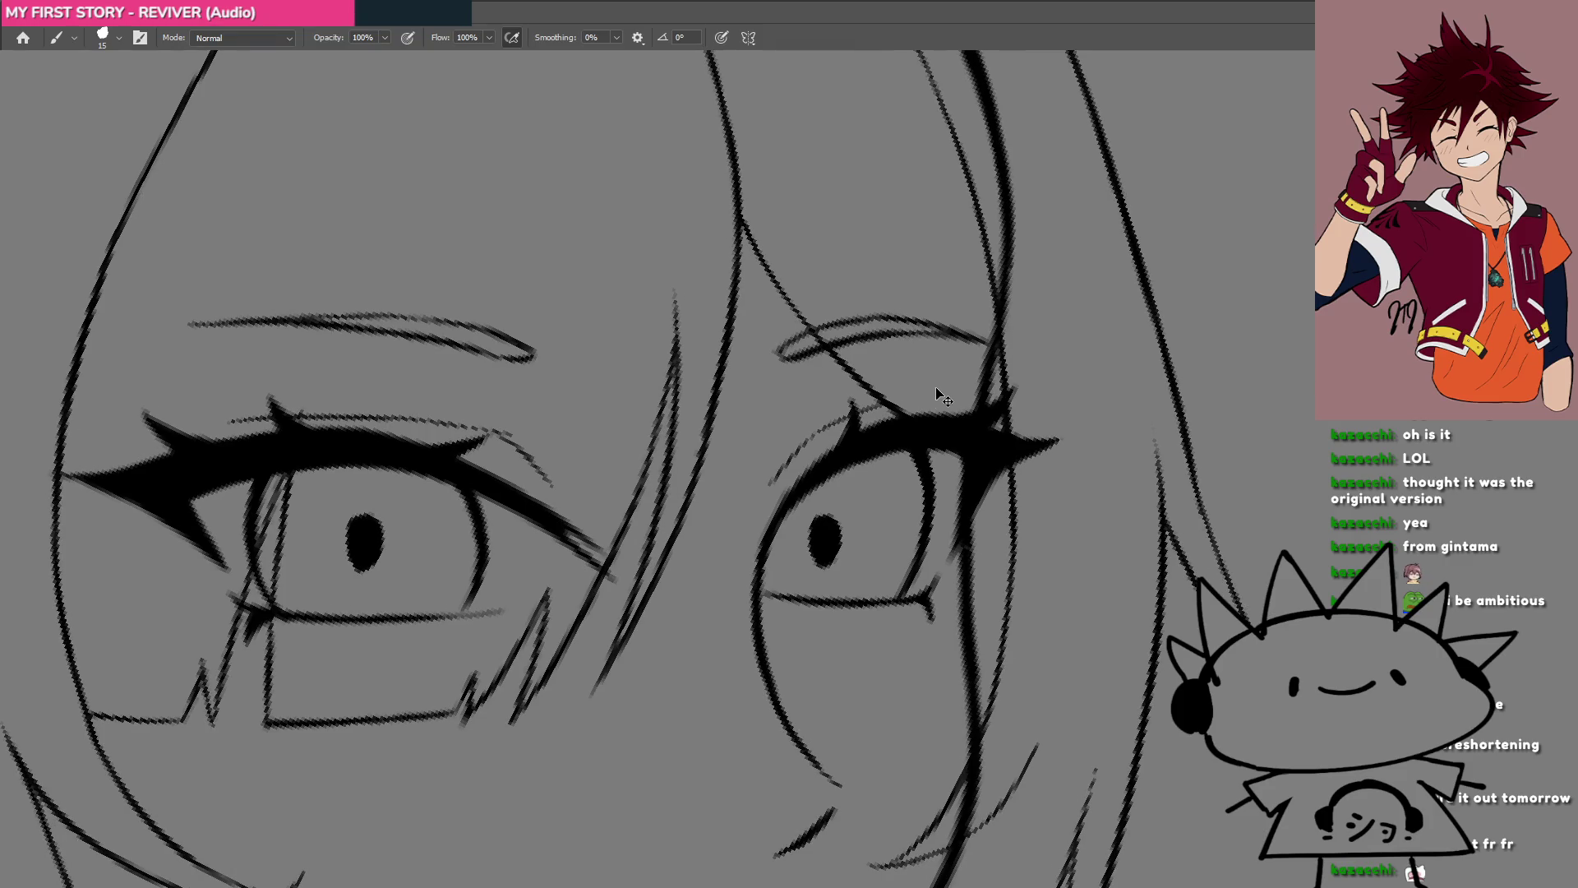
{"action": "key", "text": "ctrl+t"}
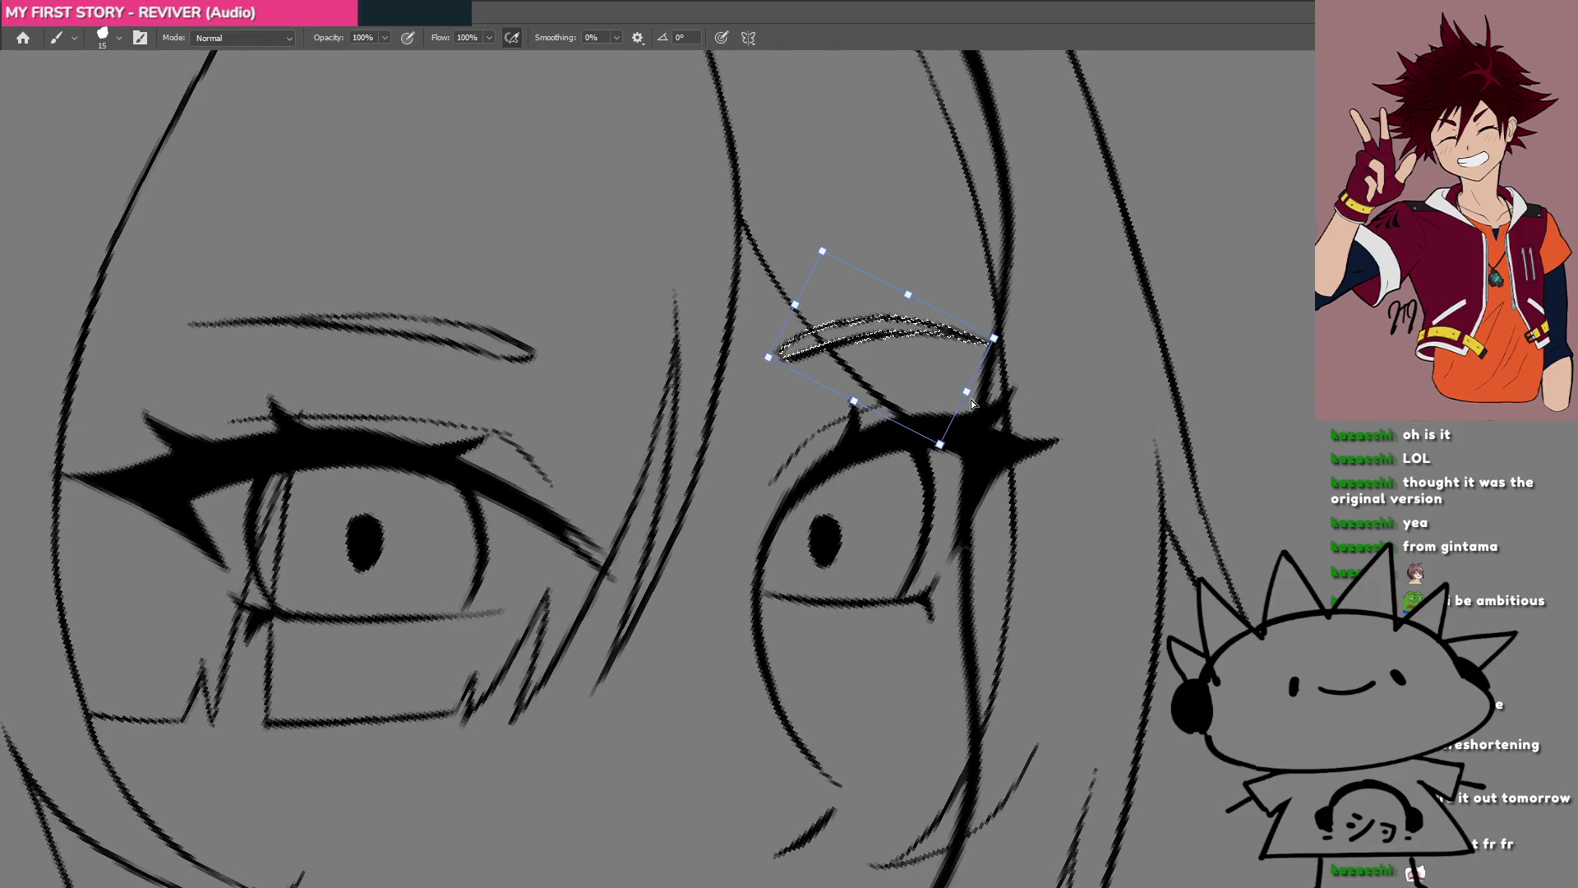
{"action": "left_click_drag", "start_coordinate": [968, 393], "coordinate": [969, 403]}
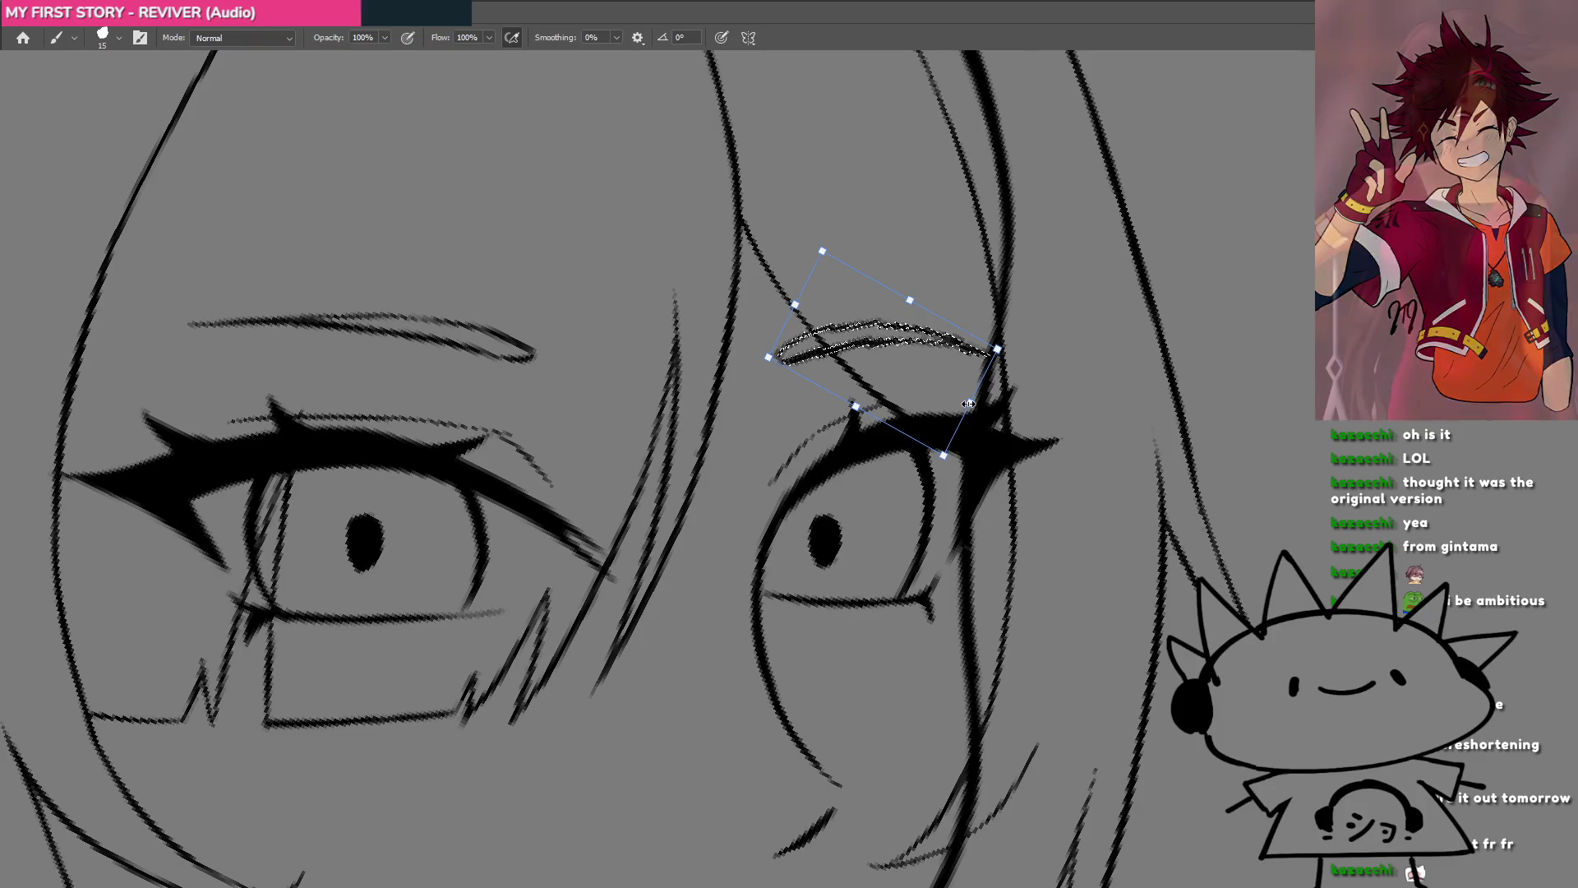
{"action": "key", "text": "Return"}
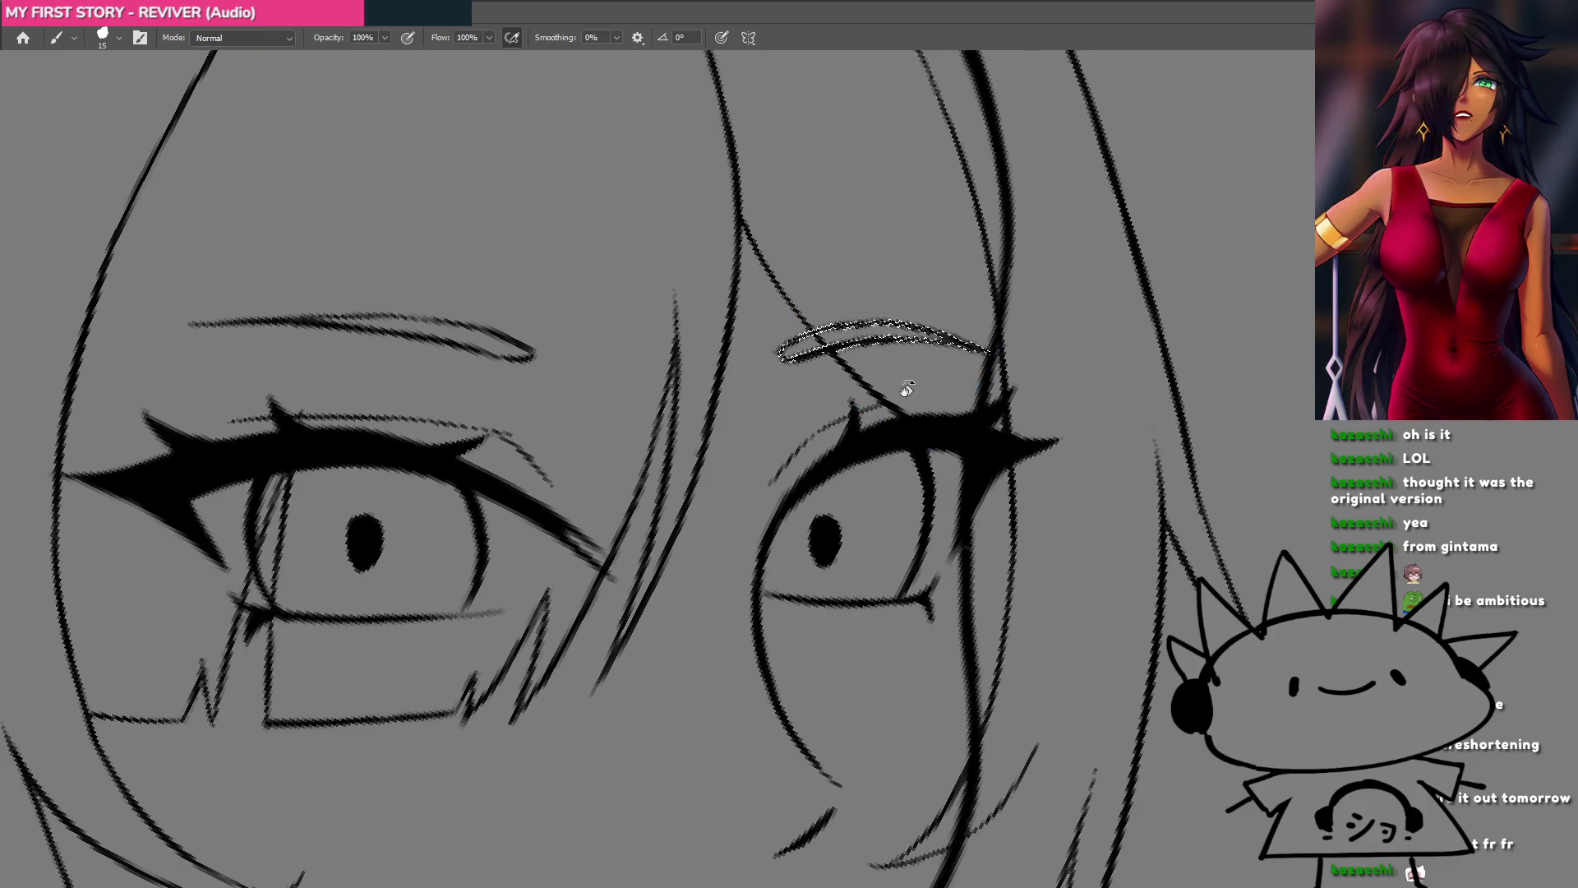
{"action": "key", "text": "ctrl+d"}
Step: Select and free-transform the eyebrow above the glasses, then zoom out
{"action": "left_click_drag", "start_coordinate": [907, 387], "coordinate": [1077, 464]}
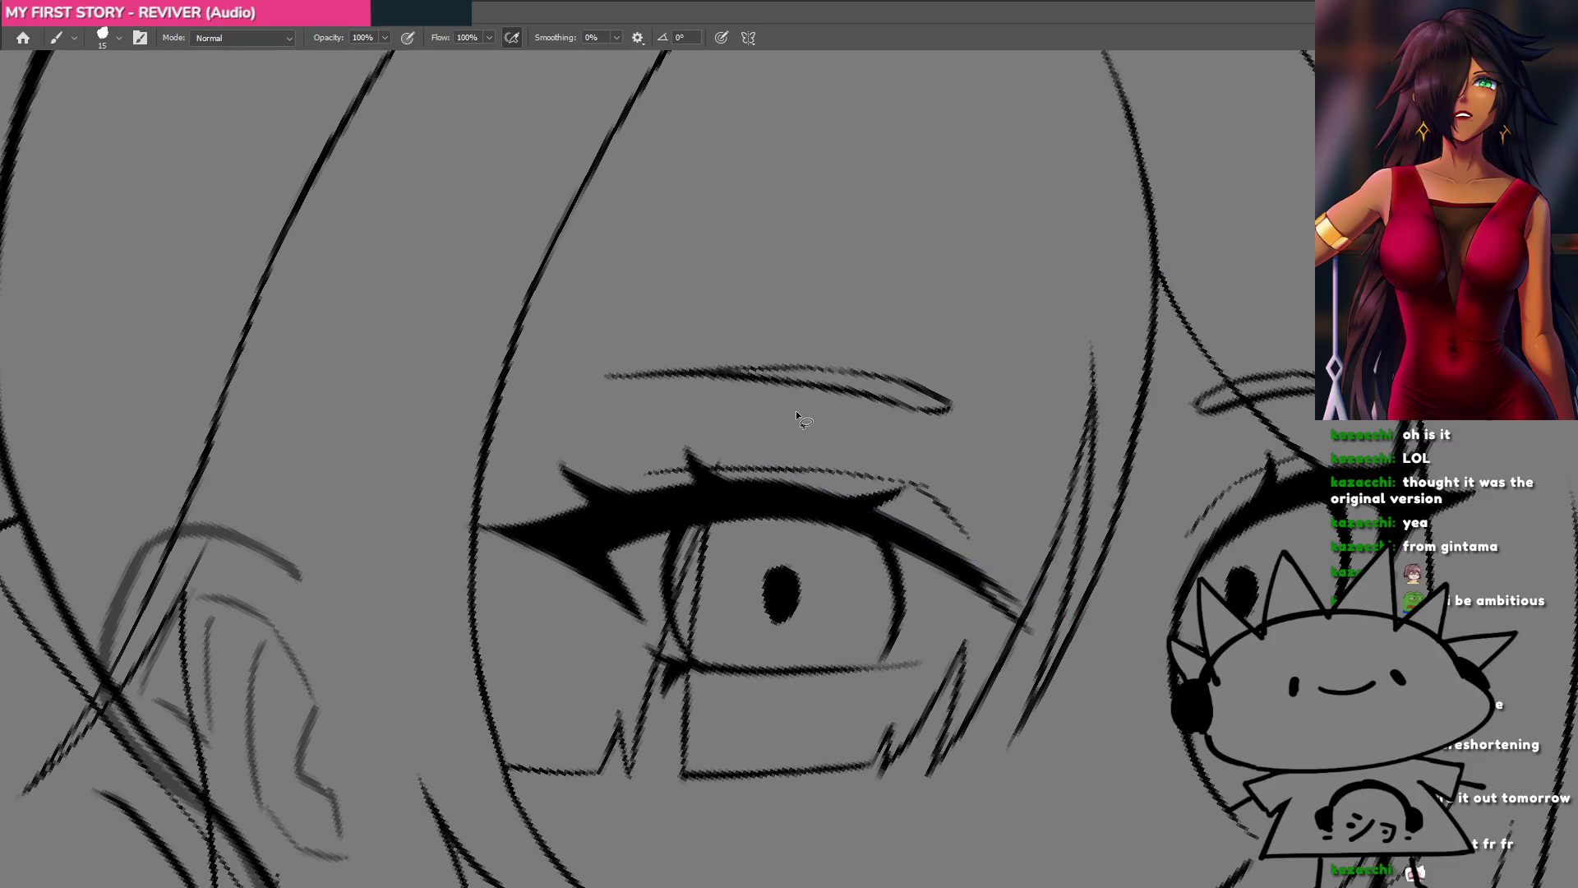
{"action": "left_click_drag", "start_coordinate": [795, 413], "coordinate": [791, 411]}
{"action": "key", "text": "ctrl+t"}
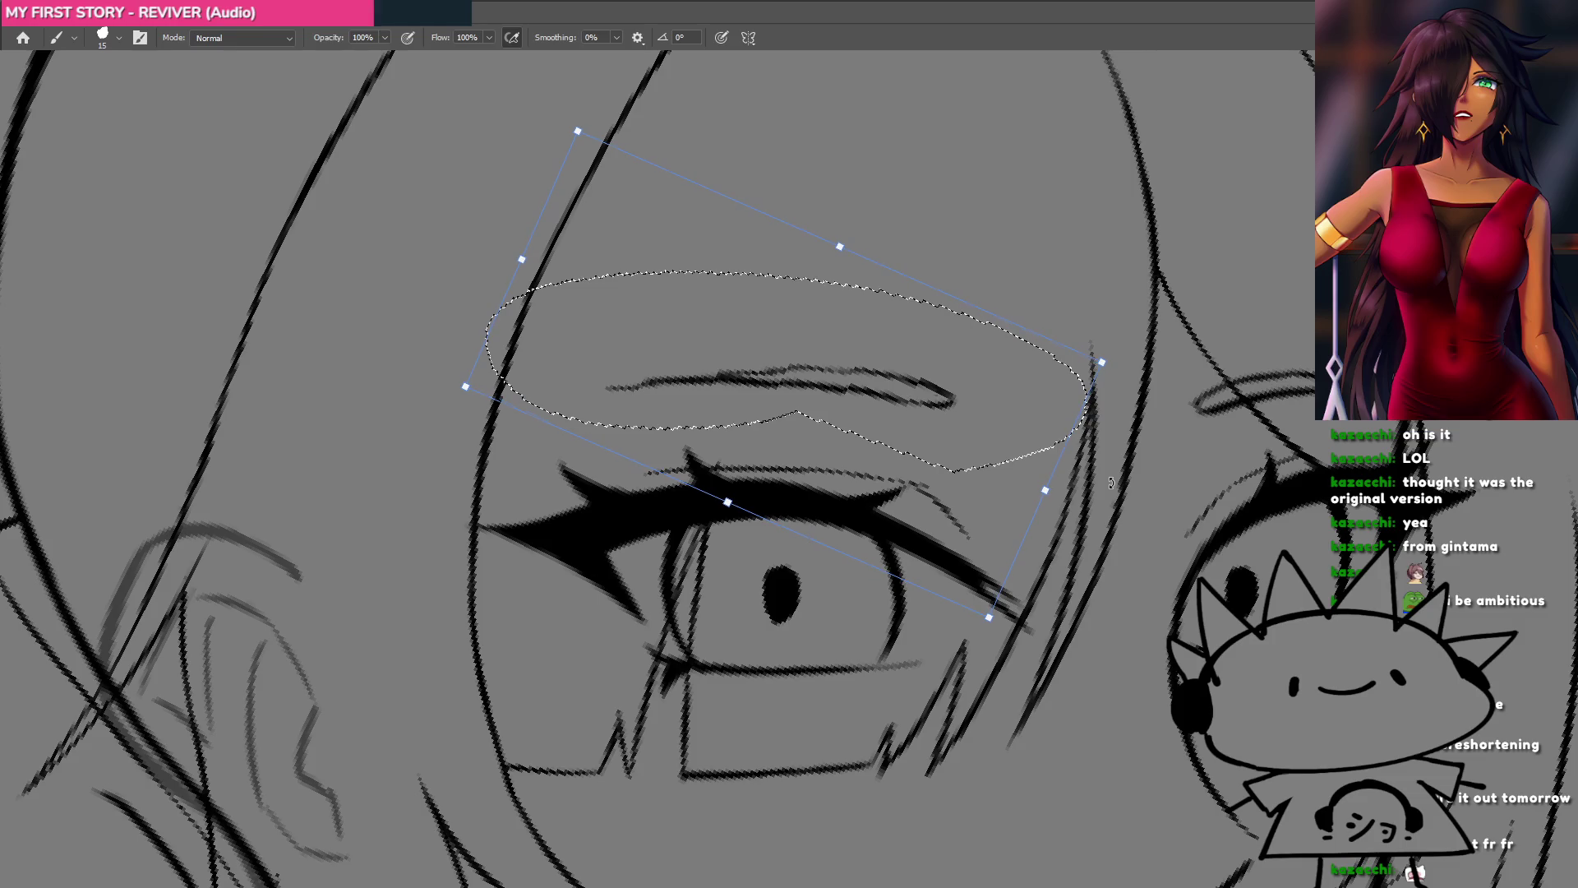
{"action": "scroll", "coordinate": [1111, 480], "scroll_direction": "down", "scroll_amount": 2}
{"action": "key", "text": "Return"}
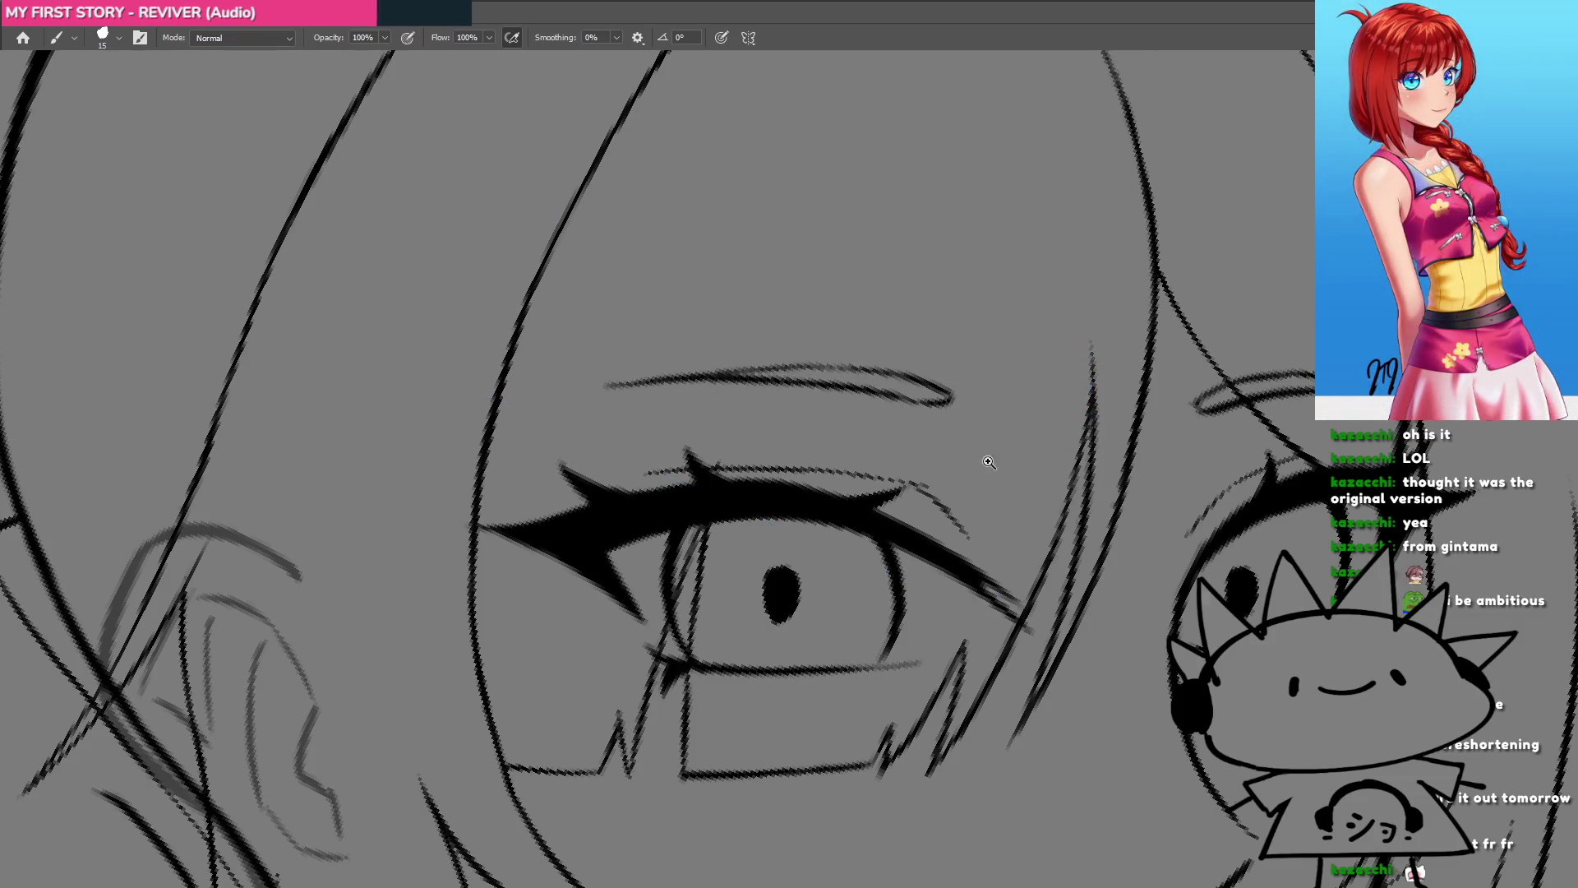
{"action": "mouse_move", "coordinate": [989, 462]}
{"action": "left_mouse_down"}
{"action": "mouse_move", "coordinate": [896, 541]}
{"action": "mouse_move", "coordinate": [778, 509]}
{"action": "left_mouse_up"}
{"action": "scroll", "coordinate": [797, 466], "scroll_direction": "down", "scroll_amount": 3}
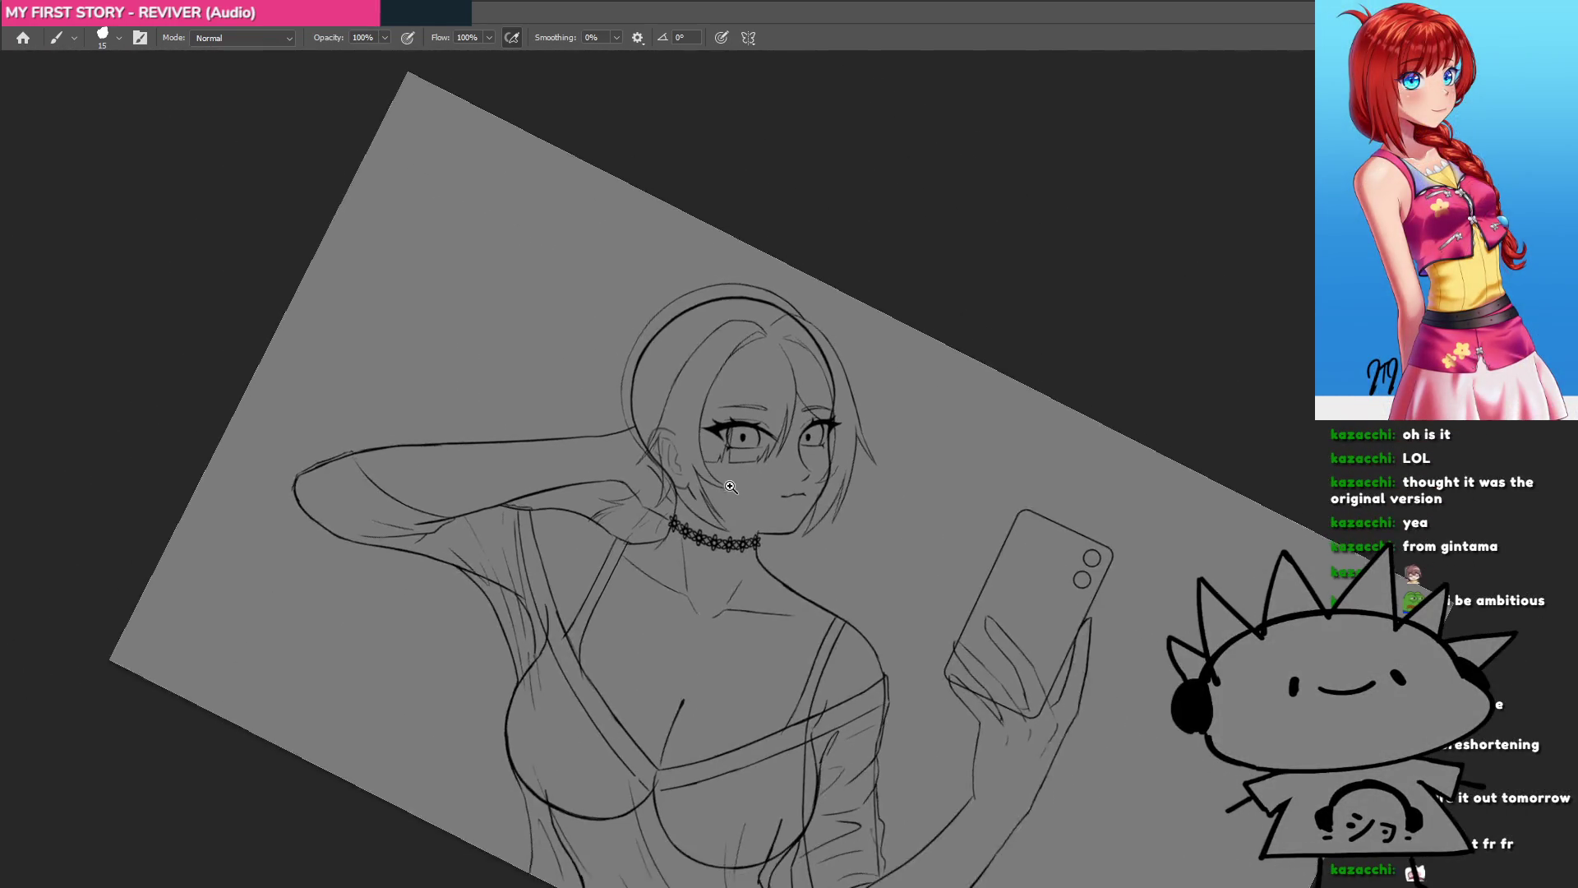
Step: Zoom in on the lips and add a short stroke inside the lip line
{"action": "scroll", "coordinate": [779, 487], "scroll_direction": "up", "scroll_amount": 3}
{"action": "scroll", "coordinate": [778, 487], "scroll_direction": "up", "scroll_amount": 3}
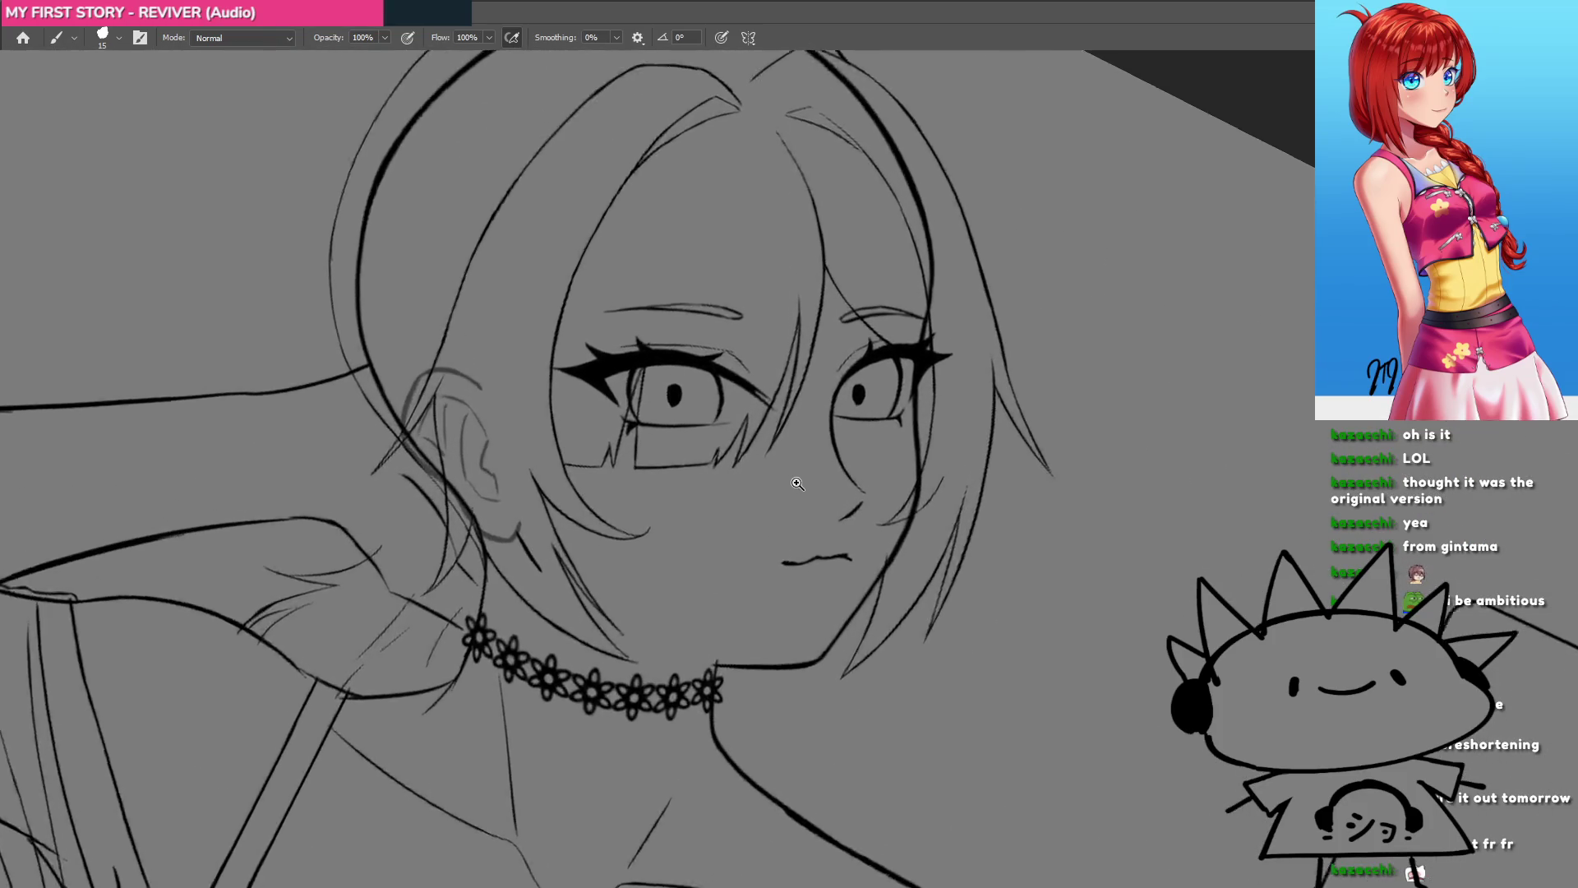
{"action": "left_click_drag", "start_coordinate": [803, 482], "coordinate": [835, 480]}
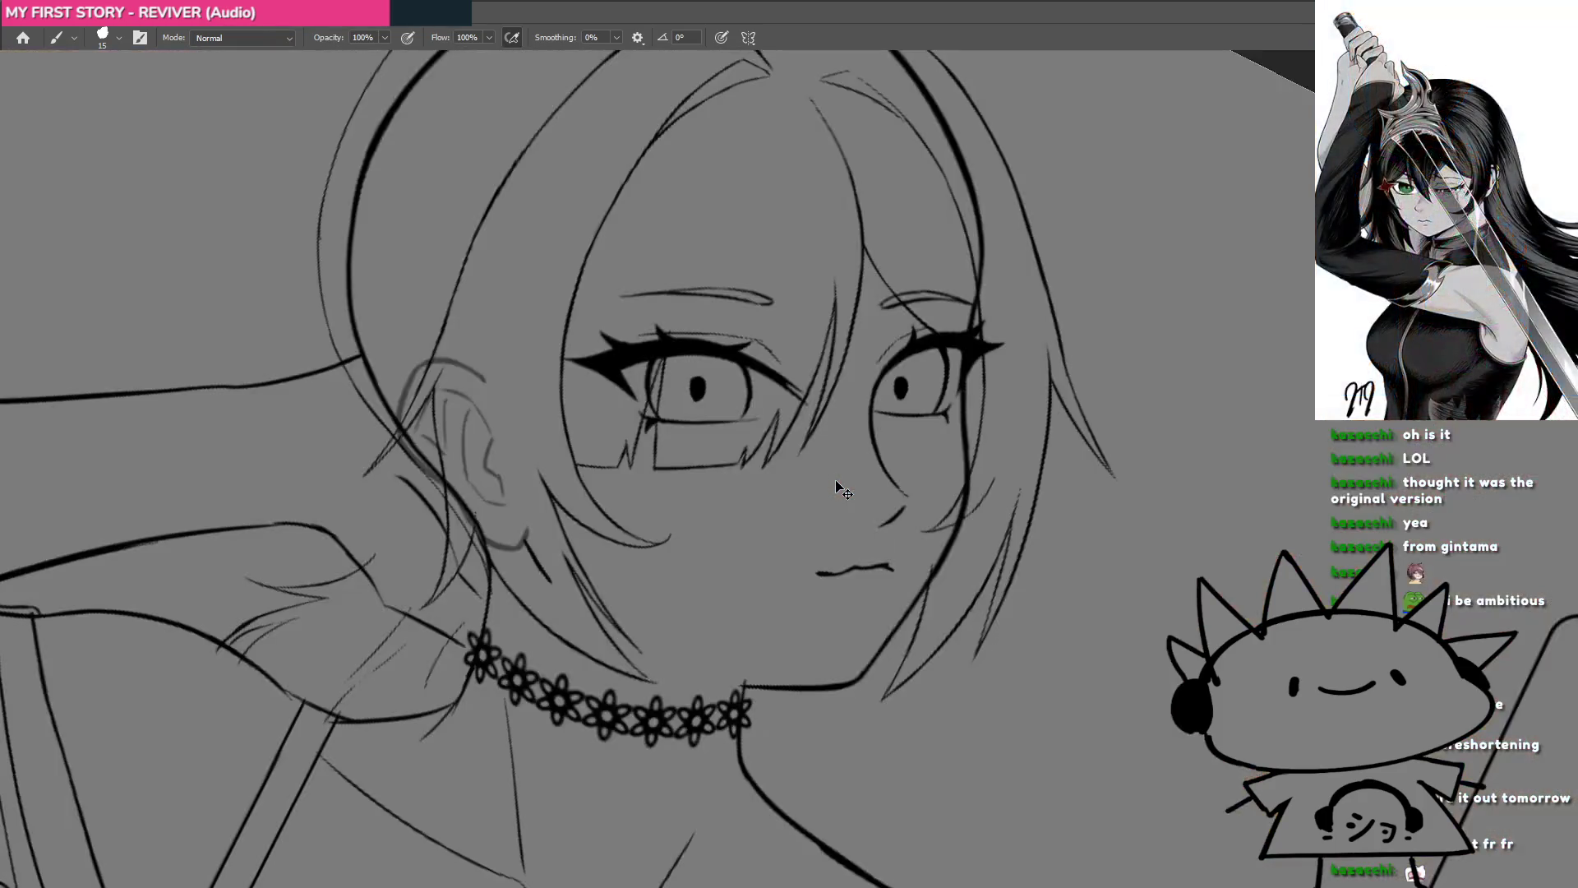
{"action": "left_click", "coordinate": [854, 538]}
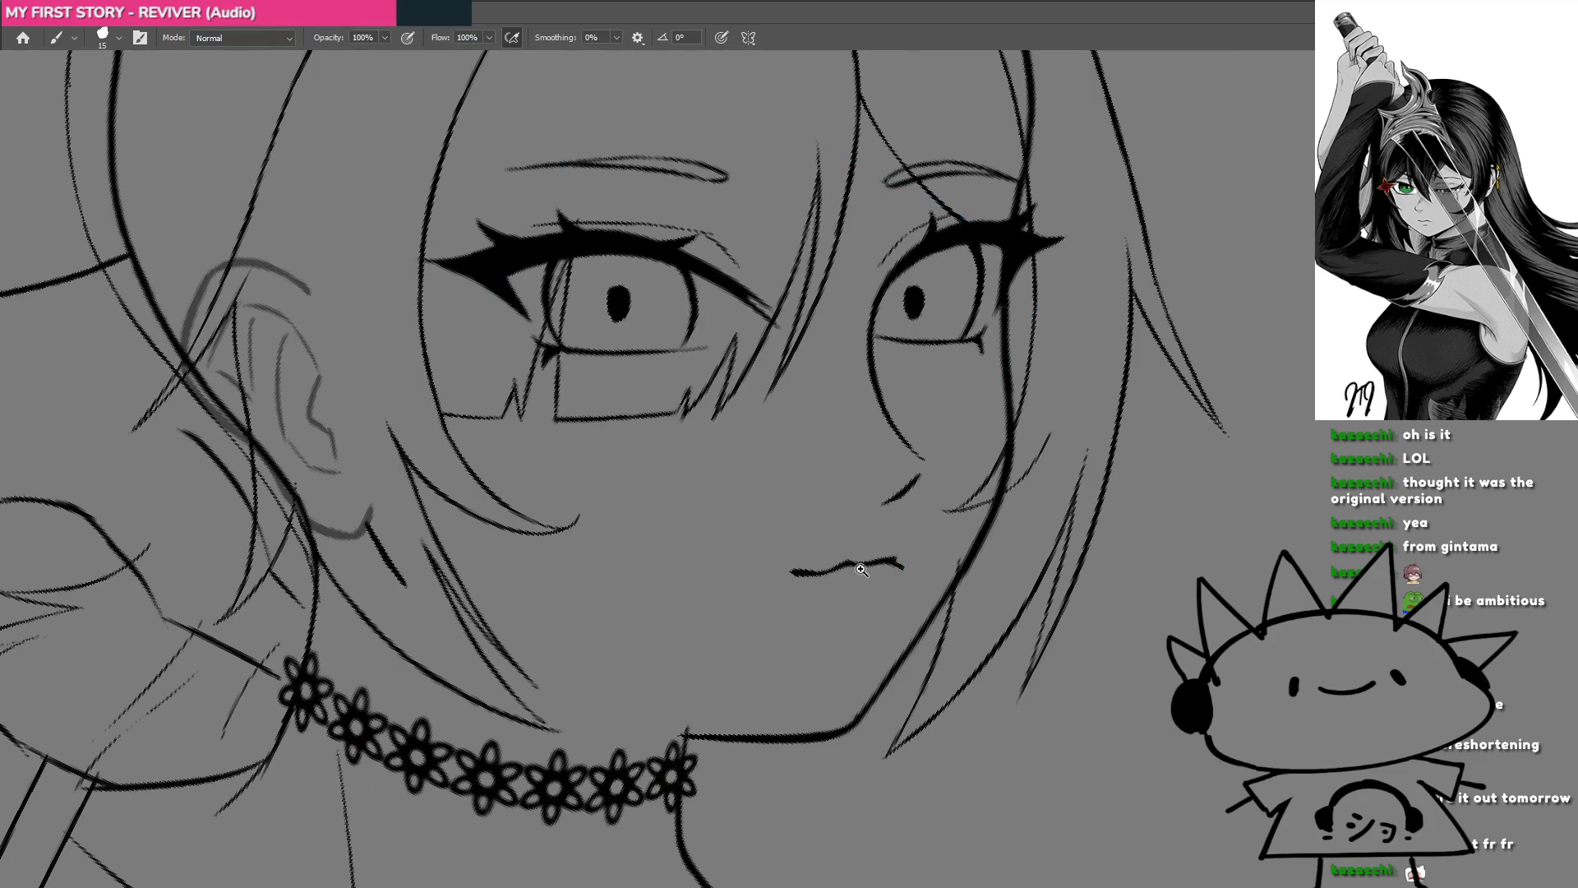
{"action": "left_click", "coordinate": [861, 568]}
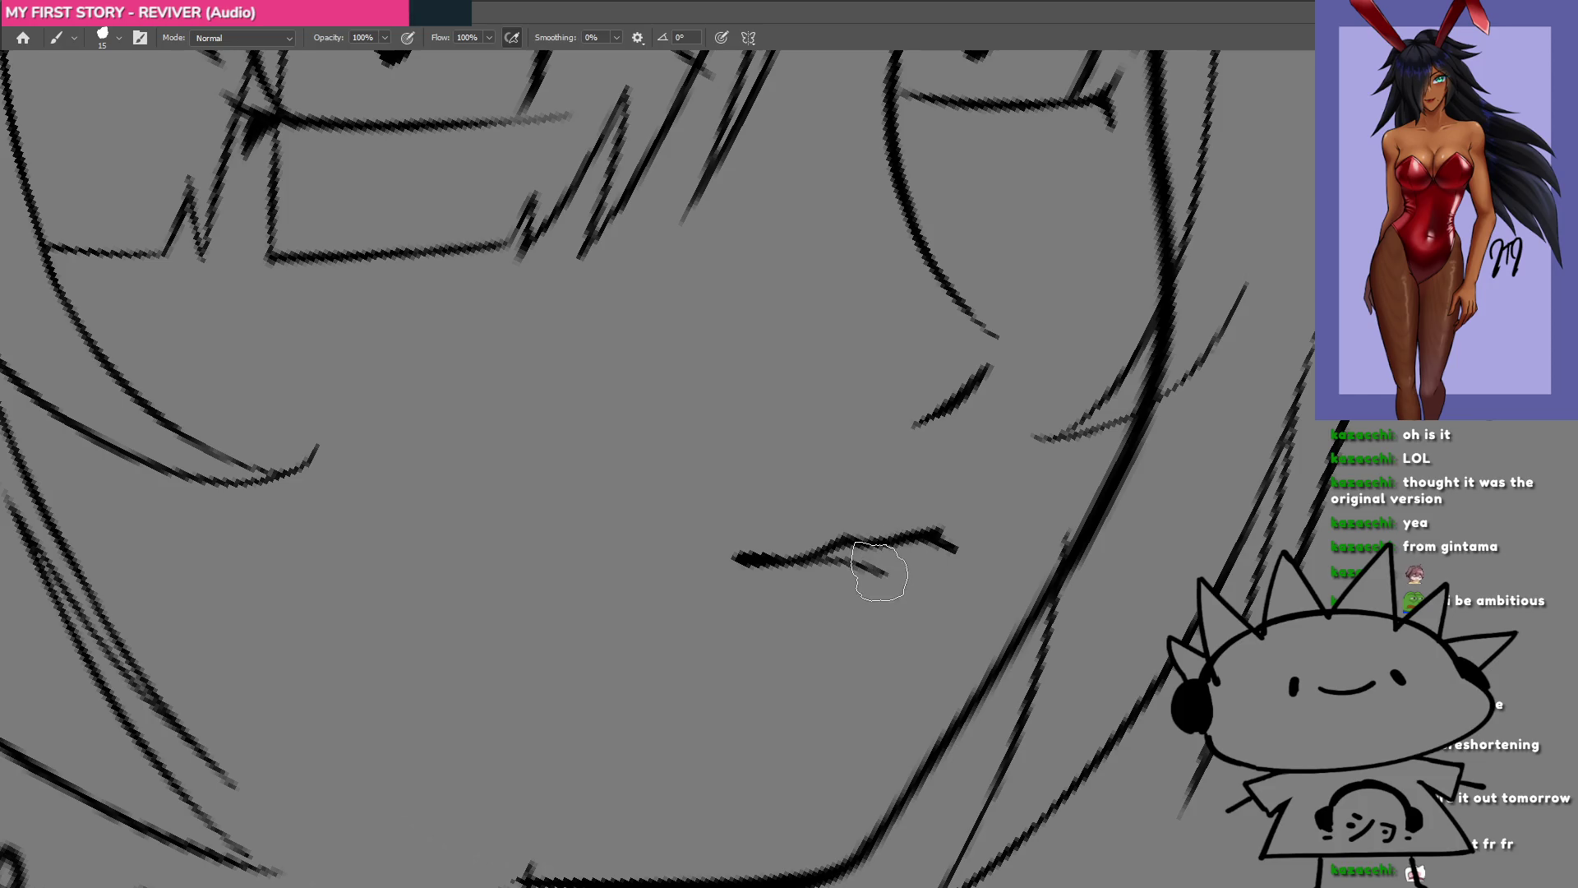
{"action": "left_click_drag", "start_coordinate": [879, 571], "coordinate": [947, 552]}
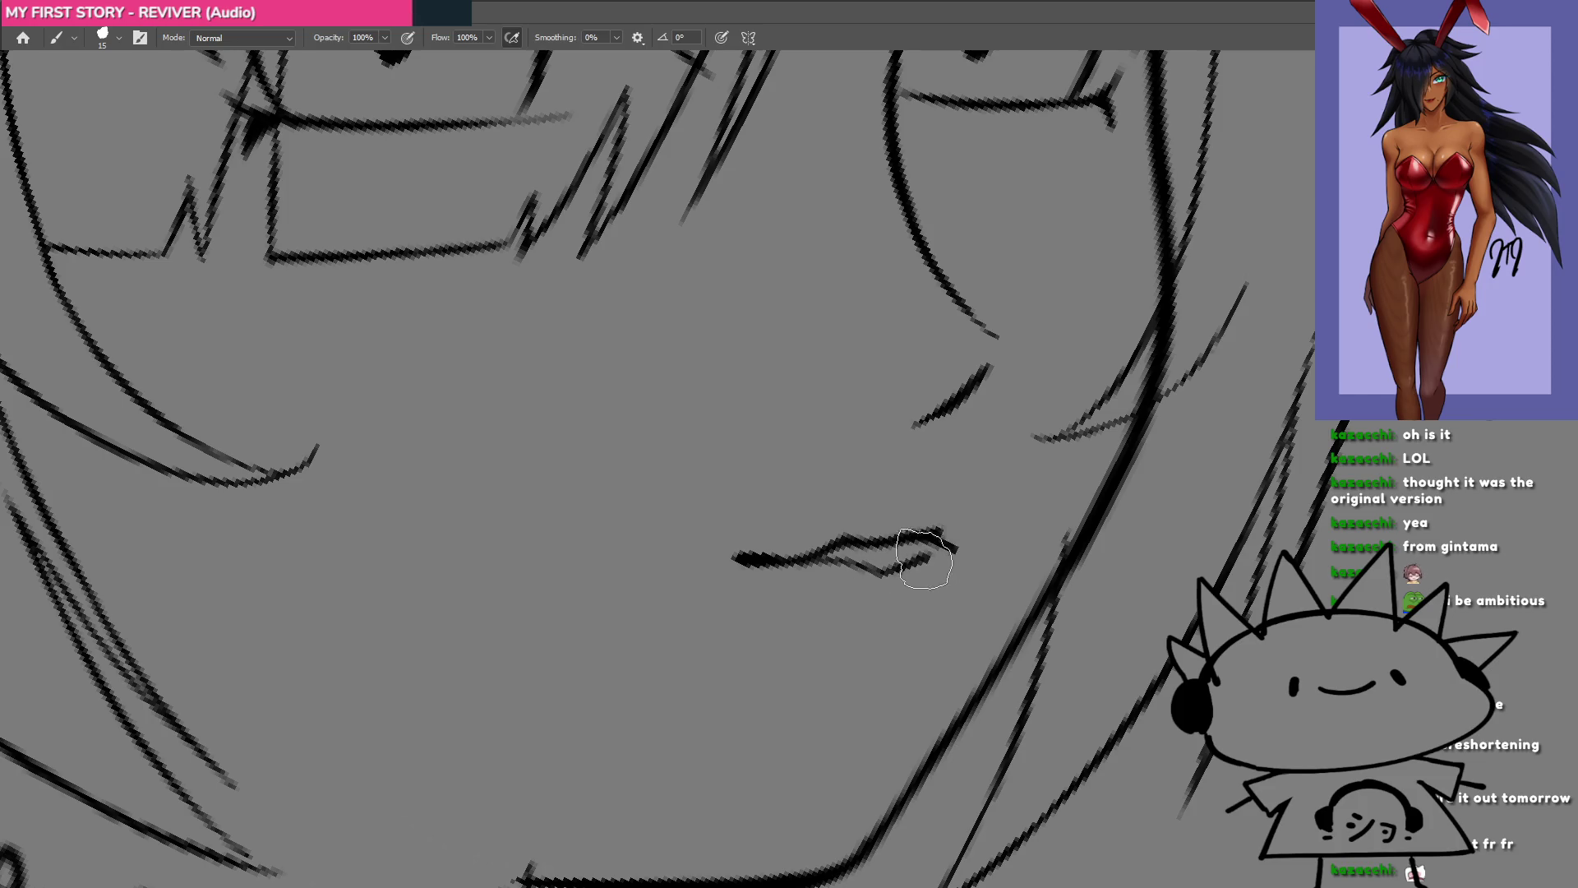
Step: Draw a thin line down from the lip corner and recentre the head upright
{"action": "scroll", "coordinate": [904, 567], "scroll_direction": "down", "scroll_amount": 5}
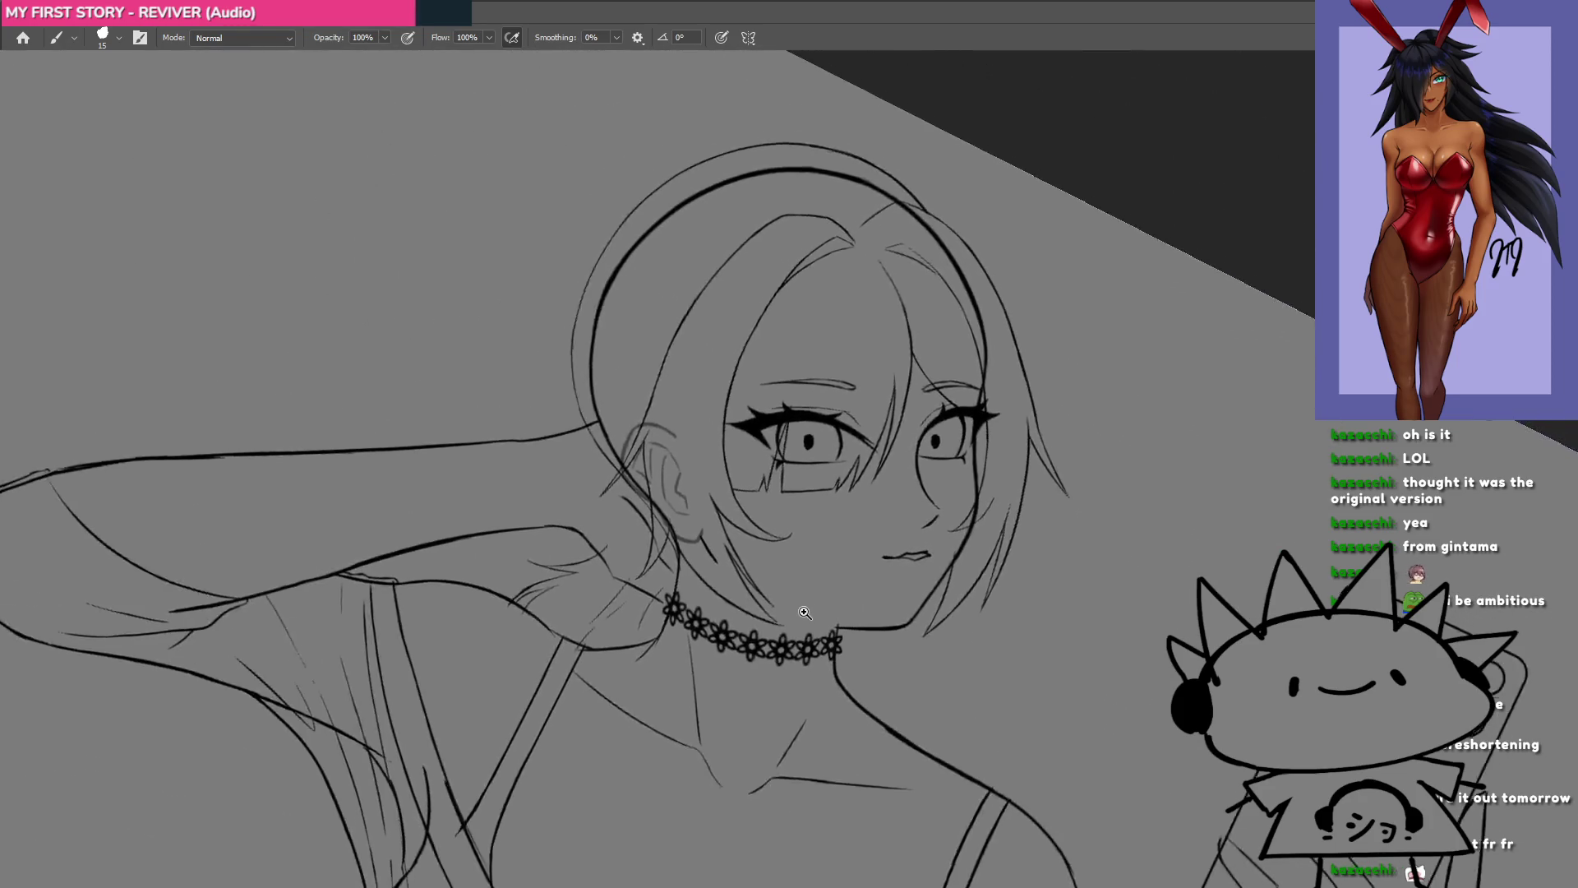
{"action": "left_click_drag", "start_coordinate": [822, 591], "coordinate": [787, 617]}
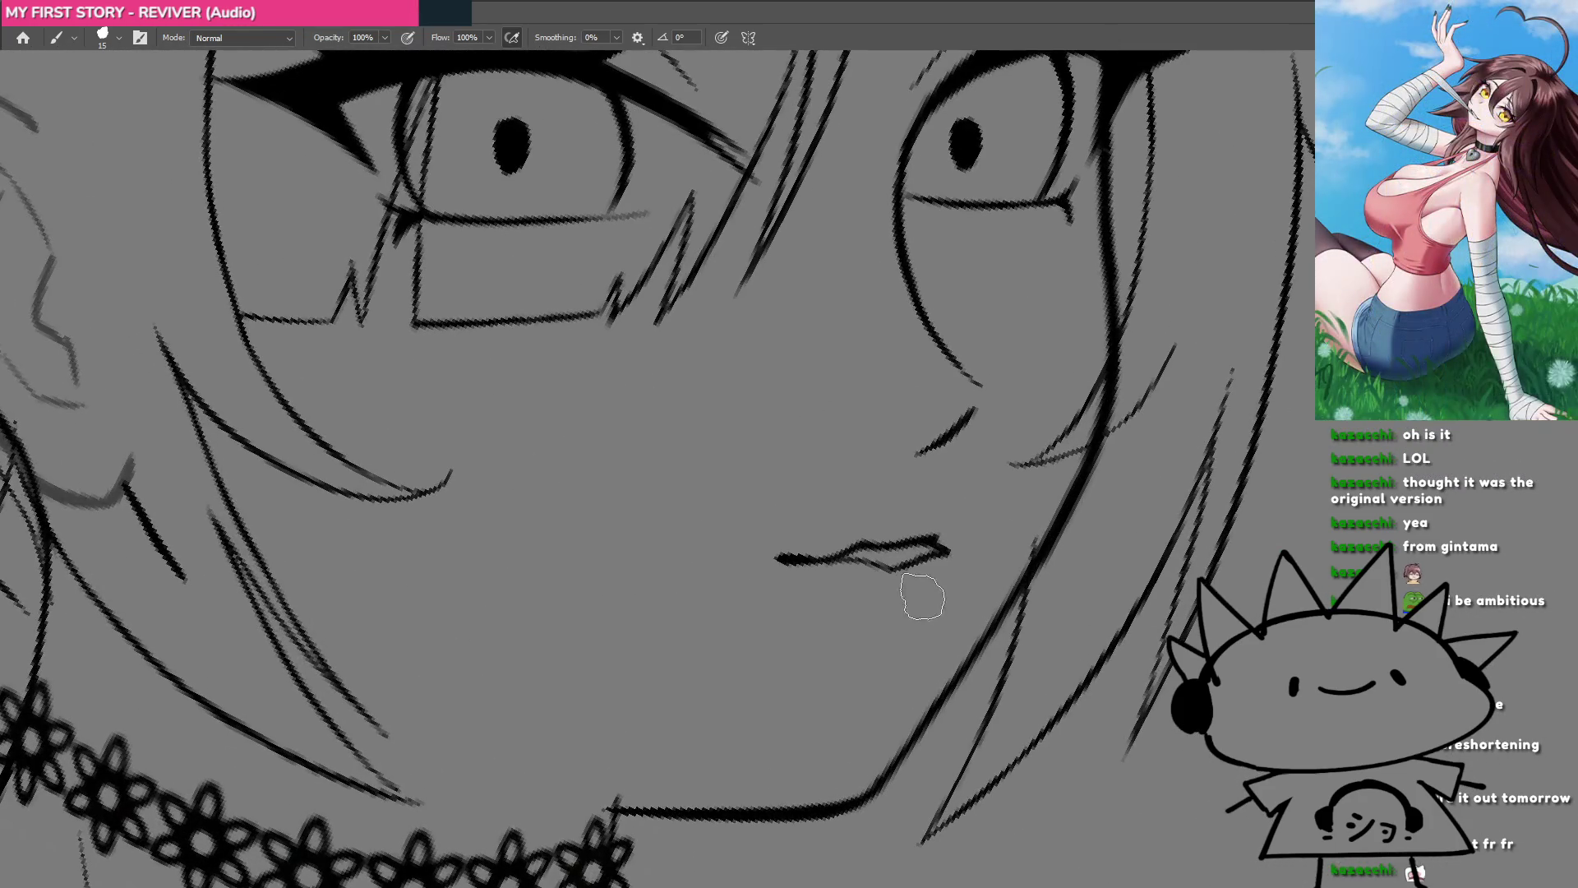
{"action": "left_click_drag", "start_coordinate": [943, 567], "coordinate": [897, 618]}
{"action": "mouse_move", "coordinate": [845, 659]}
{"action": "left_mouse_down"}
{"action": "mouse_move", "coordinate": [626, 485]}
{"action": "mouse_move", "coordinate": [653, 454]}
{"action": "left_mouse_up"}
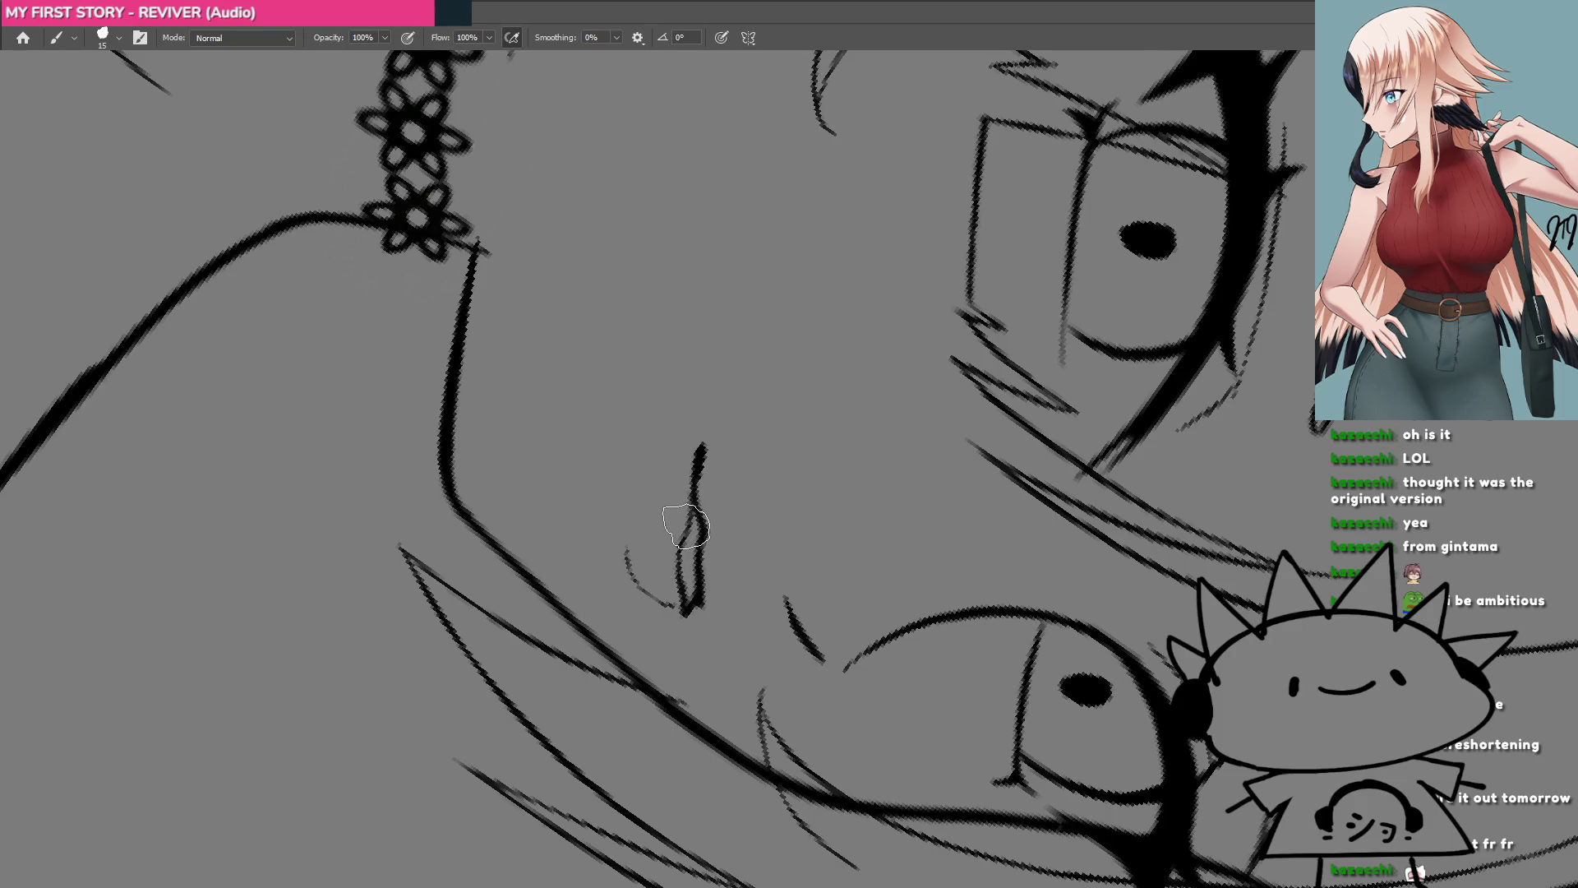
{"action": "key", "text": "Escape"}
{"action": "scroll", "coordinate": [838, 556], "scroll_direction": "down", "scroll_amount": 5}
{"action": "left_click_drag", "start_coordinate": [859, 560], "coordinate": [772, 556]}
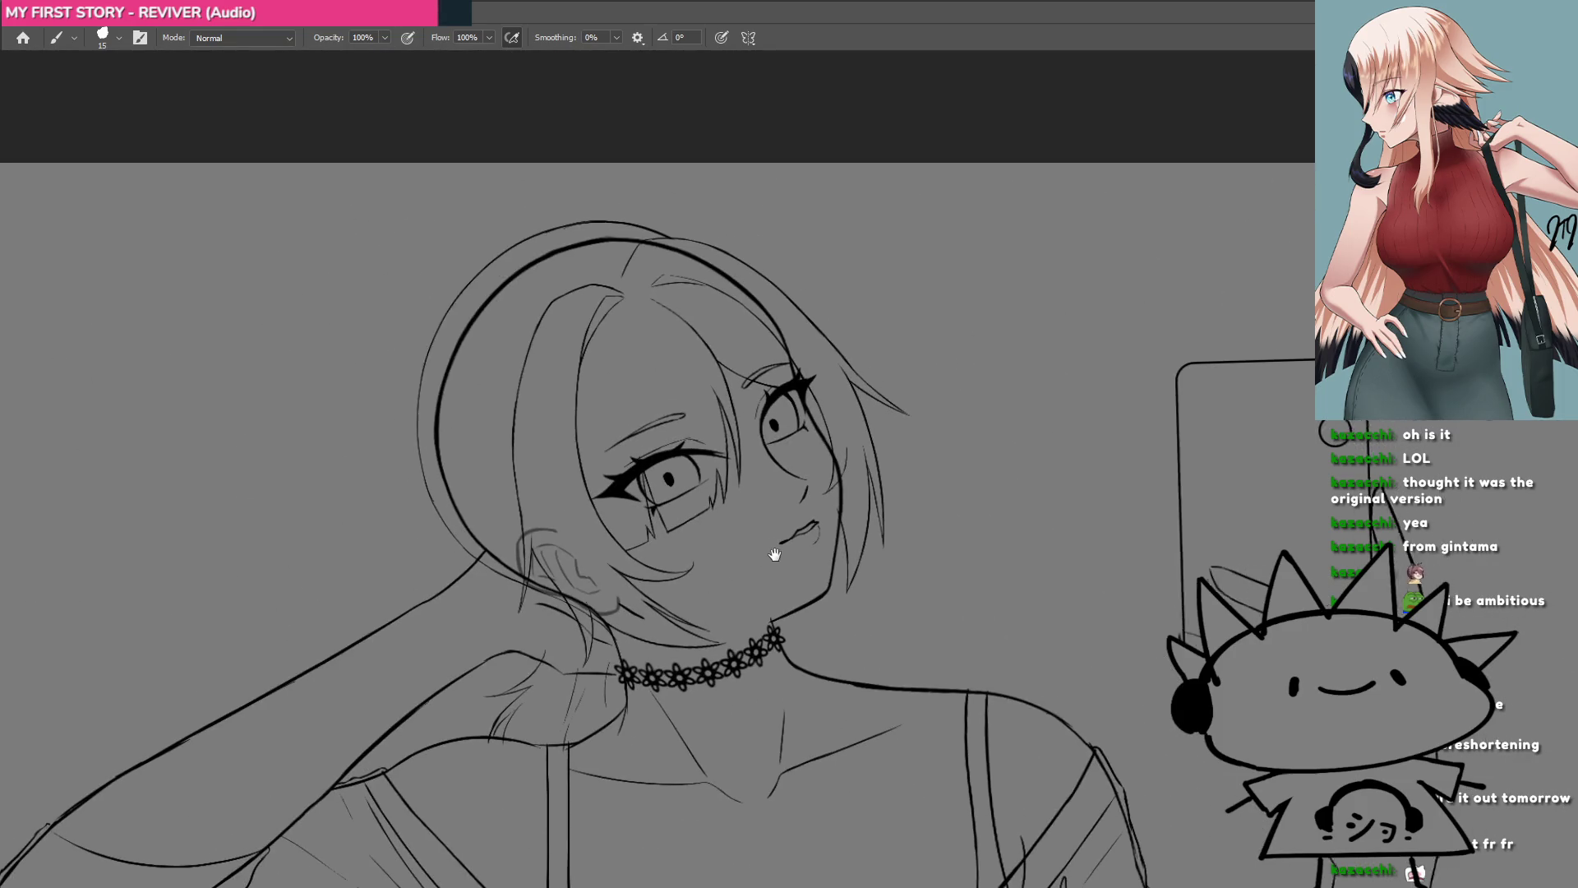
Step: Extend the nose line further downward
{"action": "scroll", "coordinate": [772, 556], "scroll_direction": "down", "scroll_amount": 3}
{"action": "scroll", "coordinate": [839, 527], "scroll_direction": "up", "scroll_amount": 6}
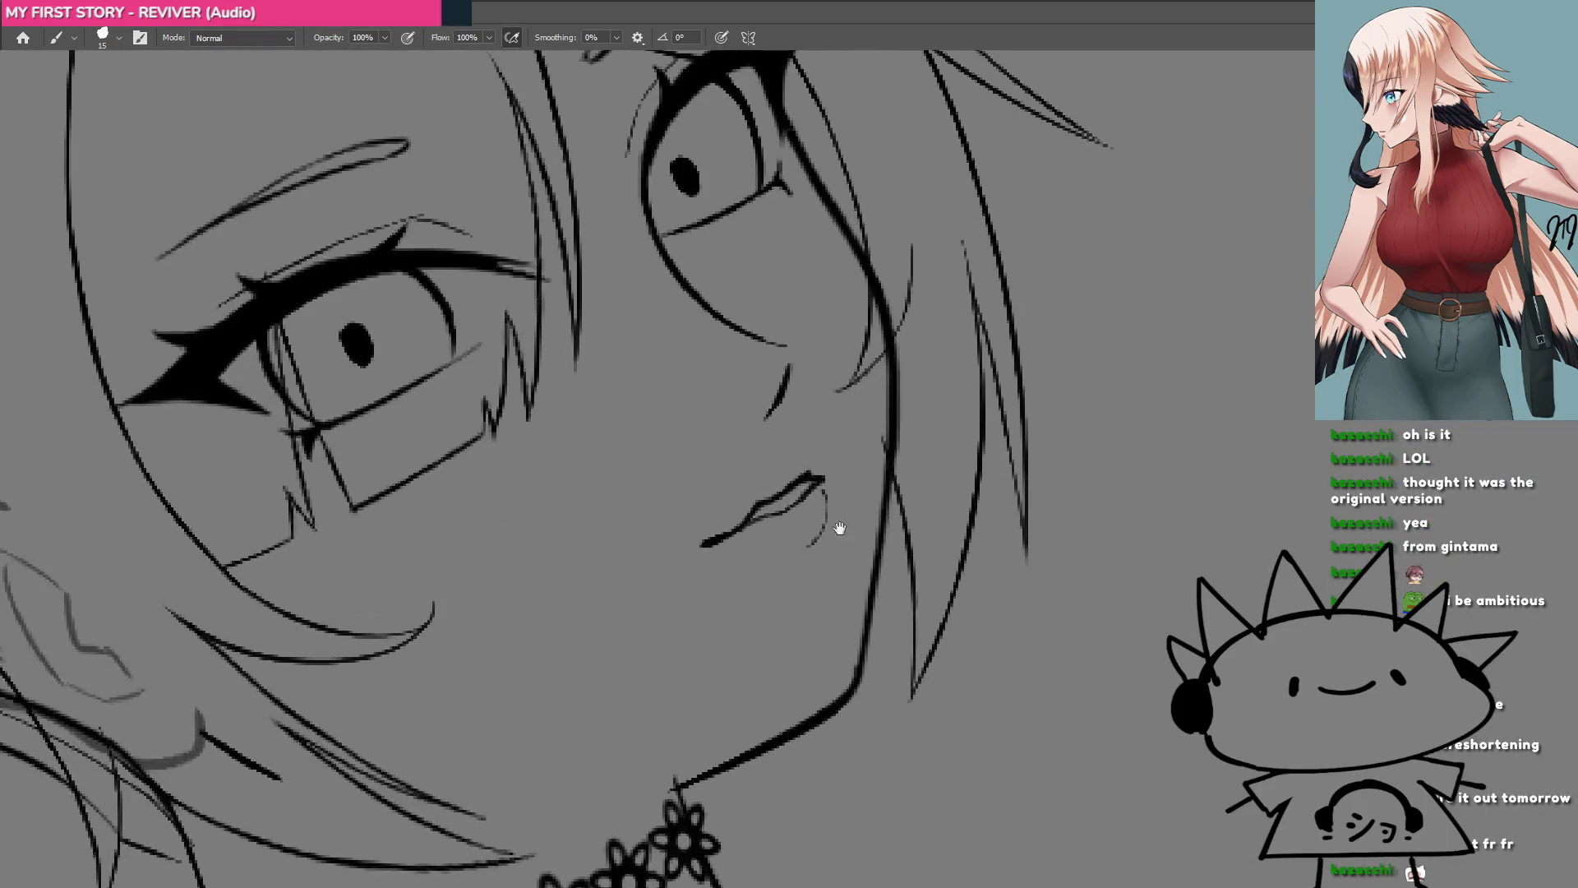
{"action": "left_click_drag", "start_coordinate": [769, 631], "coordinate": [794, 505]}
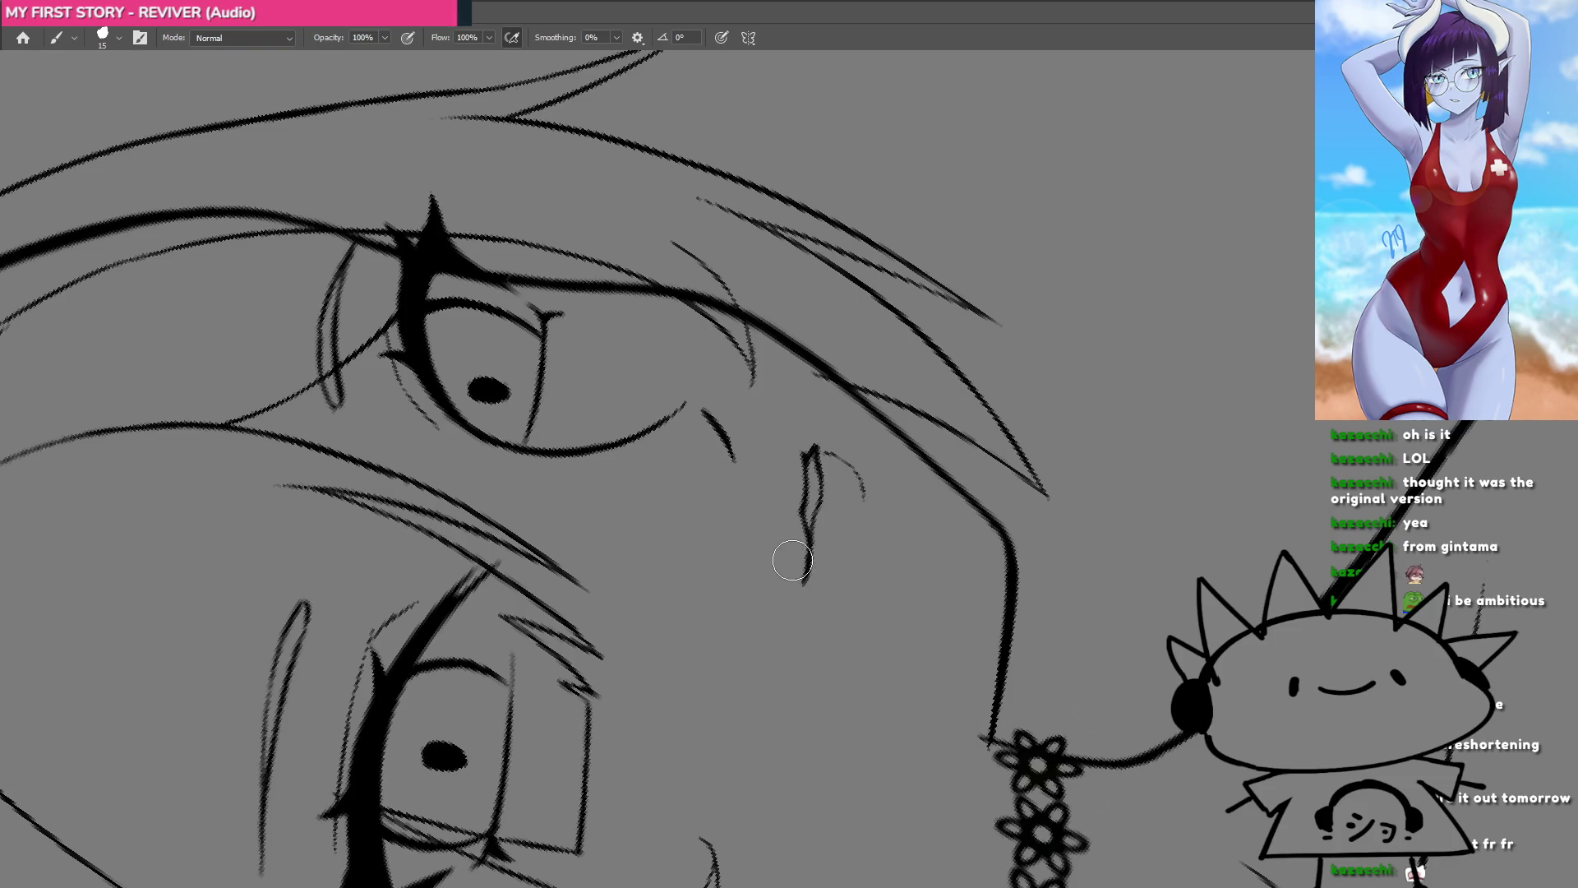
{"action": "left_click_drag", "start_coordinate": [811, 535], "coordinate": [804, 583]}
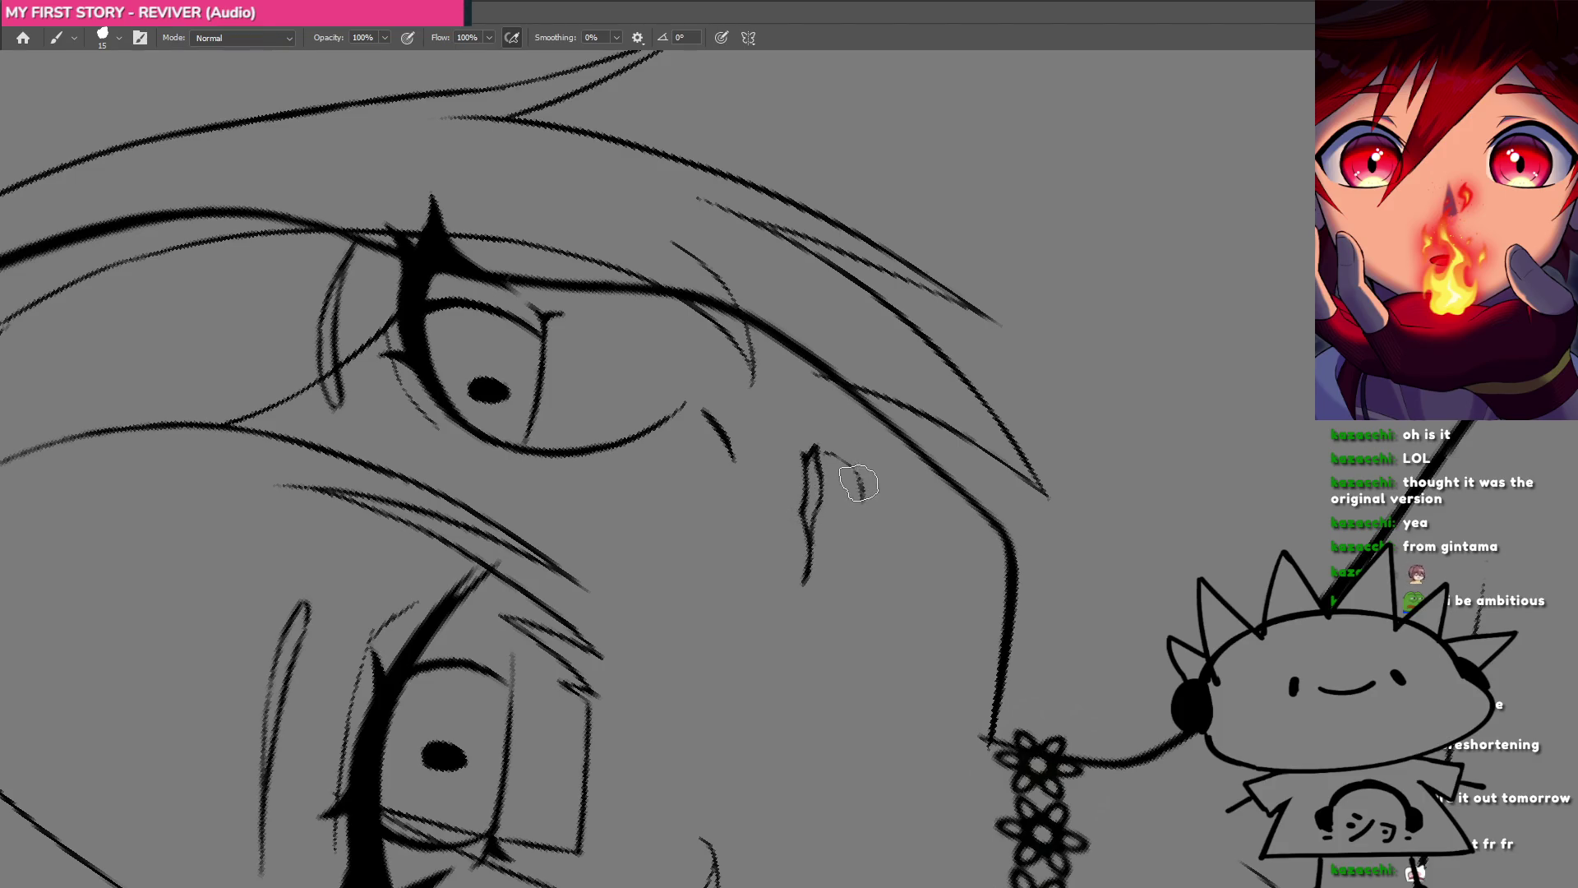
{"action": "left_click_drag", "start_coordinate": [860, 485], "coordinate": [862, 516]}
Step: Undo the faint lower-lip strokes, leaving only the upper lip line
{"action": "scroll", "coordinate": [852, 503], "scroll_direction": "down", "scroll_amount": 3}
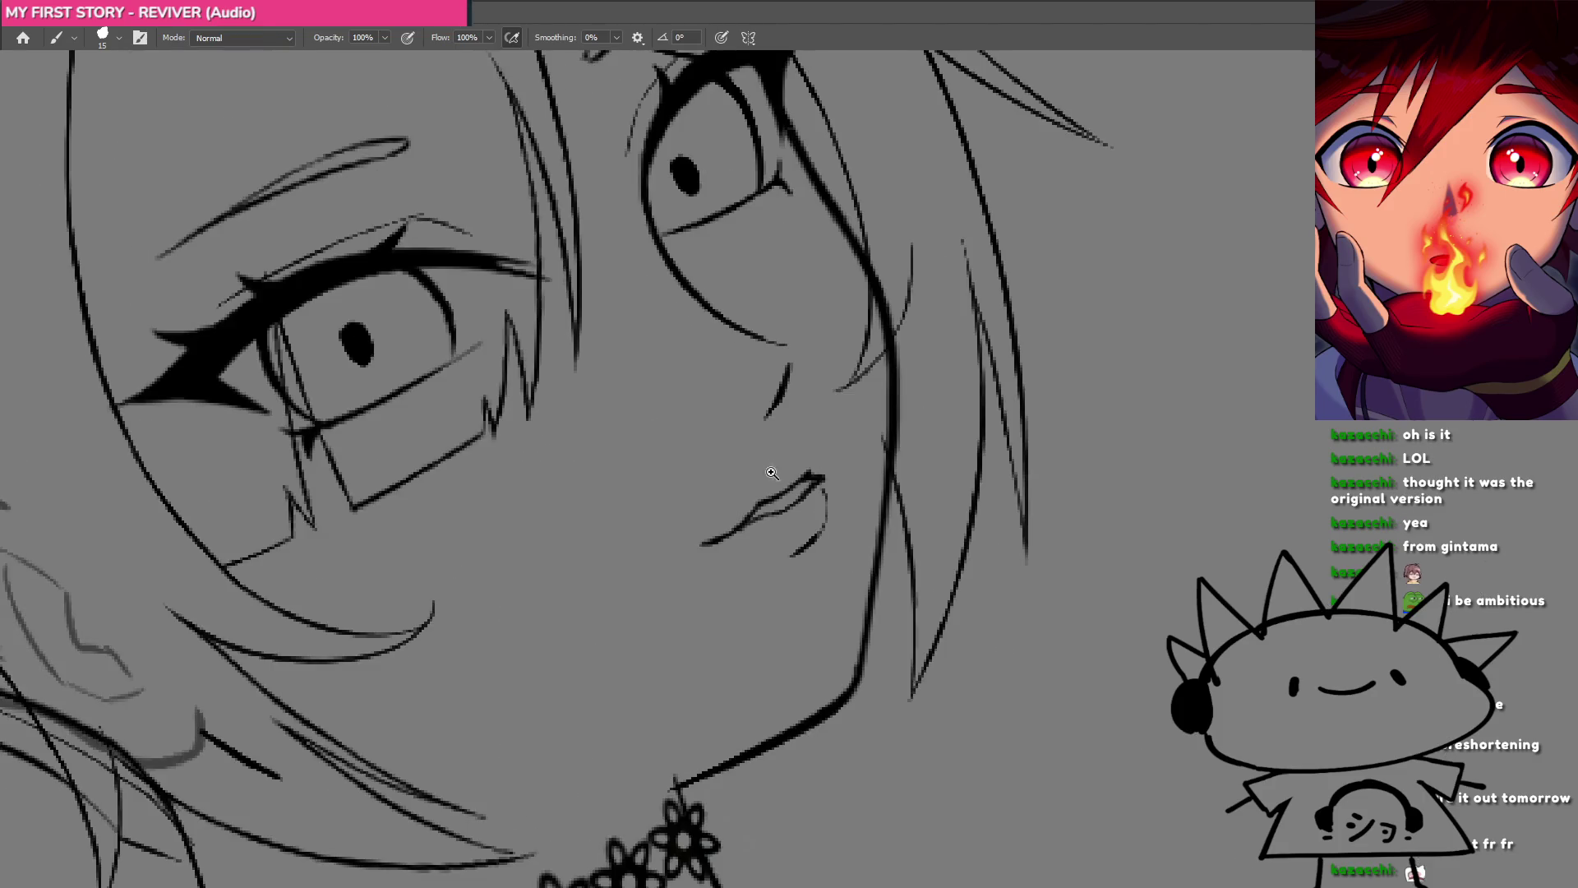
{"action": "scroll", "coordinate": [866, 469], "scroll_direction": "down", "scroll_amount": 2}
{"action": "left_click_drag", "start_coordinate": [627, 635], "coordinate": [620, 547]}
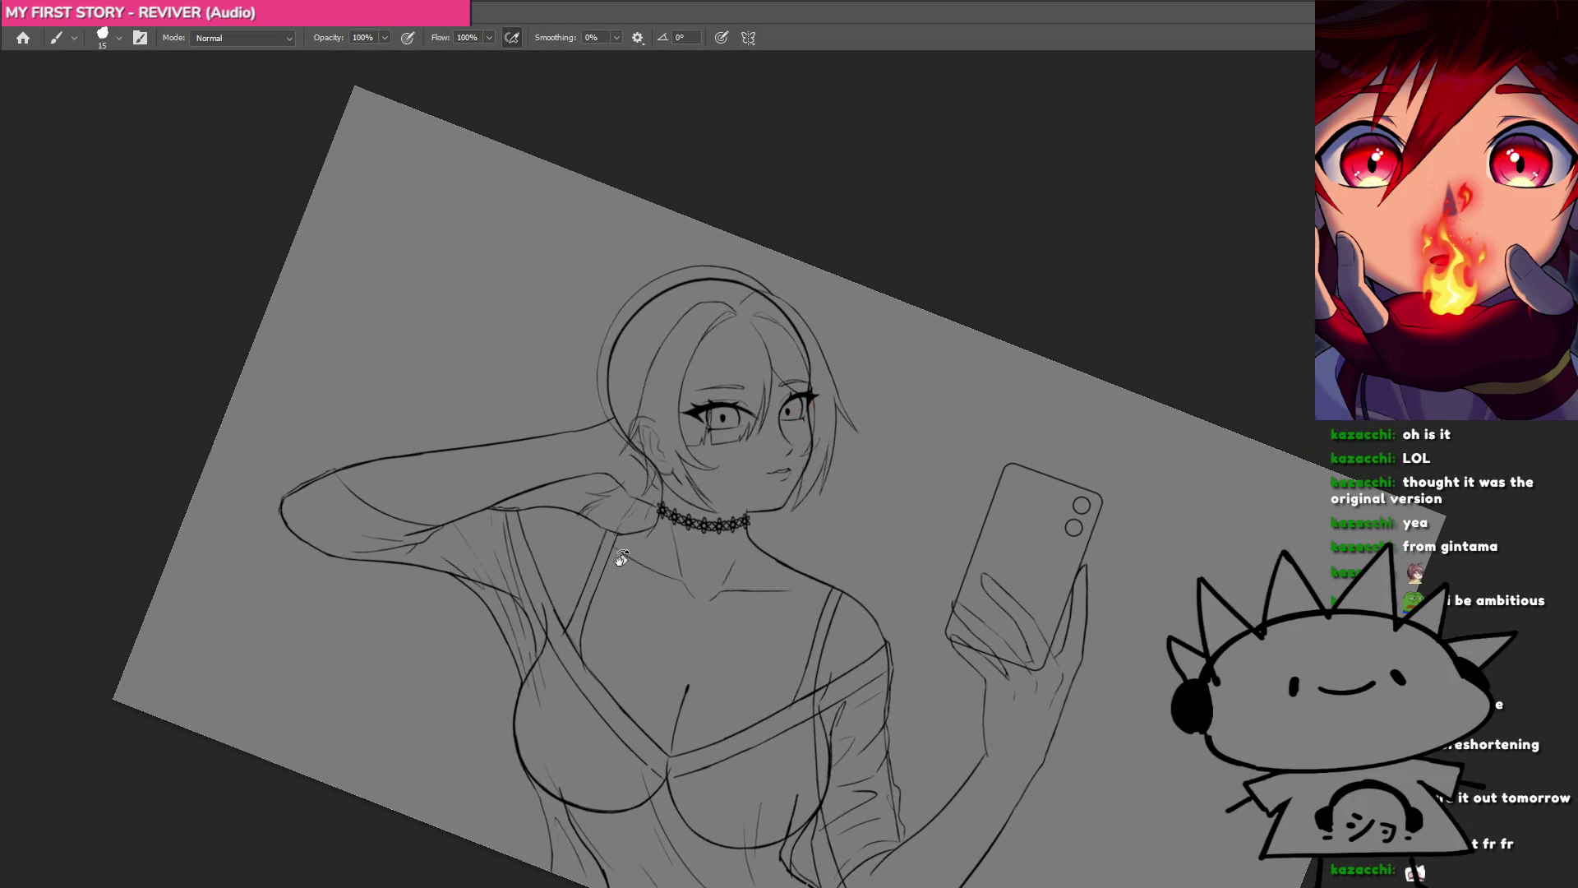
{"action": "scroll", "coordinate": [816, 513], "scroll_direction": "up", "scroll_amount": 3}
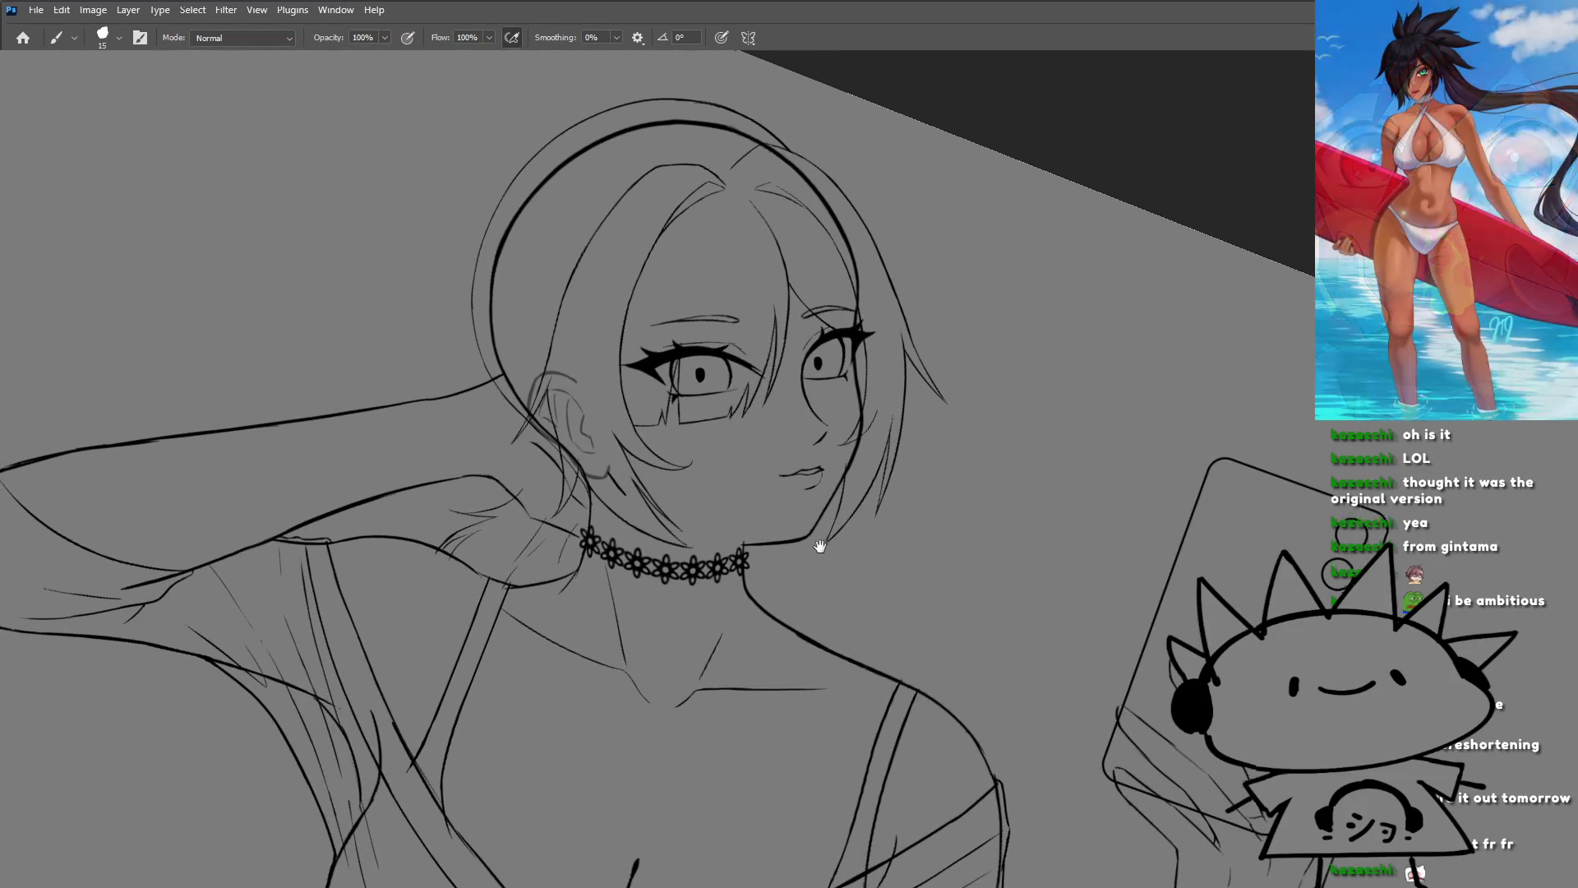
{"action": "scroll", "coordinate": [817, 526], "scroll_direction": "up", "scroll_amount": 3}
{"action": "scroll", "coordinate": [904, 481], "scroll_direction": "up", "scroll_amount": 3}
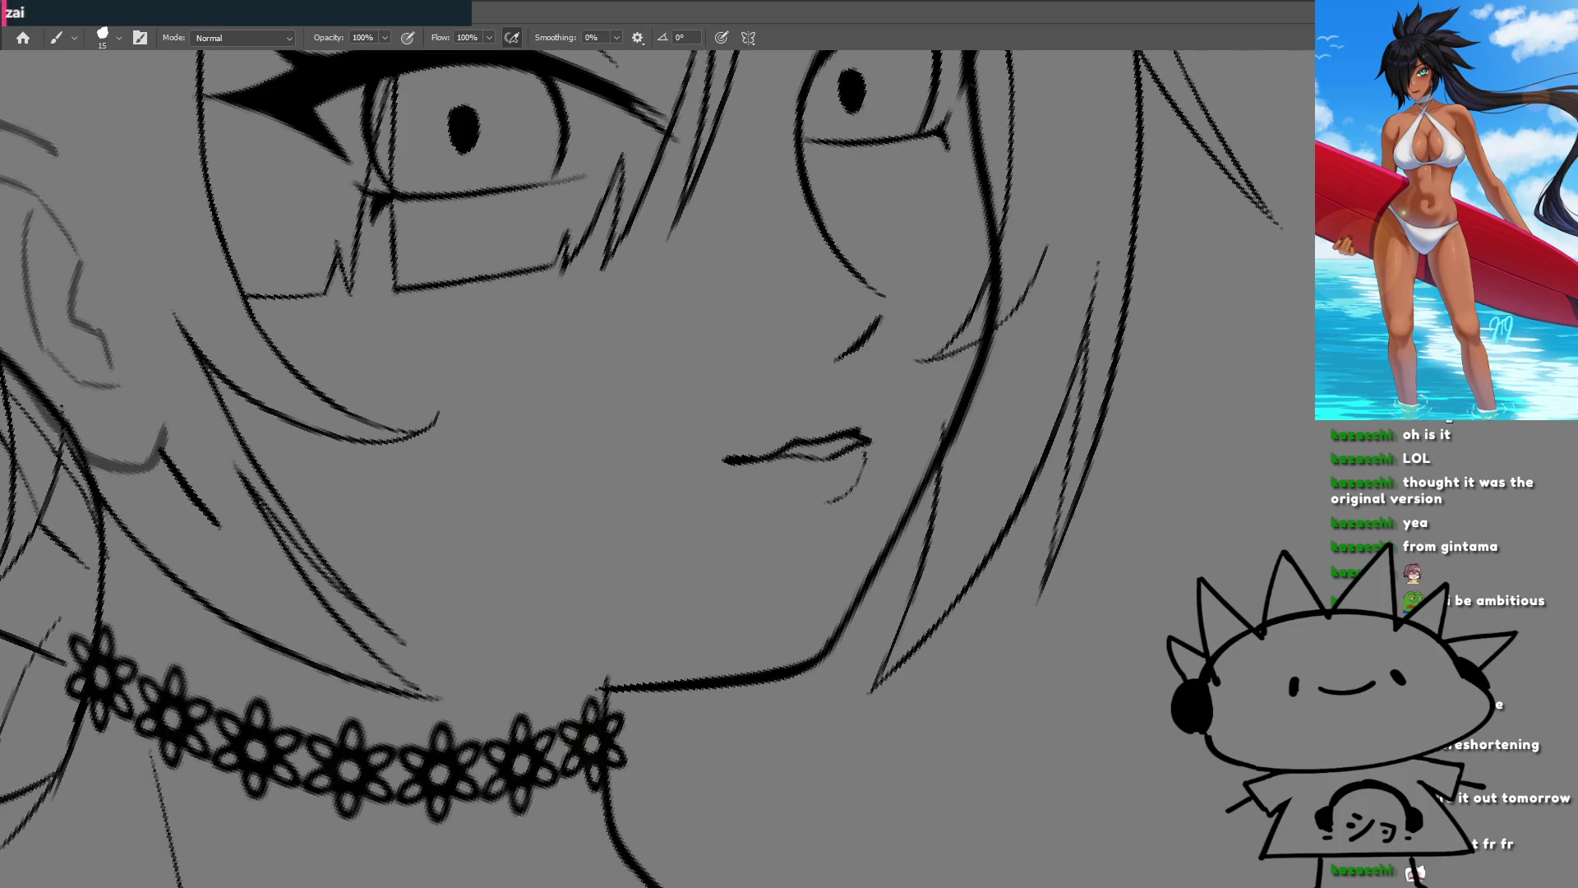
{"action": "key", "text": "ctrl+z"}
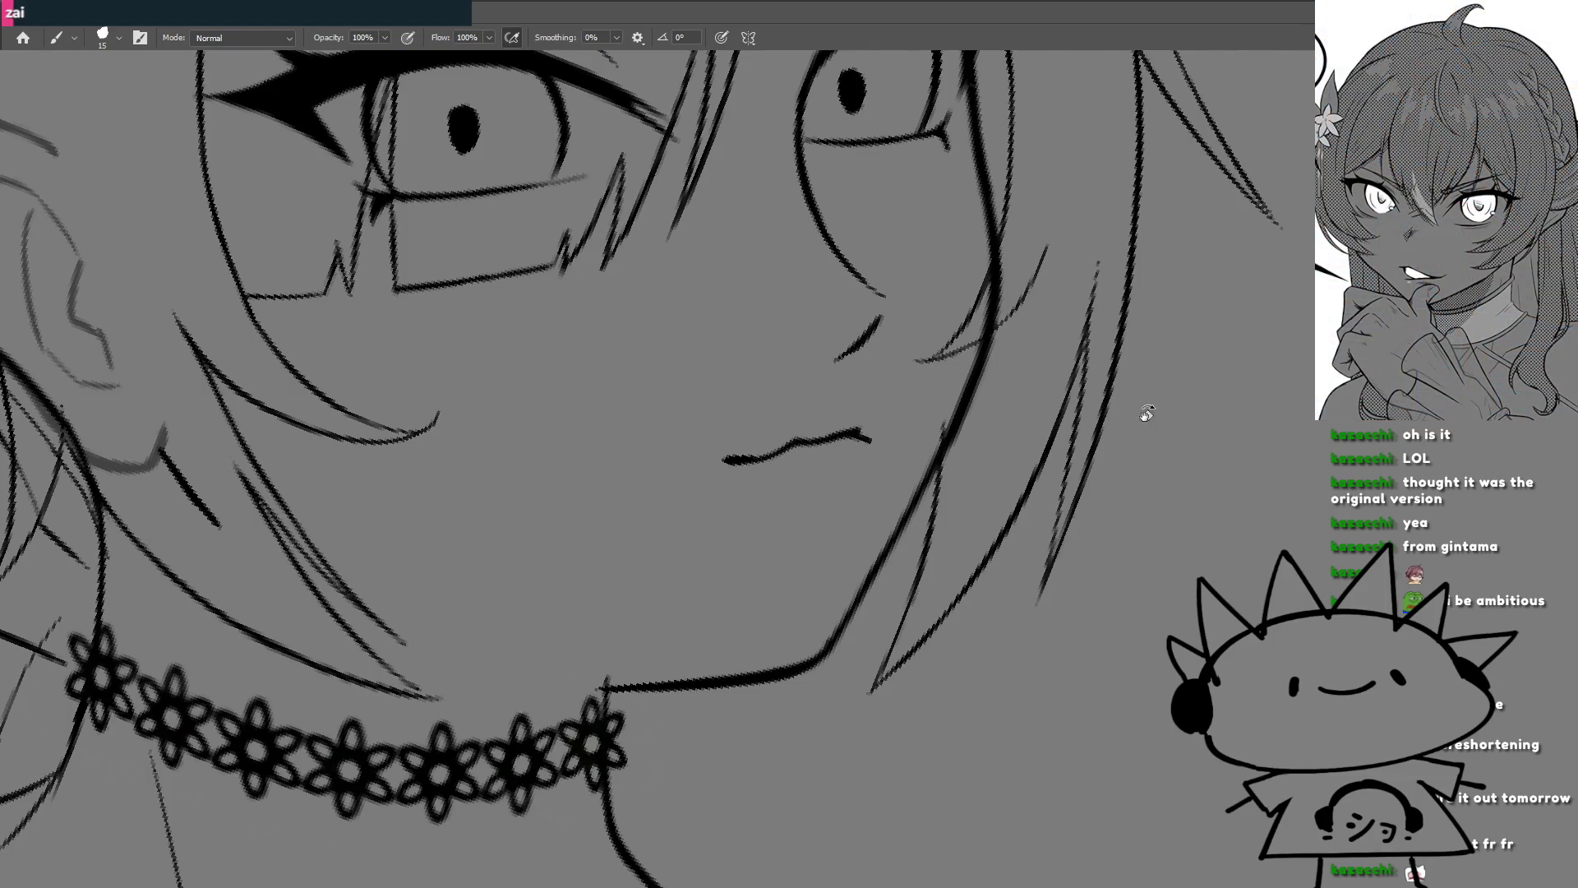
{"action": "left_click_drag", "start_coordinate": [748, 454], "coordinate": [708, 472]}
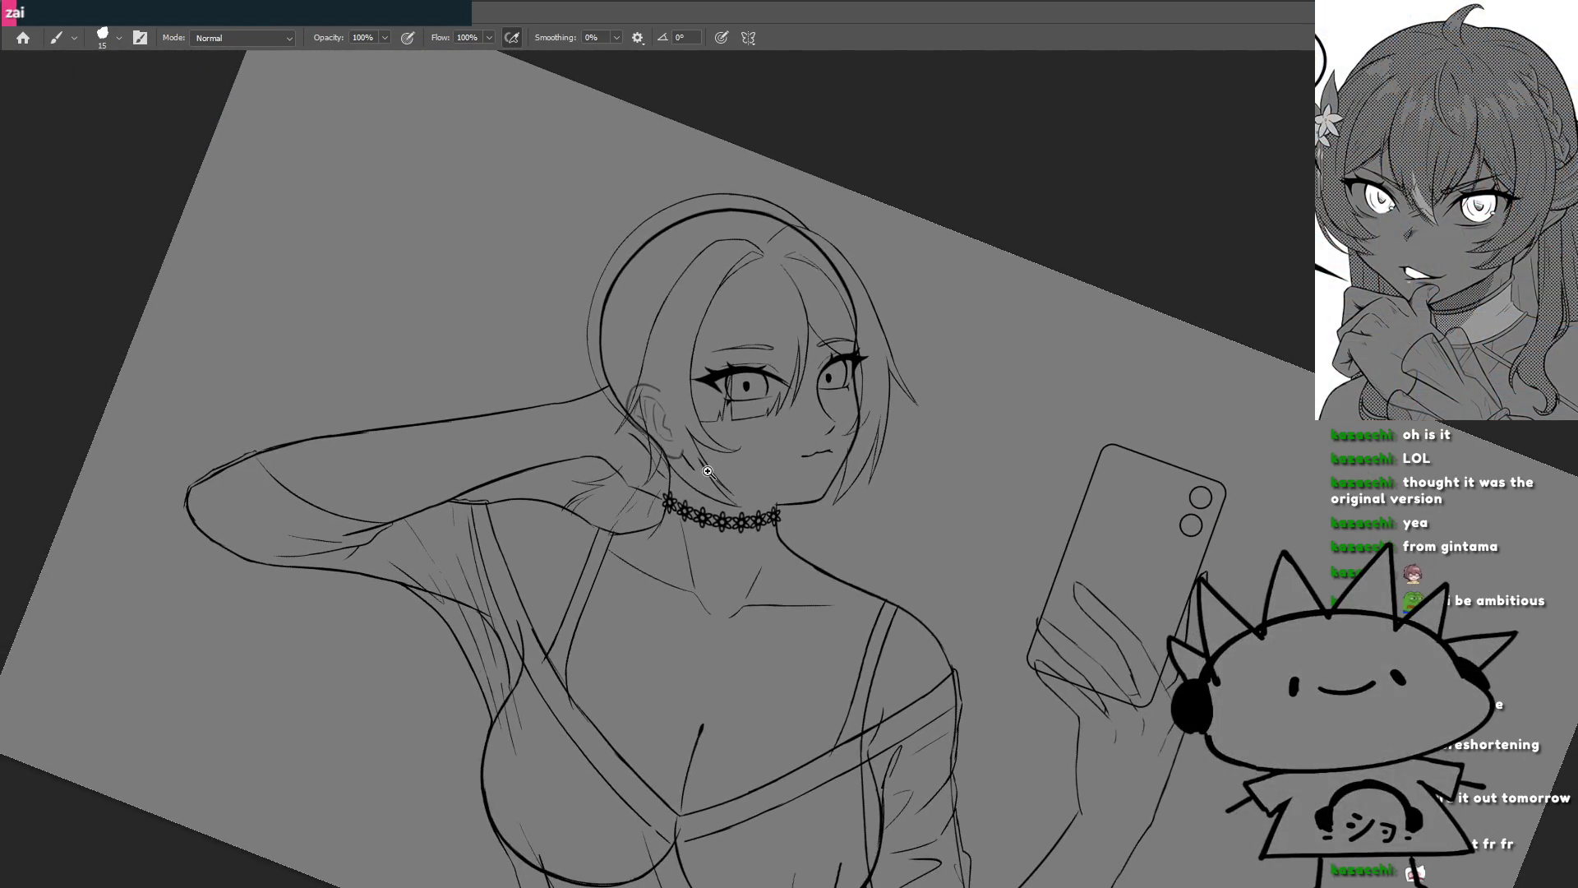
Step: Undo the thick nose stroke and return the view upright
{"action": "left_click_drag", "start_coordinate": [814, 453], "coordinate": [883, 482]}
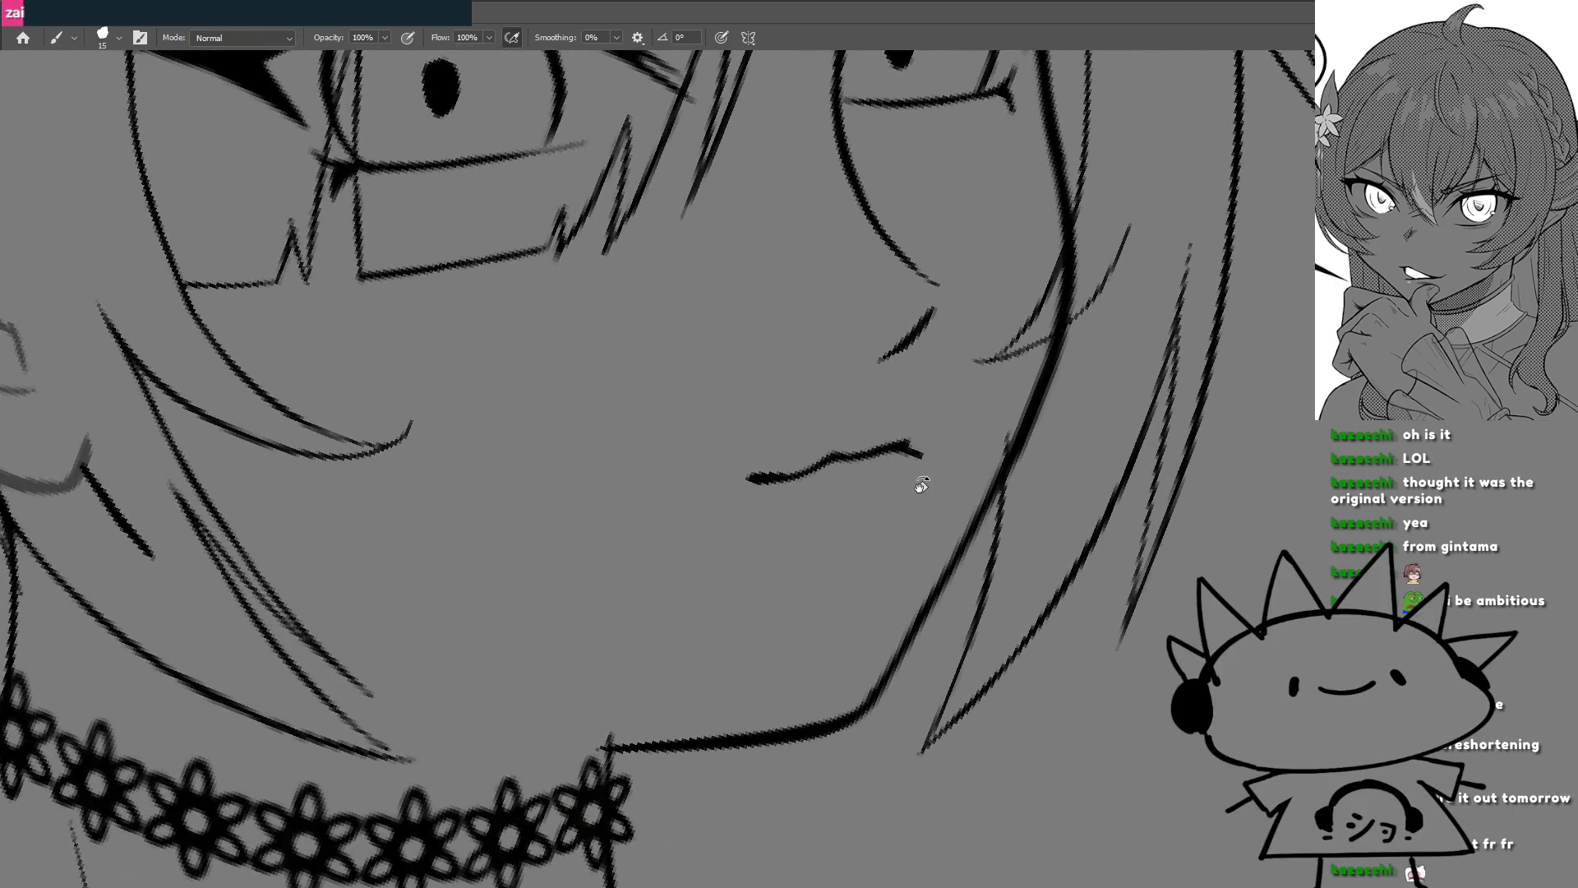
{"action": "mouse_move", "coordinate": [927, 475]}
{"action": "left_mouse_down"}
{"action": "mouse_move", "coordinate": [779, 392]}
{"action": "mouse_move", "coordinate": [776, 501]}
{"action": "left_mouse_up"}
{"action": "key", "text": "ctrl+z"}
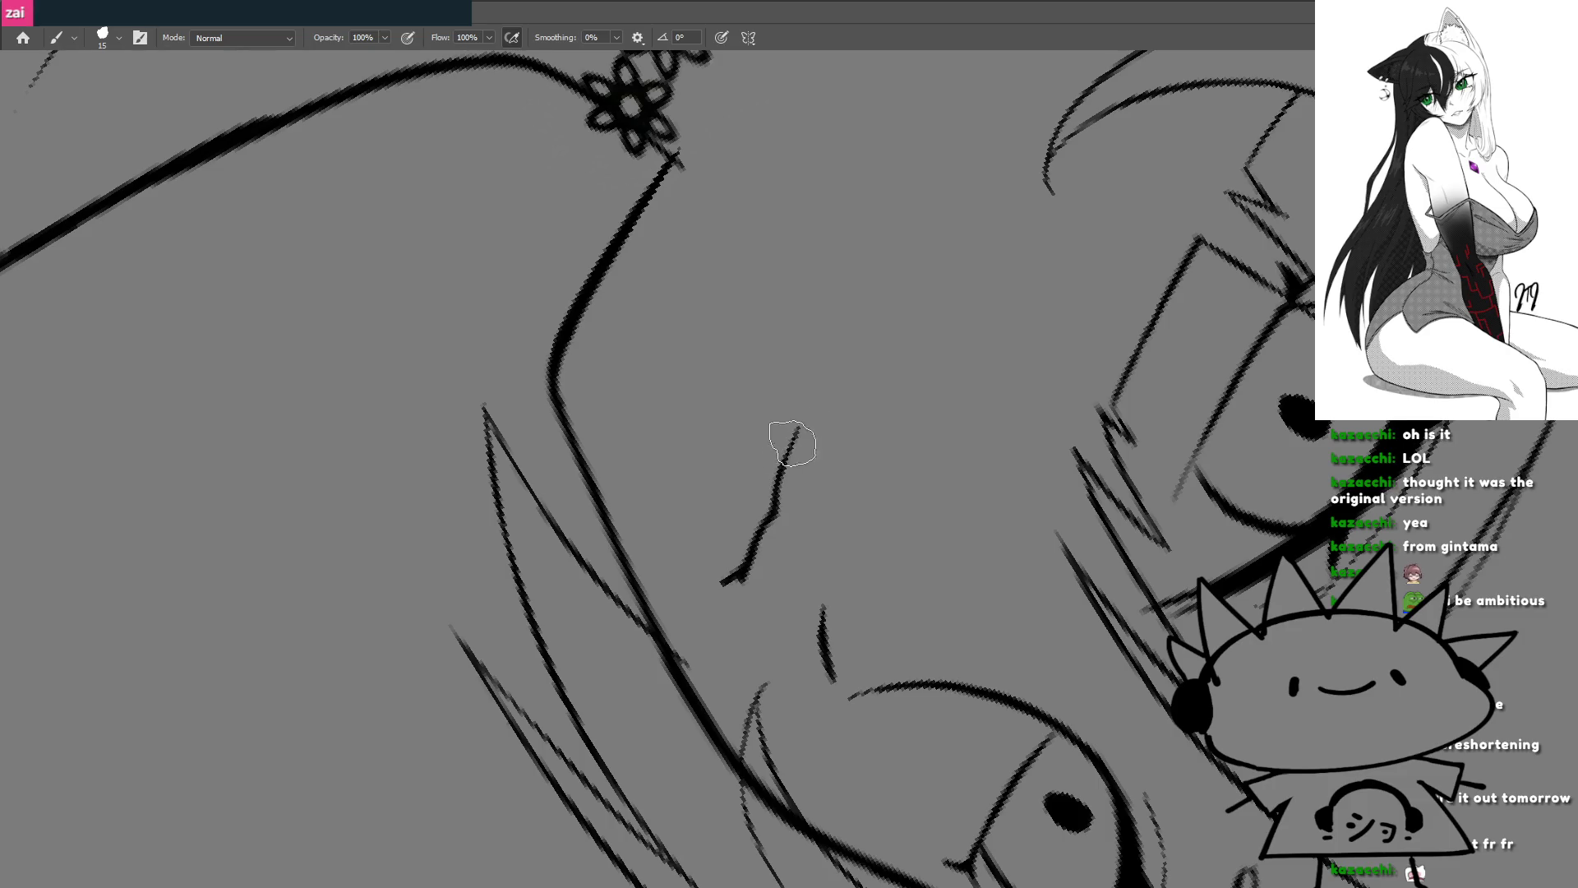
{"action": "key", "text": "Escape"}
Step: Extend the mouth line slightly down-right at its end
{"action": "left_click_drag", "start_coordinate": [797, 448], "coordinate": [856, 438]}
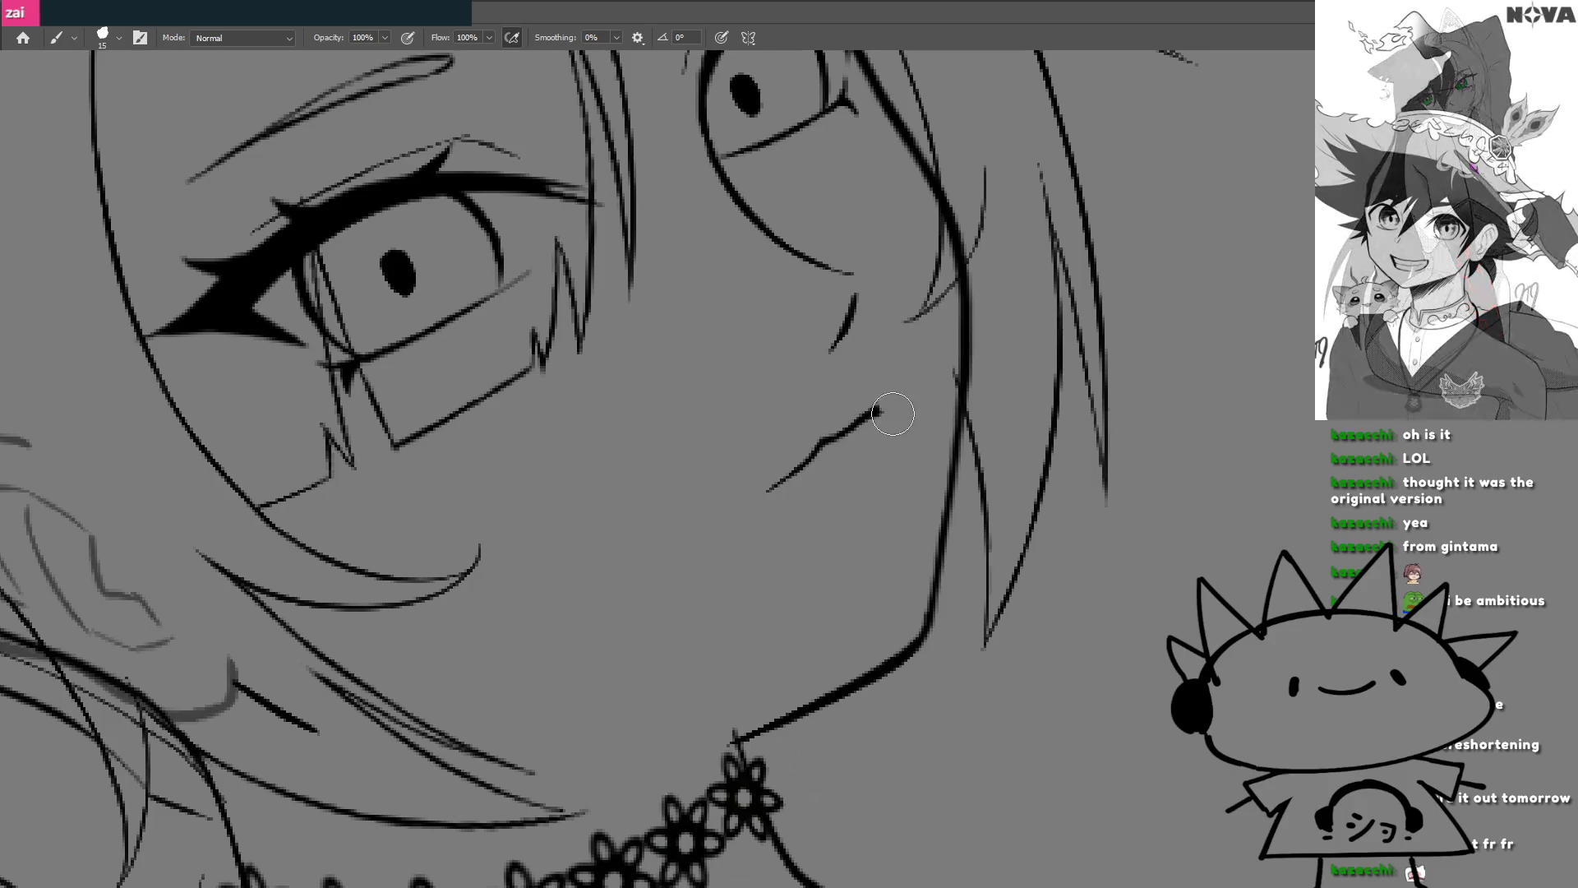
{"action": "mouse_move", "coordinate": [888, 415]}
{"action": "left_mouse_down"}
{"action": "mouse_move", "coordinate": [794, 489]}
{"action": "mouse_move", "coordinate": [723, 461]}
{"action": "mouse_move", "coordinate": [657, 593]}
{"action": "left_mouse_up"}
{"action": "scroll", "coordinate": [887, 476], "scroll_direction": "up", "scroll_amount": 1}
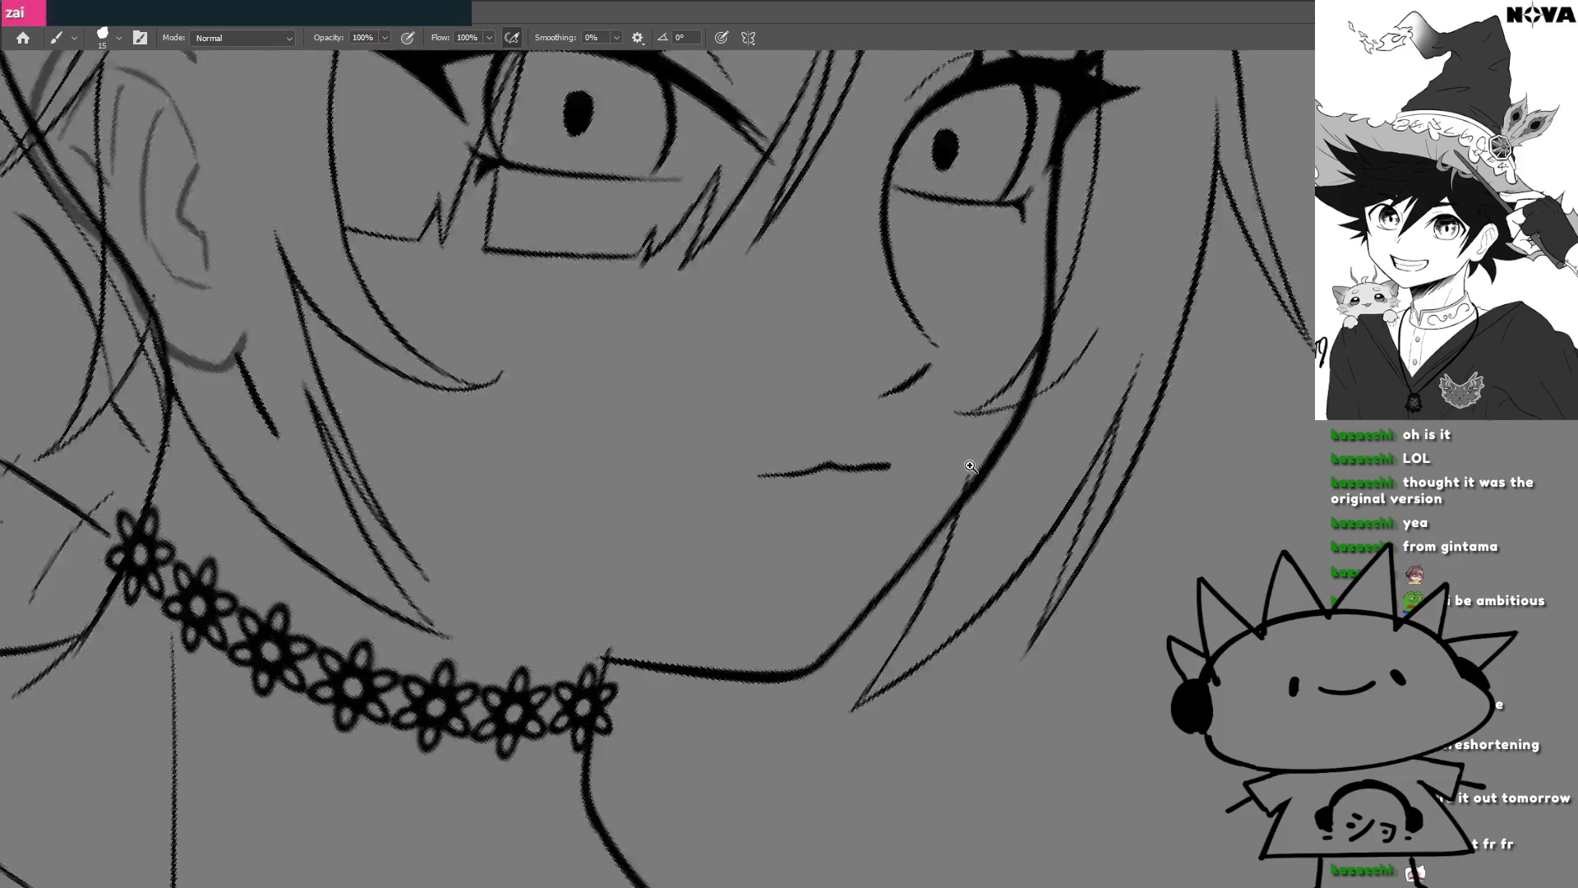
{"action": "scroll", "coordinate": [885, 465], "scroll_direction": "up", "scroll_amount": 2}
{"action": "left_click_drag", "start_coordinate": [890, 462], "coordinate": [908, 470]}
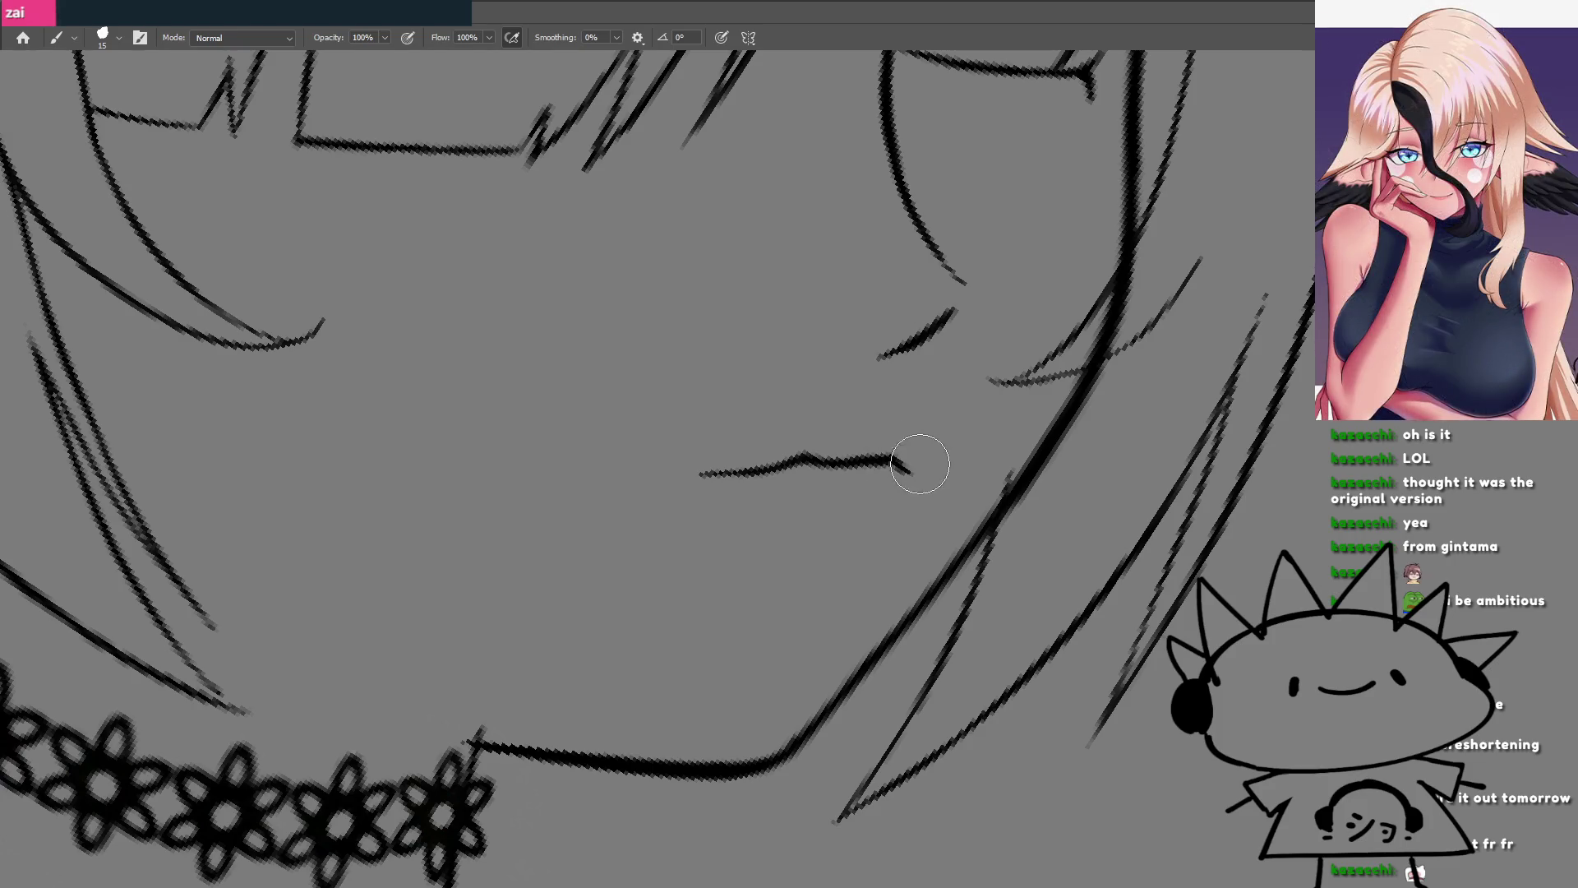
{"action": "left_click_drag", "start_coordinate": [883, 479], "coordinate": [780, 476]}
{"action": "mouse_move", "coordinate": [715, 625]}
{"action": "left_mouse_down"}
{"action": "mouse_move", "coordinate": [687, 406]}
{"action": "mouse_move", "coordinate": [776, 543]}
{"action": "left_mouse_up"}
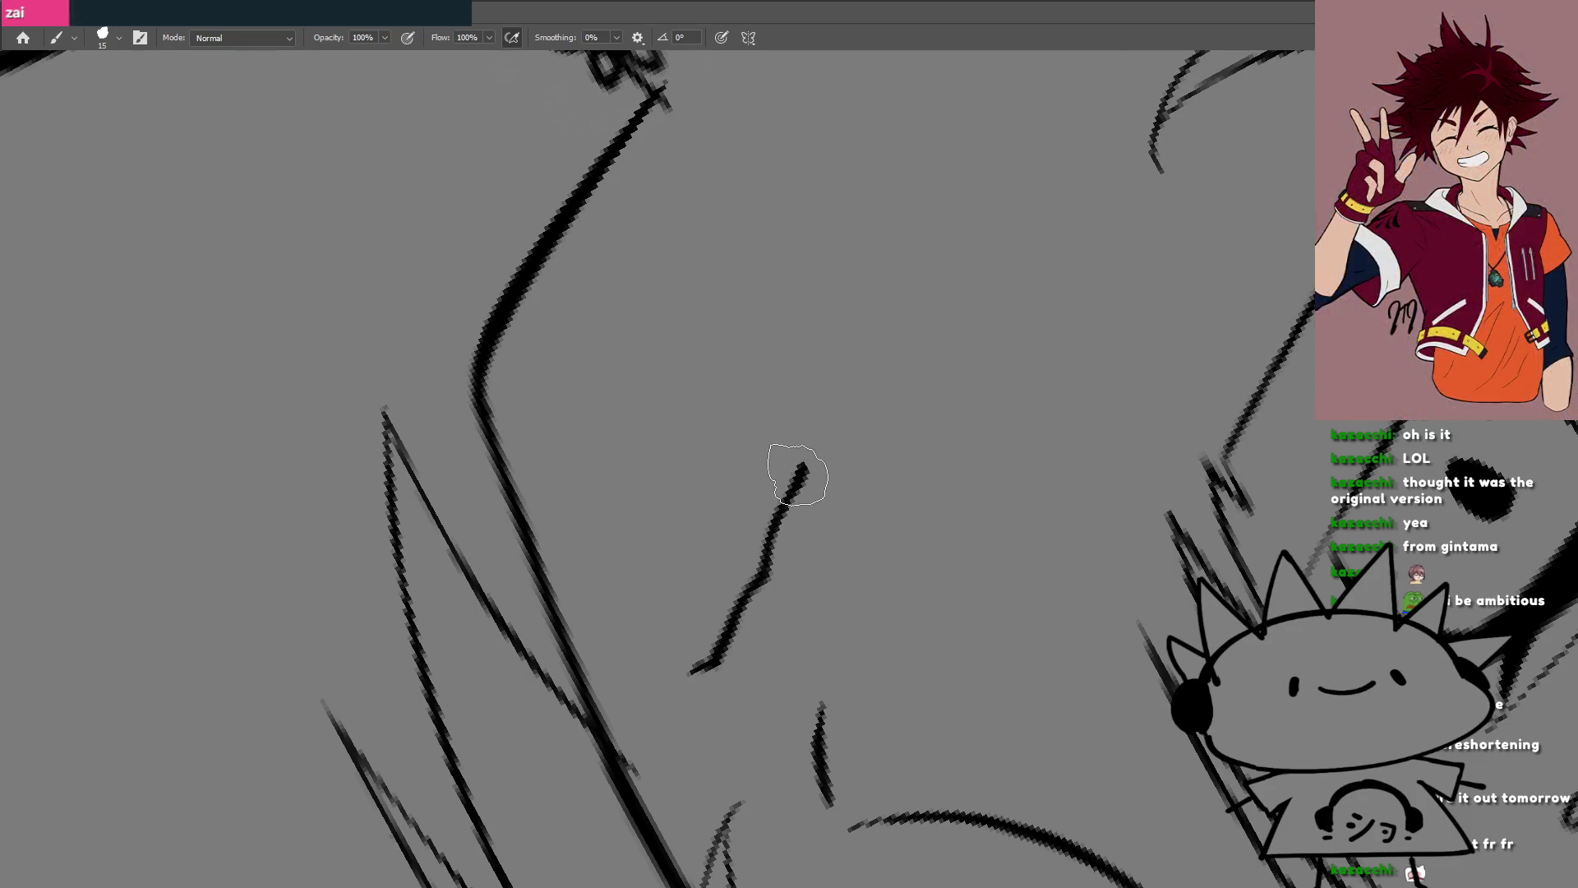
{"action": "mouse_move", "coordinate": [793, 468]}
{"action": "left_mouse_down"}
{"action": "mouse_move", "coordinate": [787, 534]}
{"action": "mouse_move", "coordinate": [798, 458]}
{"action": "left_mouse_up"}
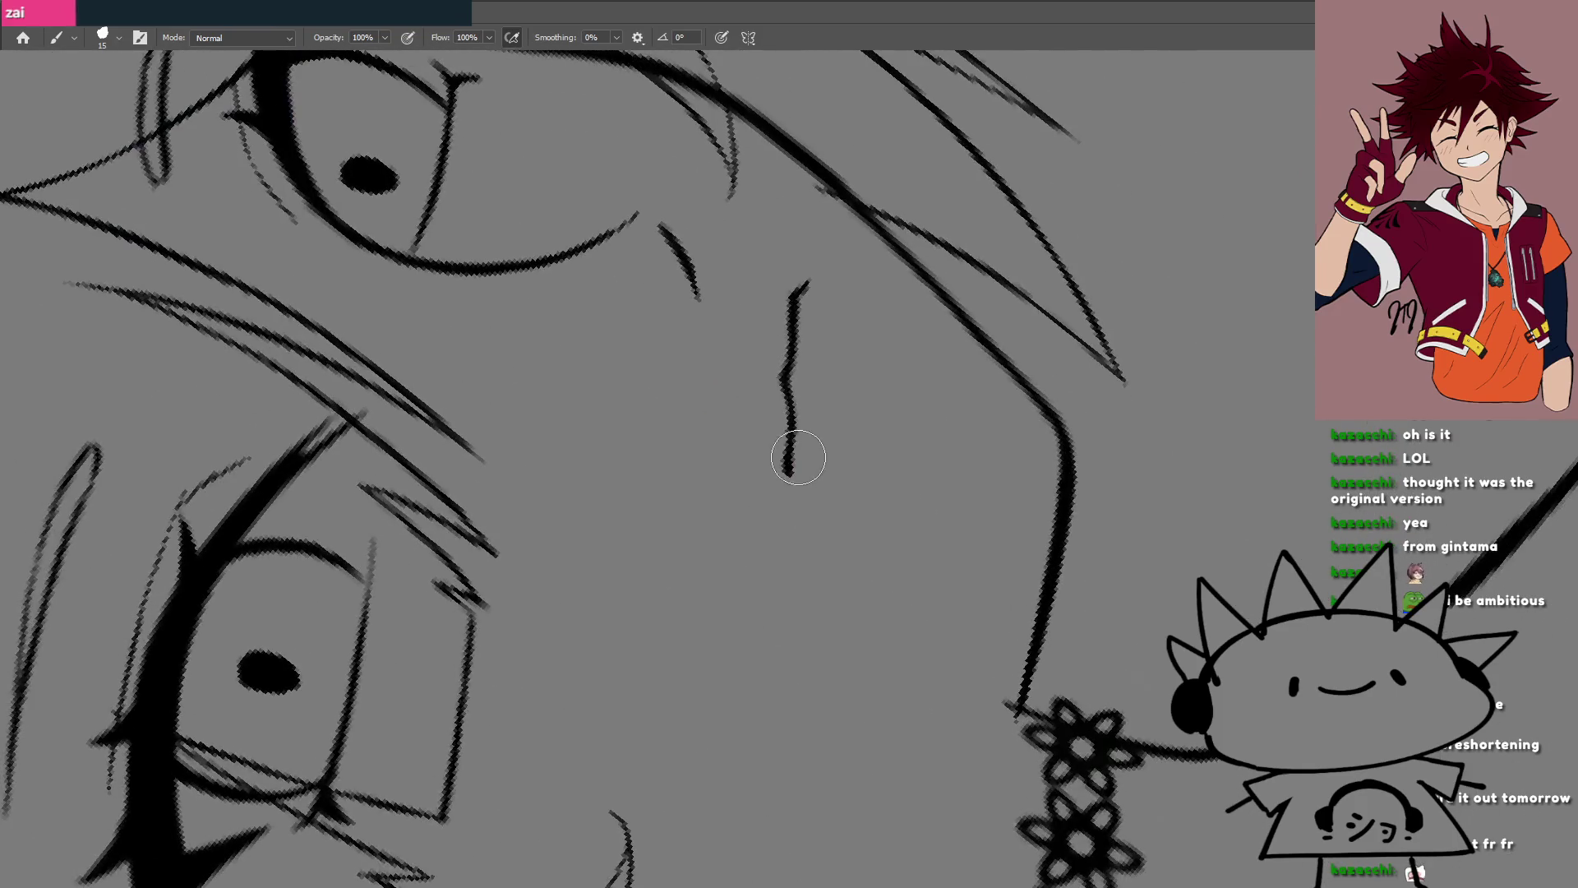
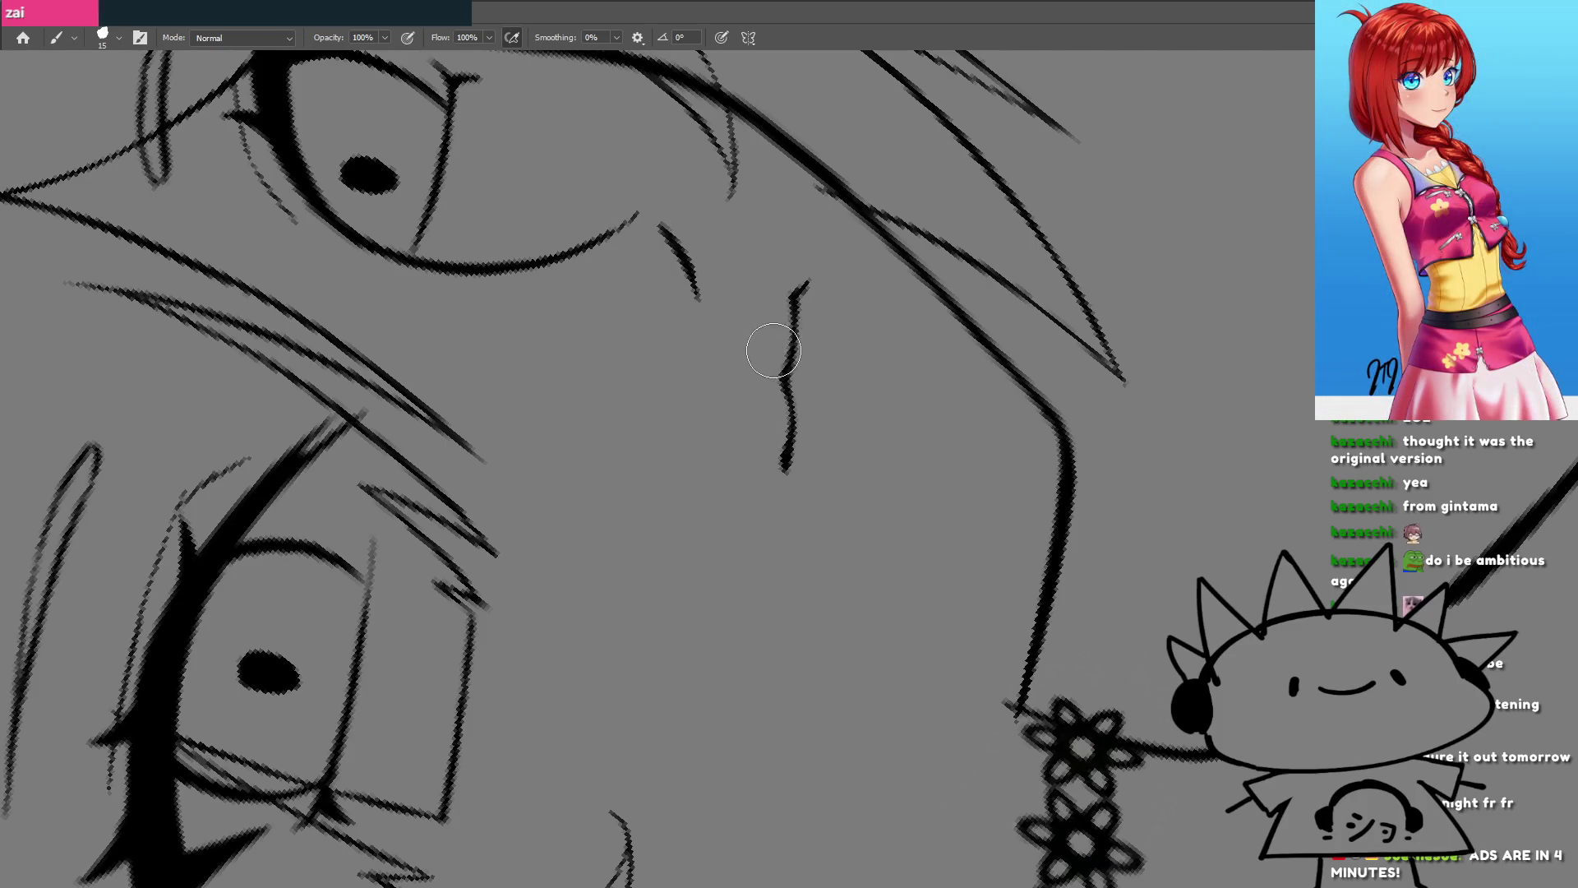
Step: Zoom out from the face, tilt then reset the view upright, and centre the whole figure
{"action": "key", "text": "ctrl+Tab"}
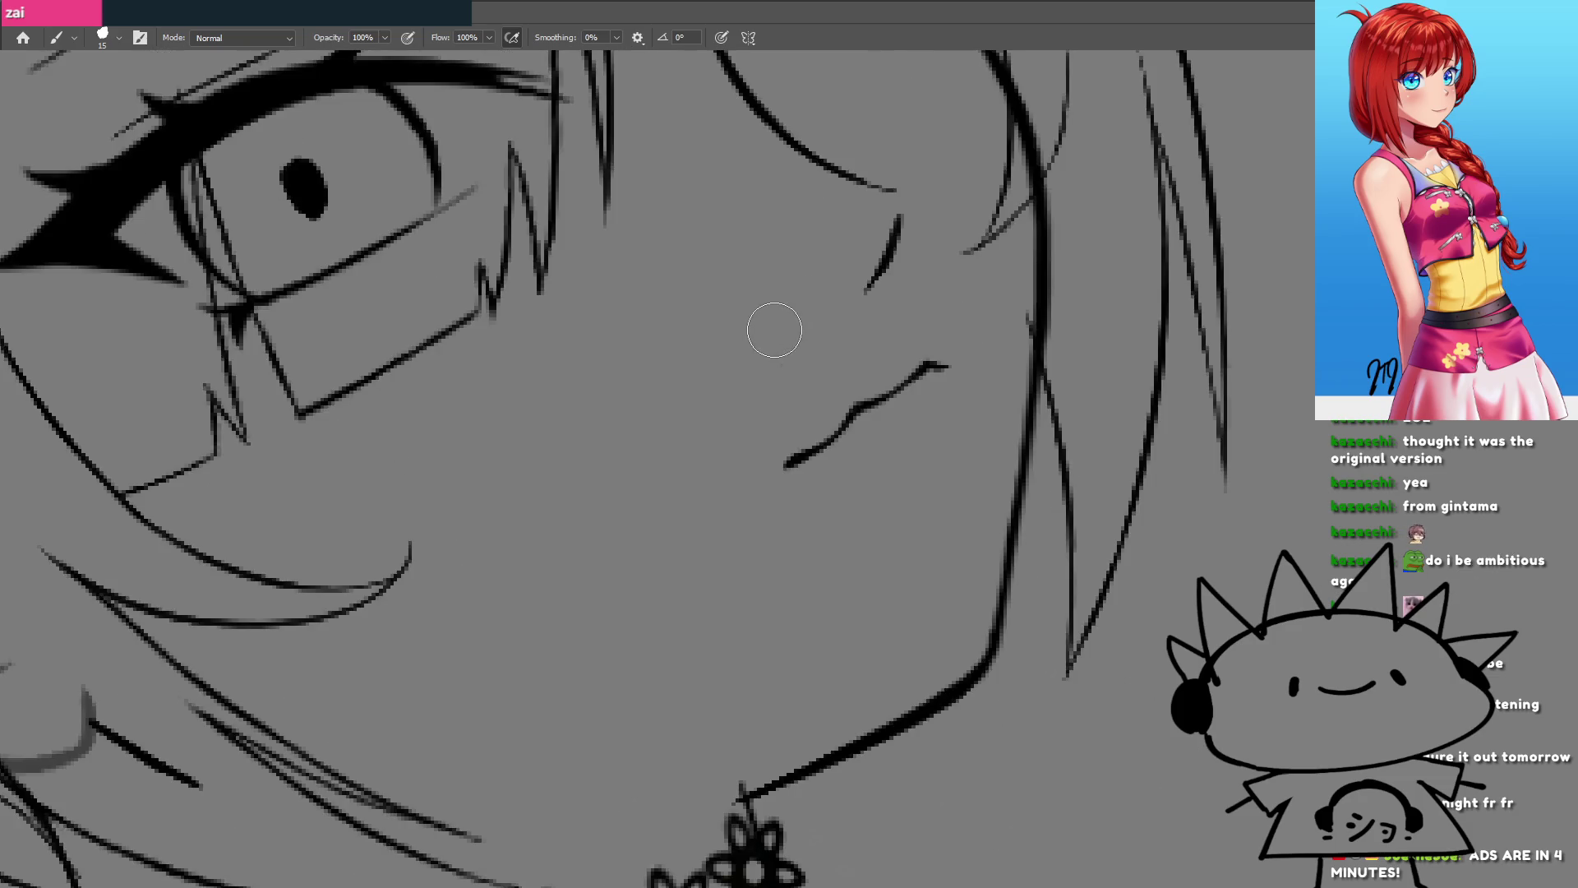
{"action": "scroll", "coordinate": [794, 427], "scroll_direction": "down", "scroll_amount": 5}
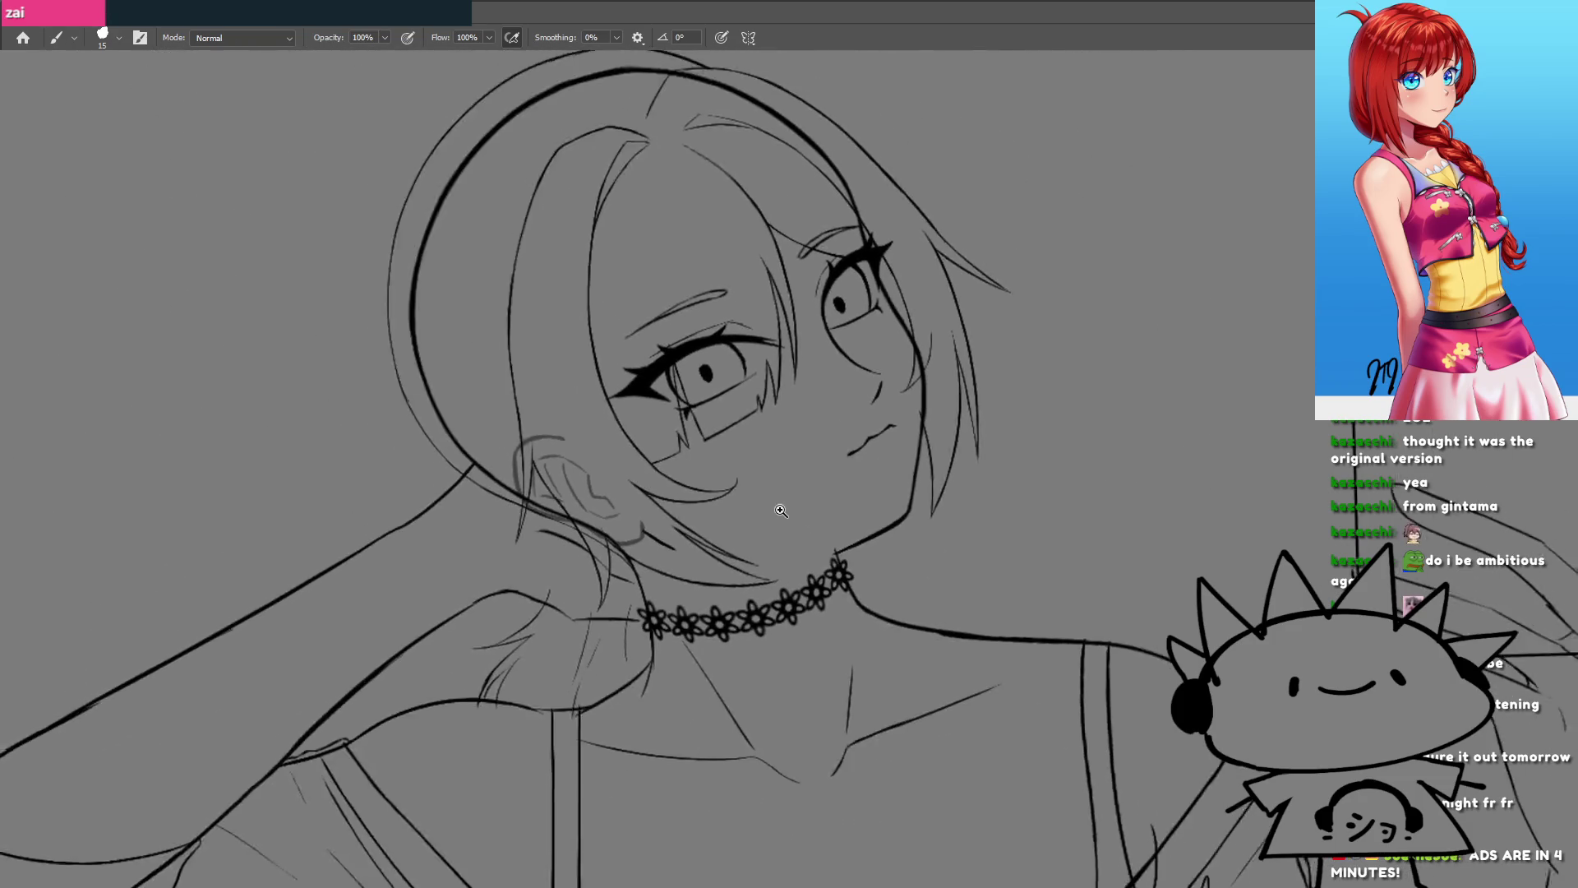
{"action": "scroll", "coordinate": [810, 501], "scroll_direction": "down", "scroll_amount": 3}
{"action": "mouse_move", "coordinate": [762, 643]}
{"action": "left_mouse_down"}
{"action": "mouse_move", "coordinate": [807, 540]}
{"action": "mouse_move", "coordinate": [772, 515]}
{"action": "mouse_move", "coordinate": [779, 536]}
{"action": "mouse_move", "coordinate": [780, 477]}
{"action": "left_mouse_up"}
{"action": "scroll", "coordinate": [779, 478], "scroll_direction": "down", "scroll_amount": 4}
{"action": "scroll", "coordinate": [780, 477], "scroll_direction": "down", "scroll_amount": 1}
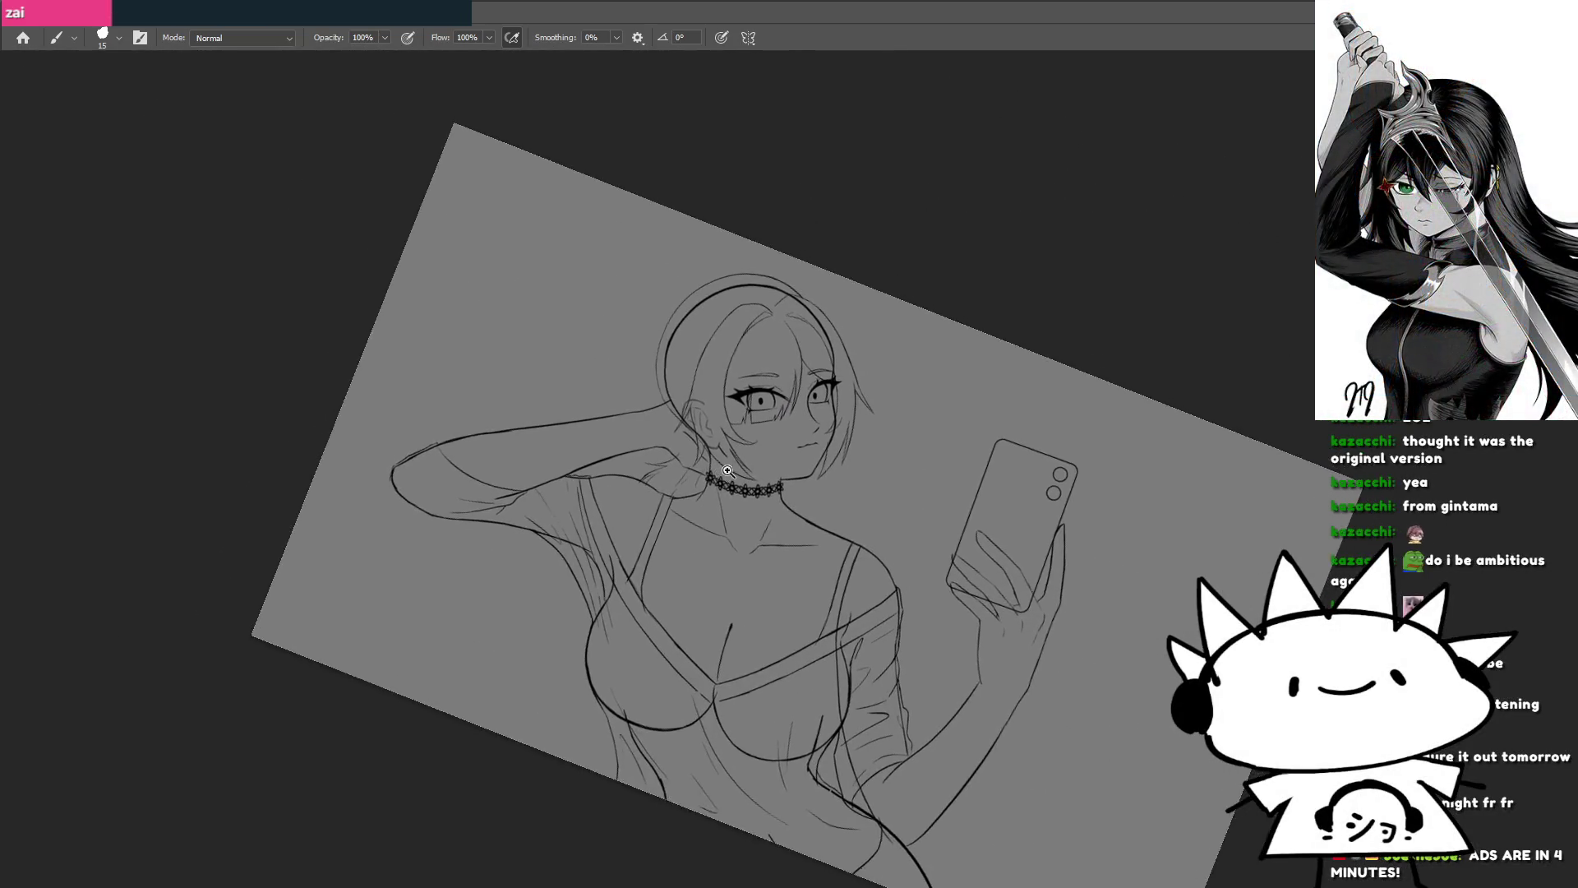
{"action": "scroll", "coordinate": [941, 469], "scroll_direction": "up", "scroll_amount": 2}
{"action": "key", "text": "Escape"}
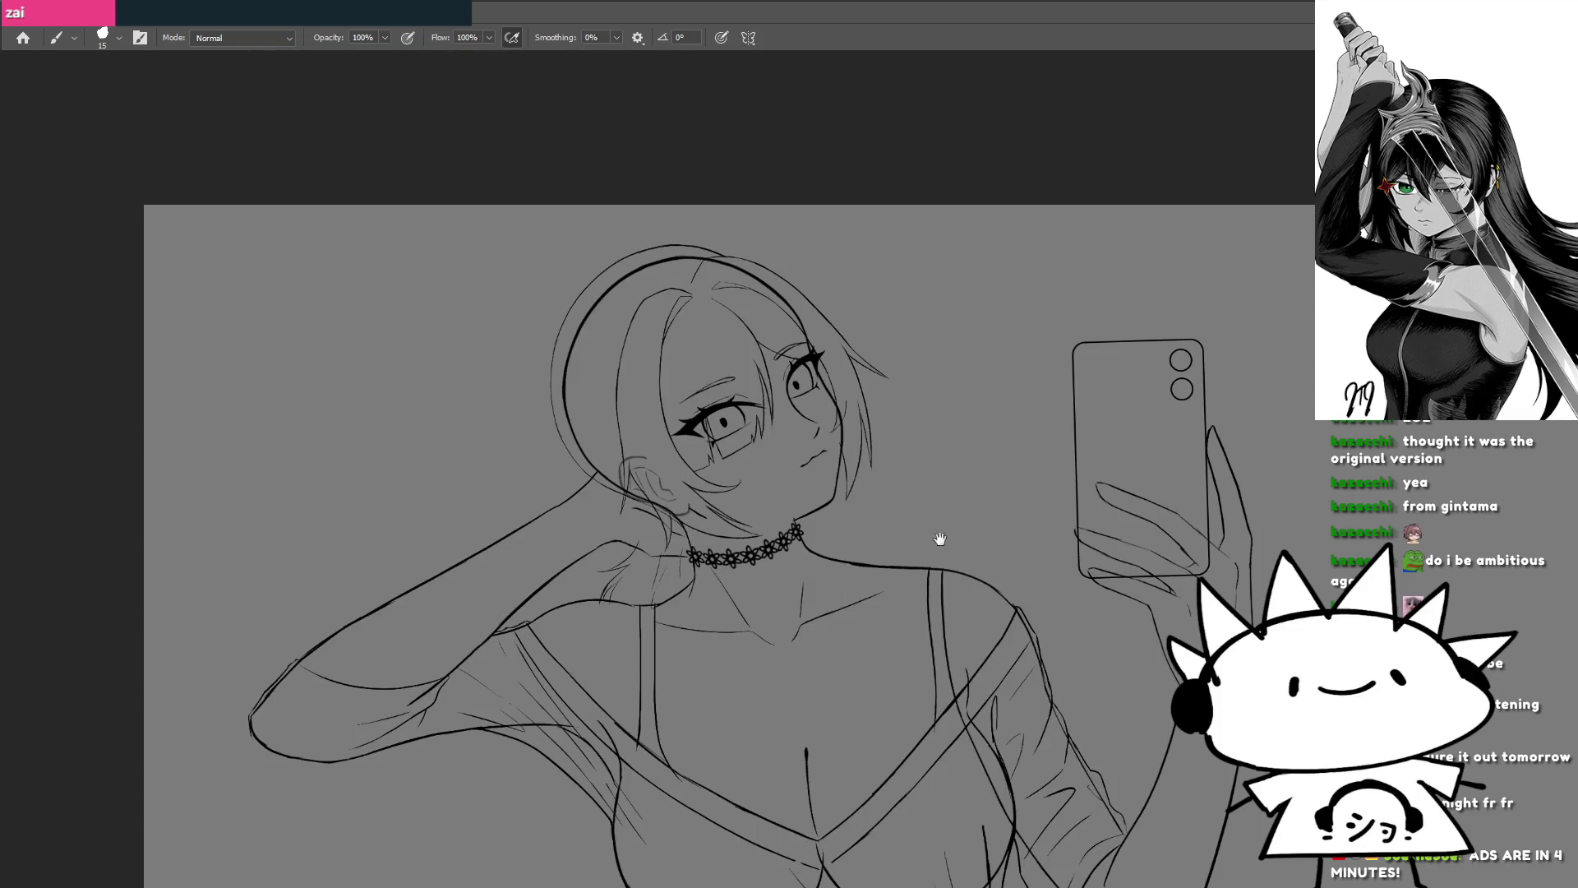
{"action": "left_click_drag", "start_coordinate": [939, 538], "coordinate": [909, 455]}
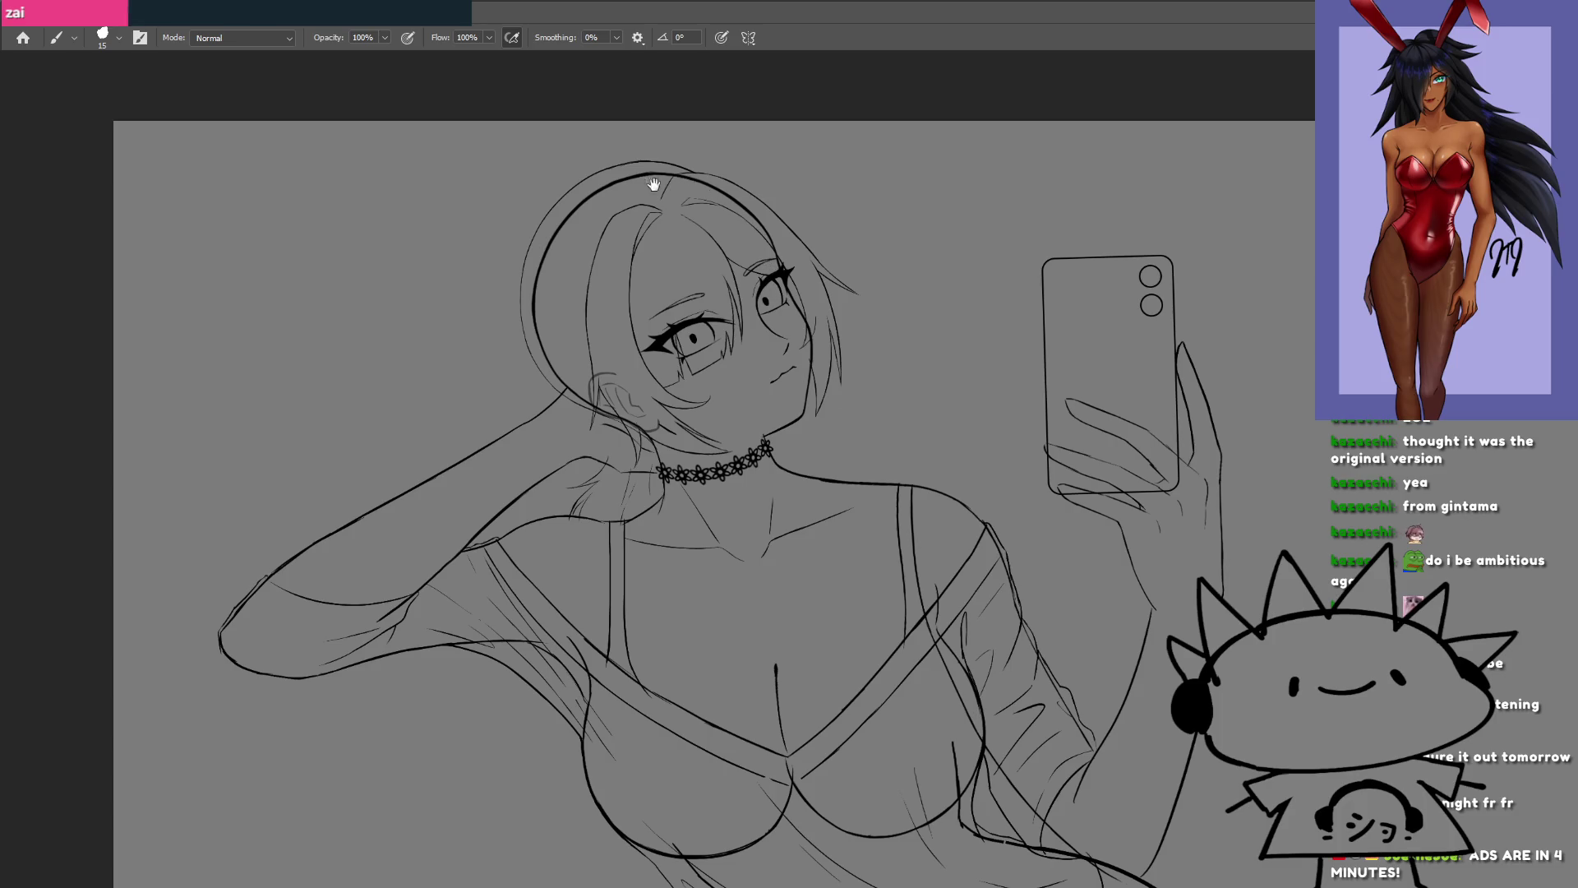
Step: Draw a curved strand and a short thin strand left of the ear, redoing failed attempts
{"action": "scroll", "coordinate": [653, 184], "scroll_direction": "up", "scroll_amount": 5}
{"action": "scroll", "coordinate": [814, 345], "scroll_direction": "down", "scroll_amount": 2}
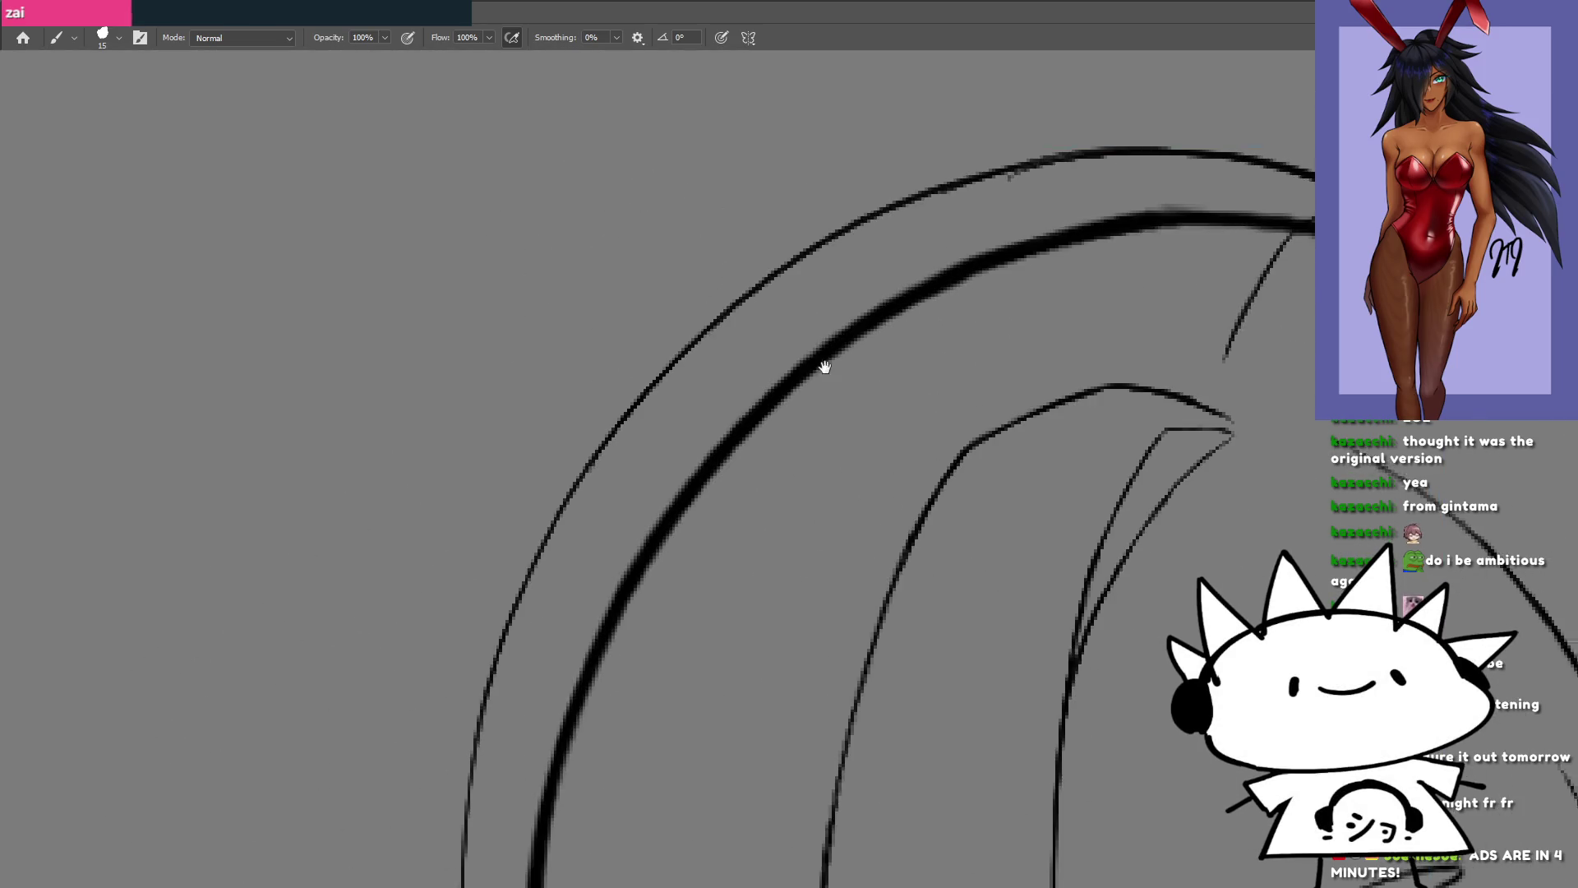
{"action": "scroll", "coordinate": [806, 357], "scroll_direction": "down", "scroll_amount": 2}
{"action": "scroll", "coordinate": [781, 360], "scroll_direction": "down", "scroll_amount": 2}
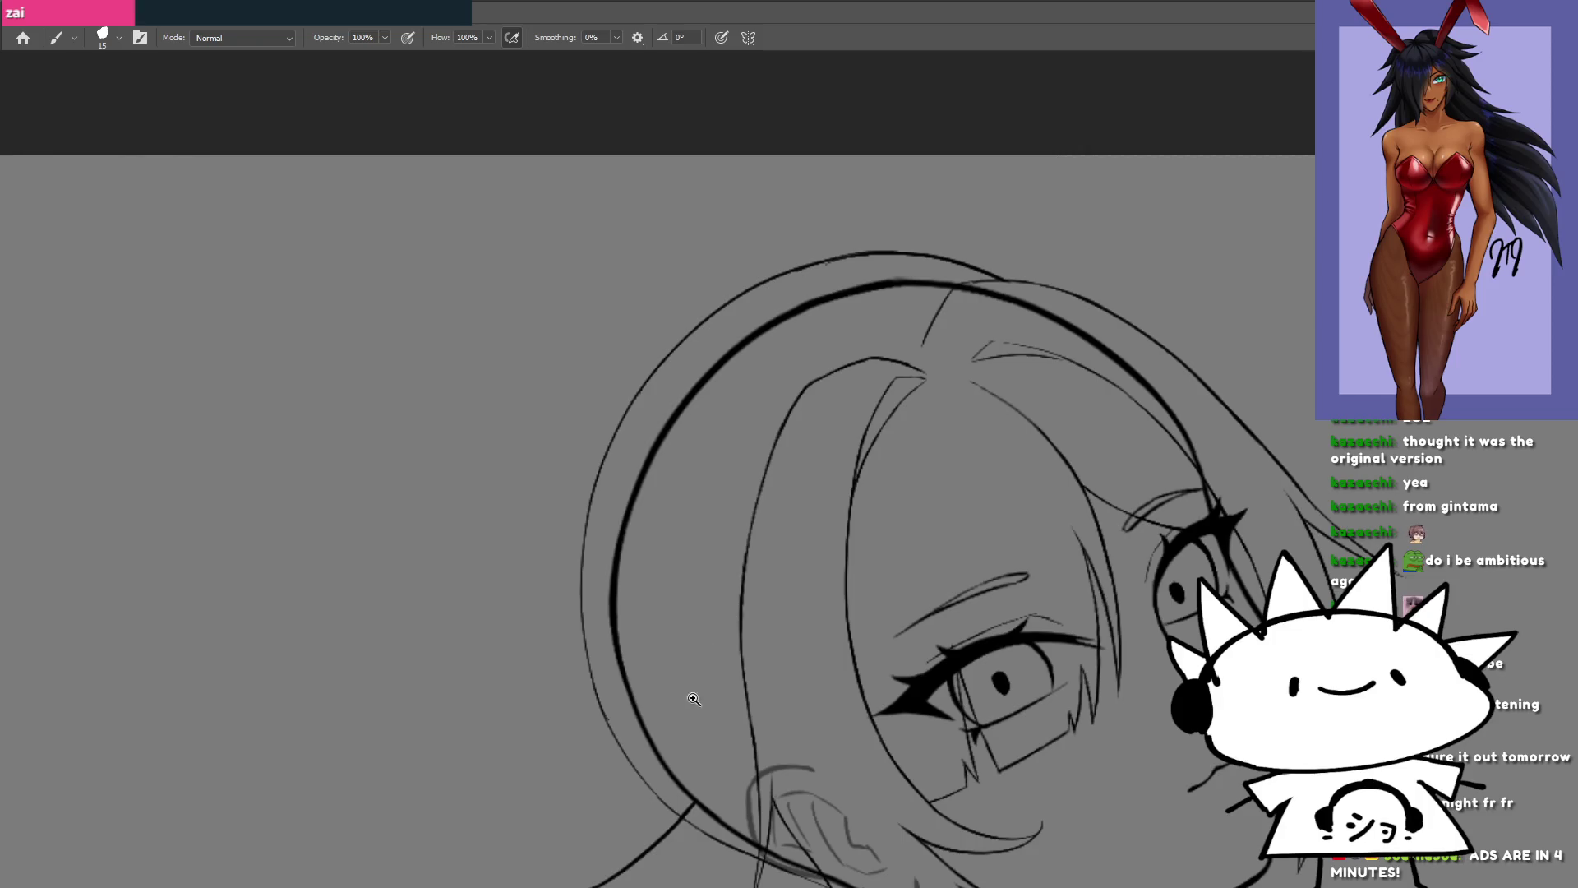
{"action": "scroll", "coordinate": [693, 699], "scroll_direction": "up", "scroll_amount": 2}
{"action": "scroll", "coordinate": [713, 555], "scroll_direction": "down", "scroll_amount": 2}
{"action": "left_click_drag", "start_coordinate": [686, 679], "coordinate": [719, 557]}
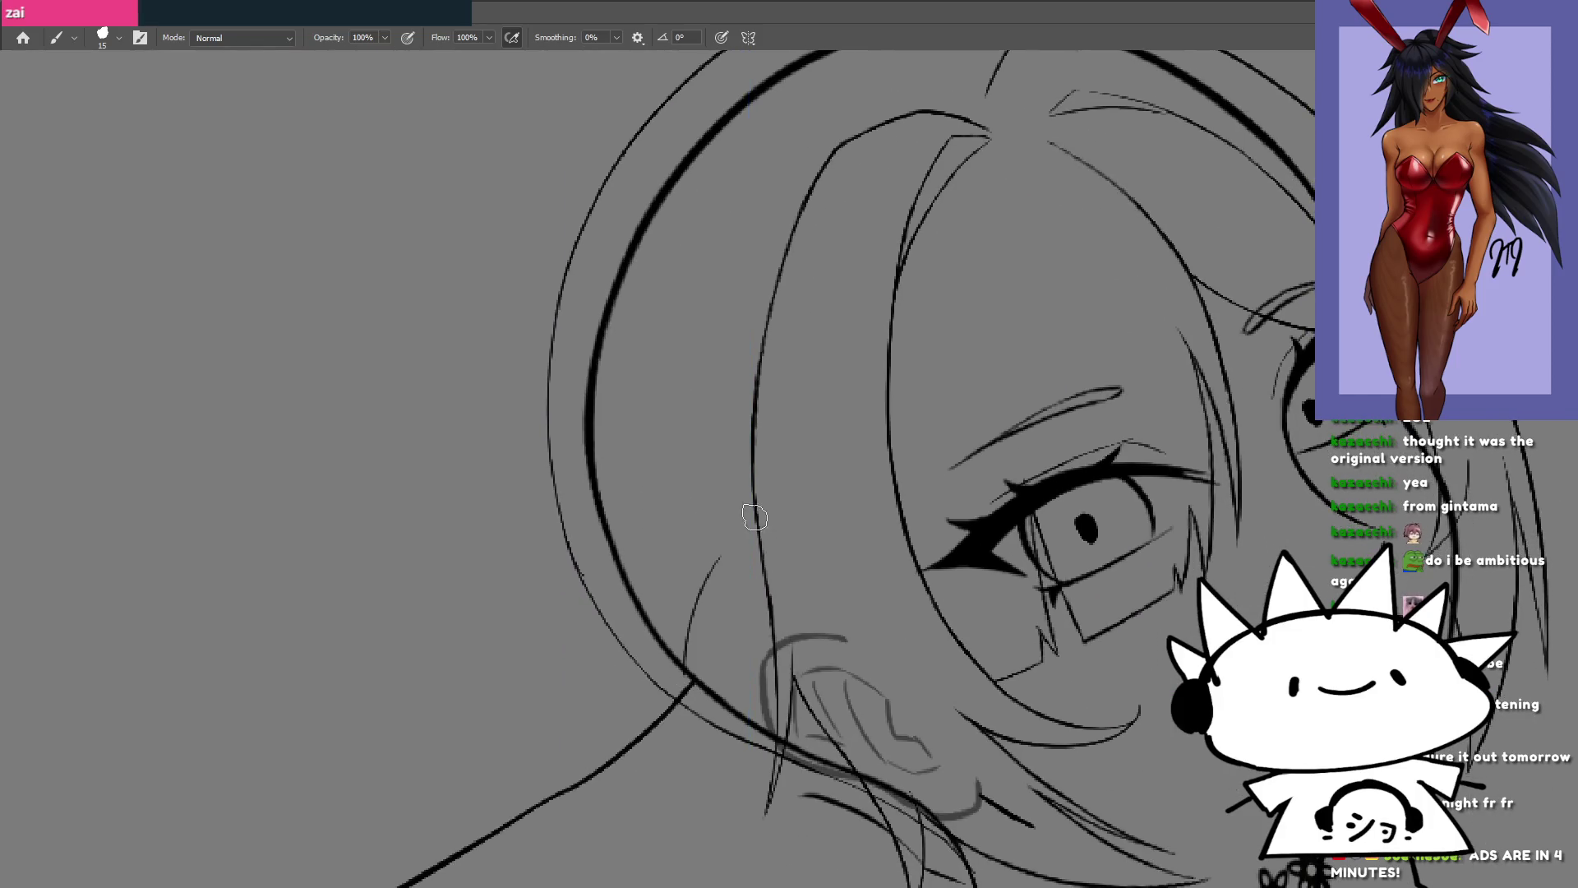
{"action": "left_click_drag", "start_coordinate": [662, 618], "coordinate": [704, 433]}
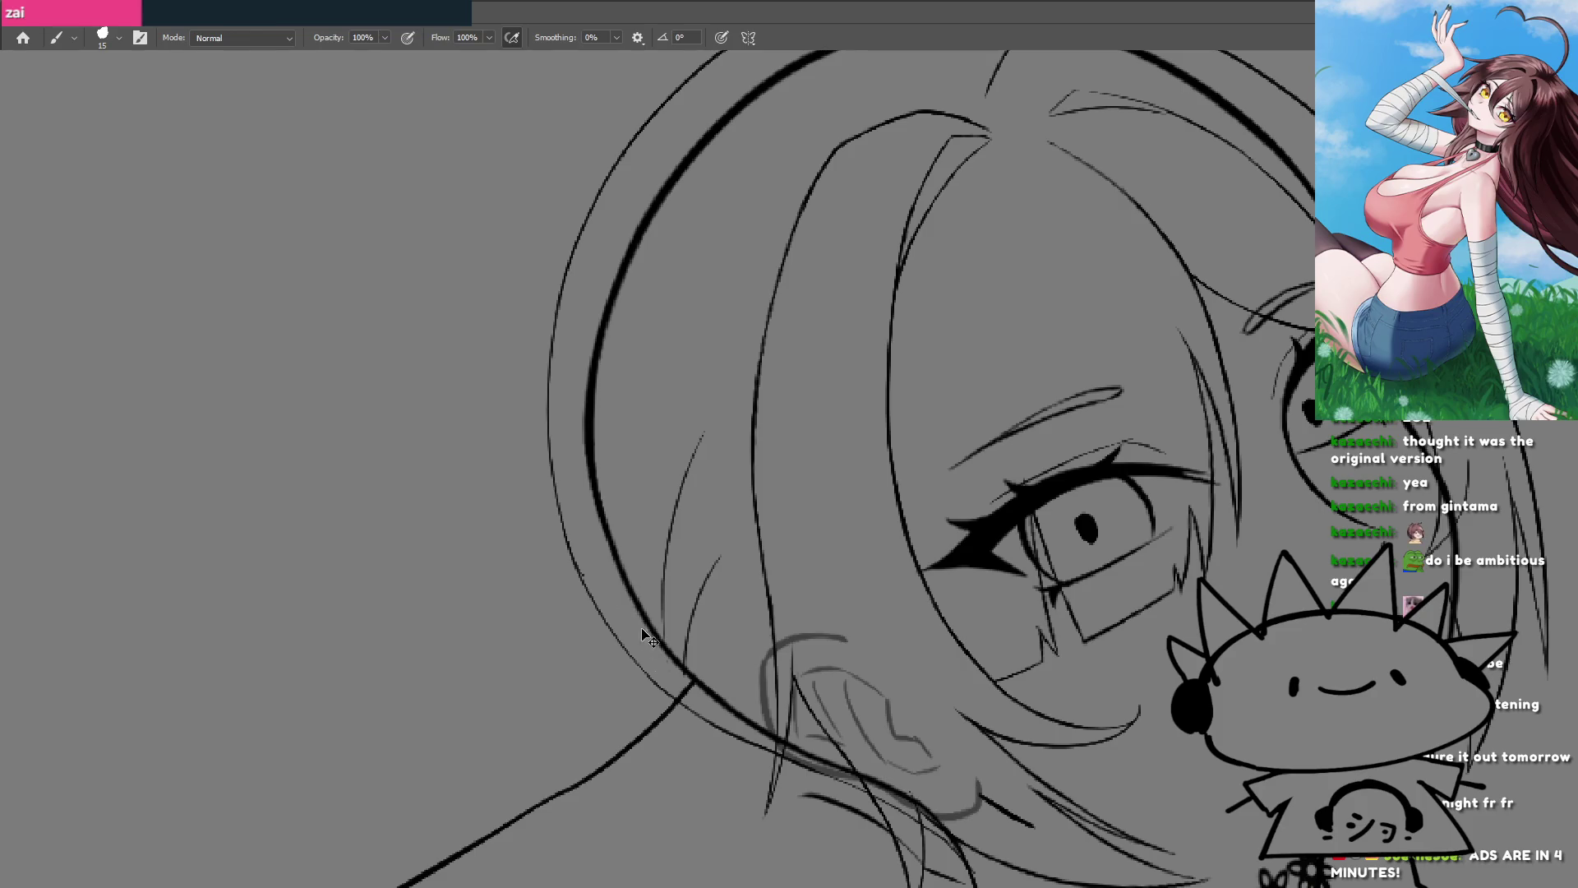
{"action": "key", "text": "ctrl+z"}
{"action": "key", "text": "ctrl+z"}
{"action": "left_click_drag", "start_coordinate": [689, 666], "coordinate": [720, 550]}
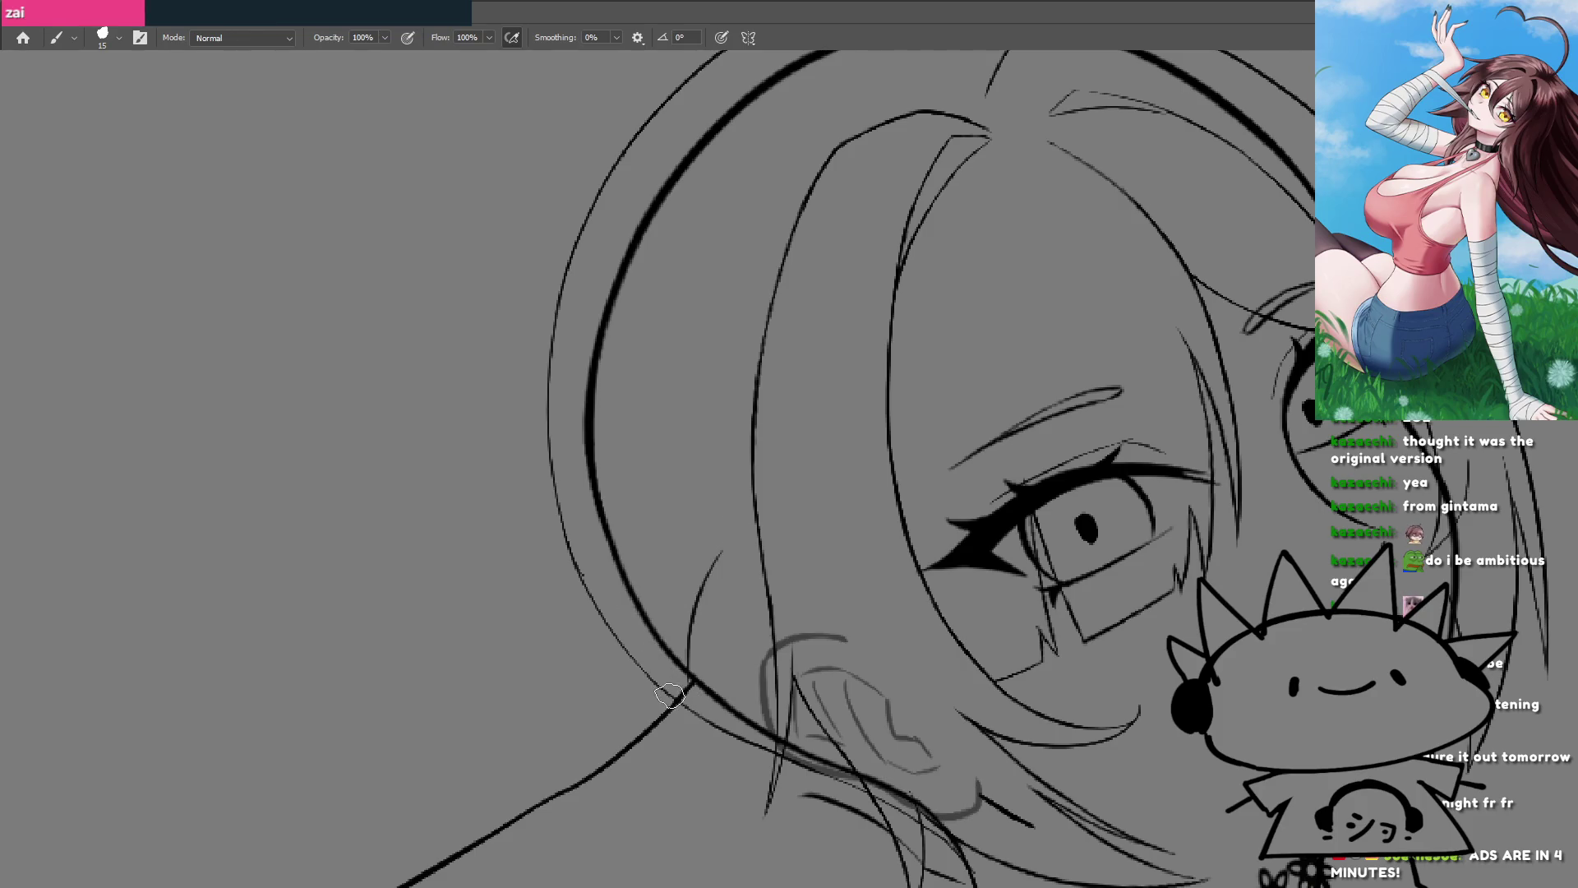
{"action": "left_click_drag", "start_coordinate": [658, 656], "coordinate": [678, 450]}
{"action": "key", "text": "ctrl+z"}
{"action": "left_click_drag", "start_coordinate": [669, 686], "coordinate": [756, 383]}
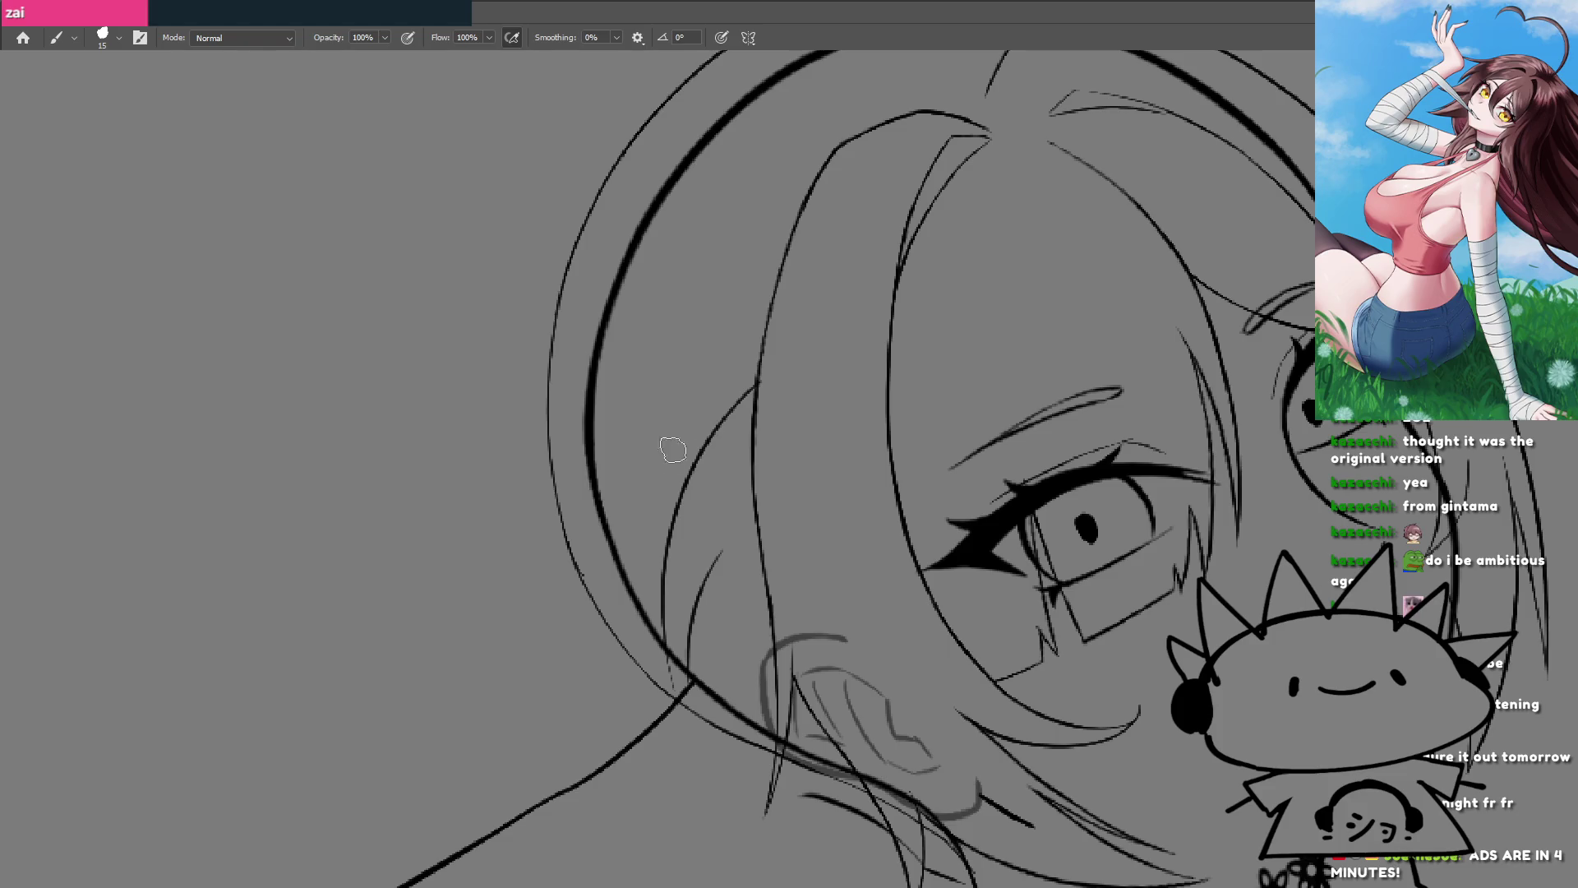
{"action": "key", "text": "ctrl+z"}
{"action": "left_click_drag", "start_coordinate": [662, 657], "coordinate": [708, 399]}
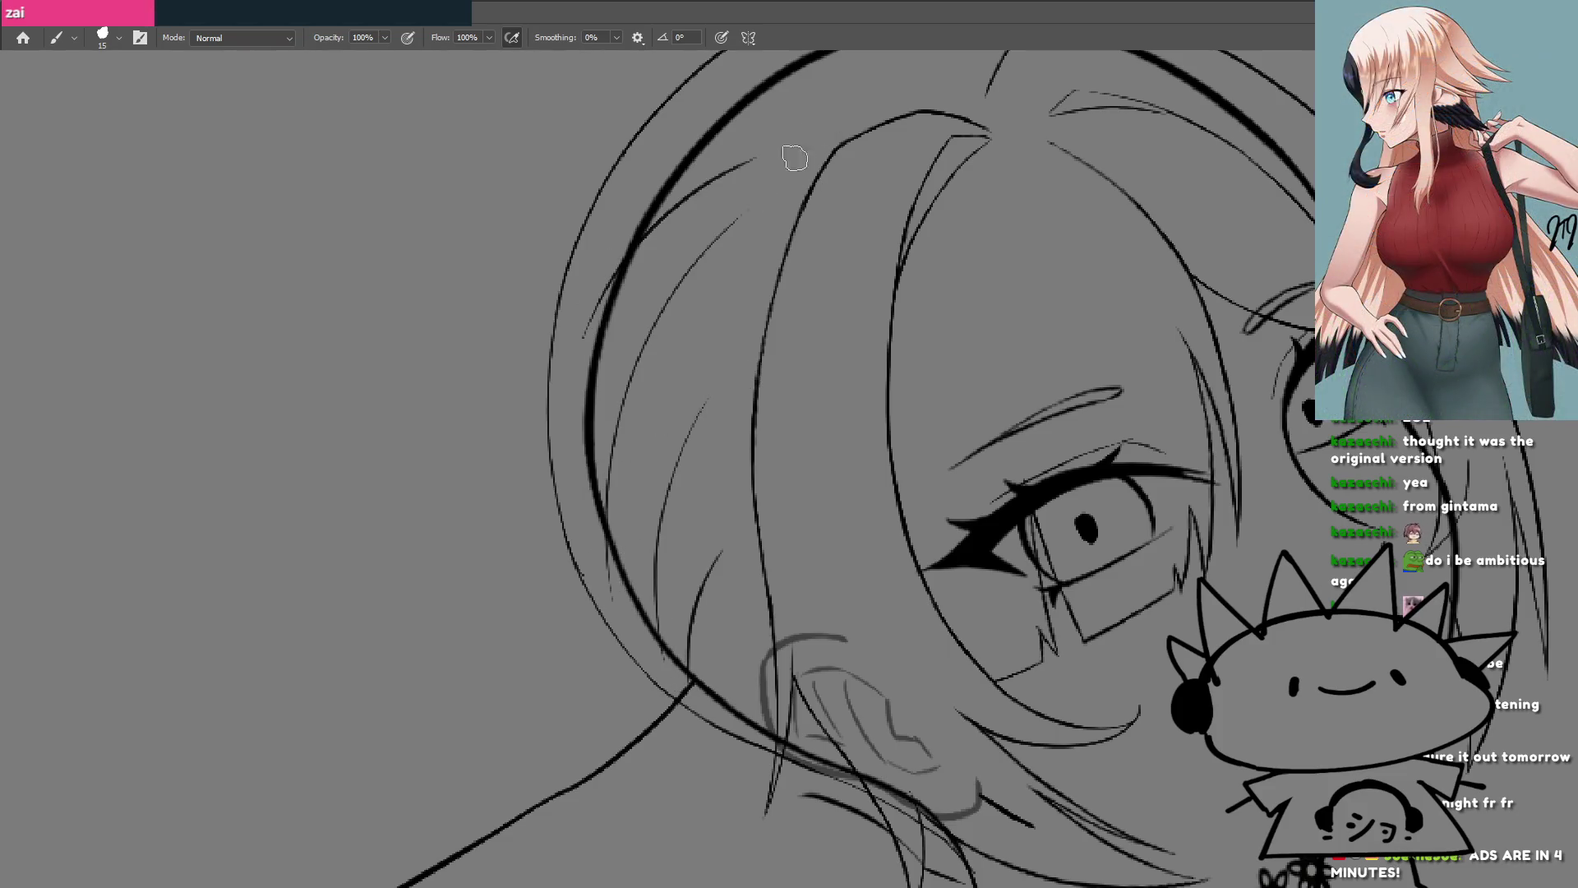
Step: With the view rotated, add a near-vertical strand across the hairband on top of the head
{"action": "key", "text": "r"}
{"action": "mouse_move", "coordinate": [541, 416]}
{"action": "left_mouse_down"}
{"action": "mouse_move", "coordinate": [529, 612]}
{"action": "mouse_move", "coordinate": [740, 246]}
{"action": "mouse_move", "coordinate": [1068, 423]}
{"action": "mouse_move", "coordinate": [847, 715]}
{"action": "mouse_move", "coordinate": [746, 439]}
{"action": "left_mouse_up"}
{"action": "mouse_move", "coordinate": [666, 381]}
{"action": "left_mouse_down"}
{"action": "mouse_move", "coordinate": [728, 421]}
{"action": "mouse_move", "coordinate": [747, 475]}
{"action": "left_mouse_up"}
{"action": "key", "text": "ctrl+z"}
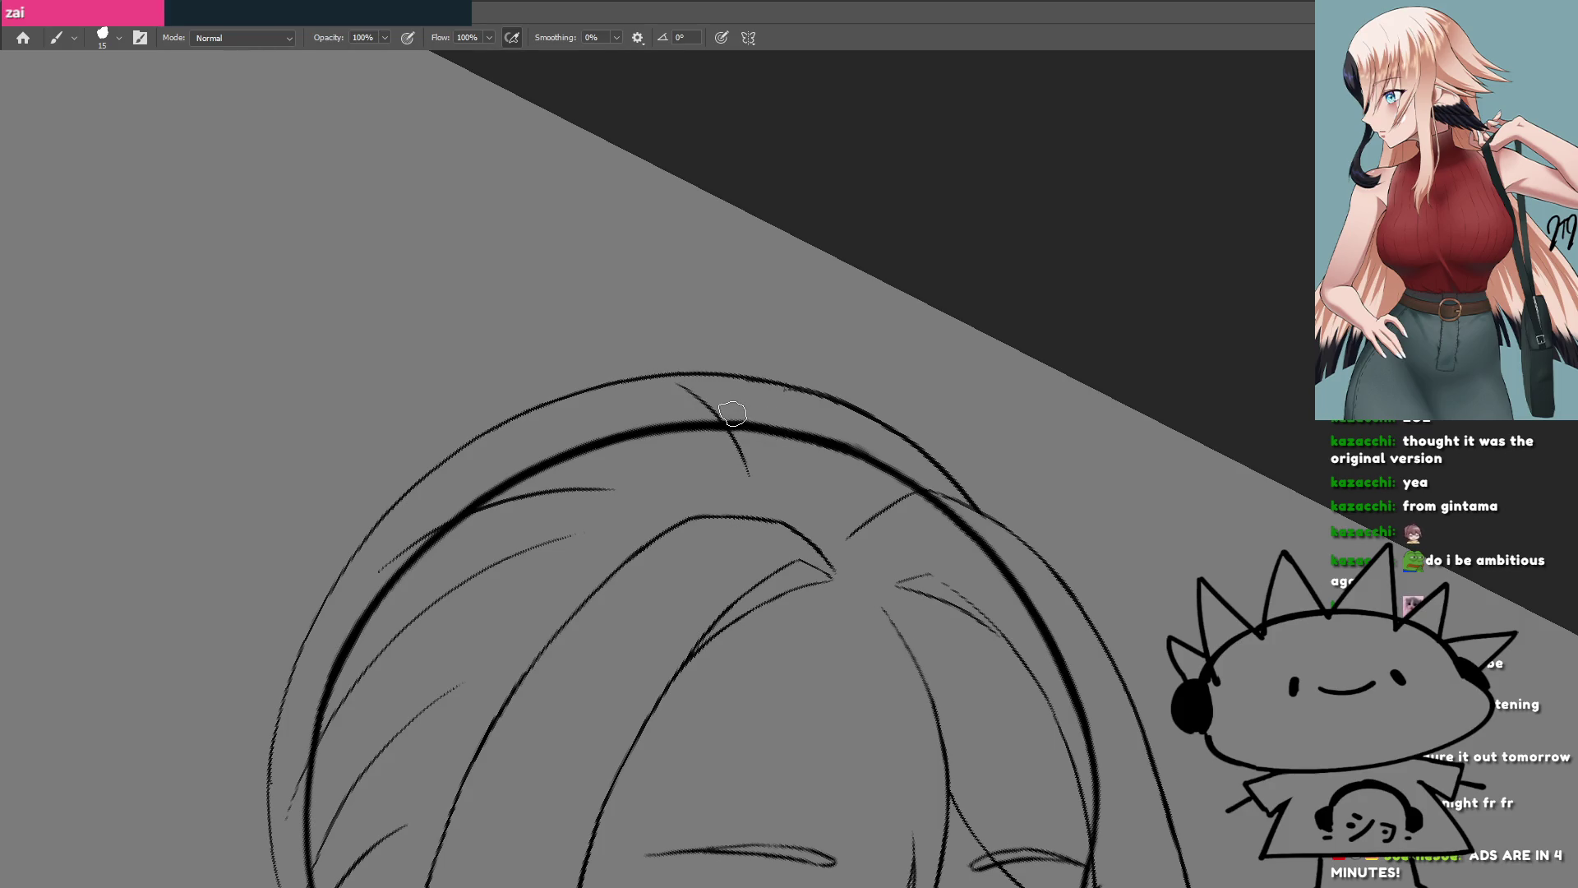
{"action": "key", "text": "ctrl+z"}
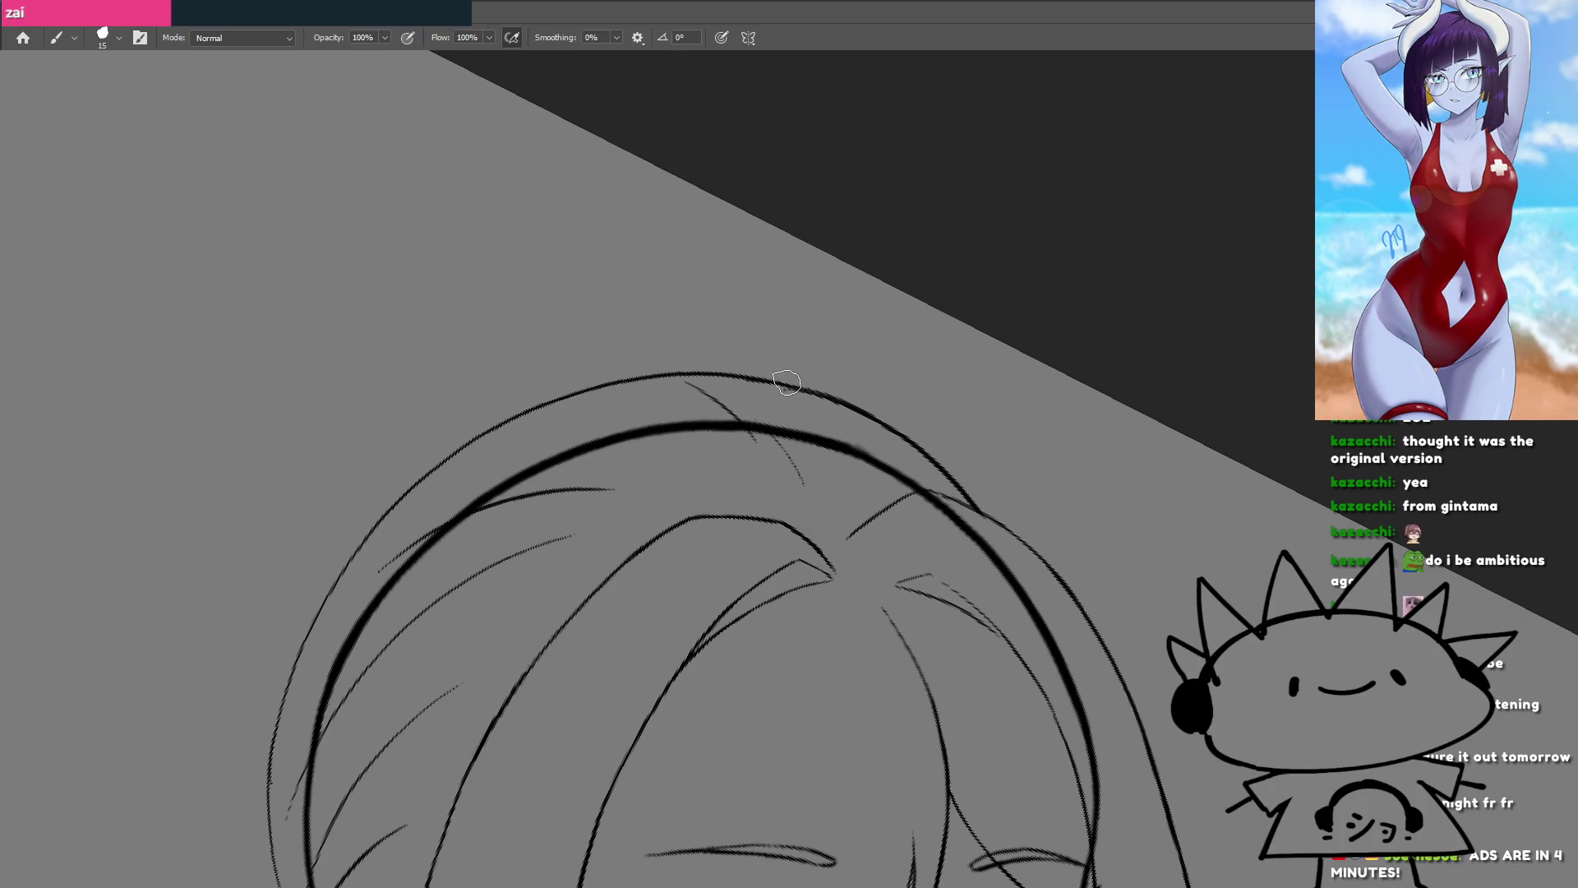
{"action": "left_click_drag", "start_coordinate": [799, 393], "coordinate": [829, 528]}
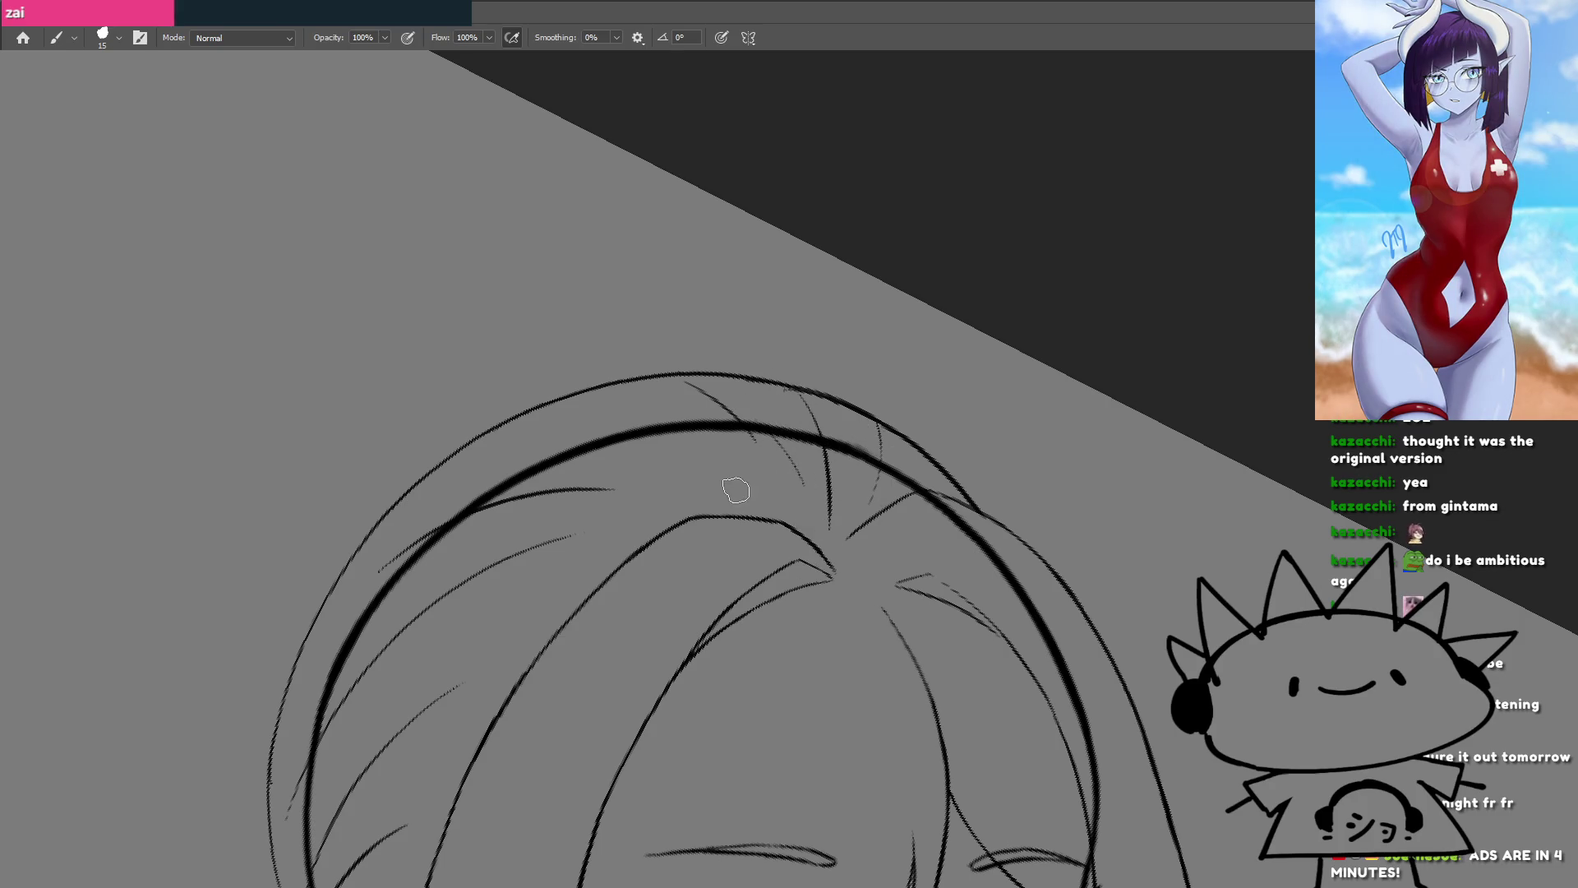
{"action": "key", "text": "Escape"}
{"action": "key", "text": "ctrl+minus"}
{"action": "key", "text": "ctrl+plus"}
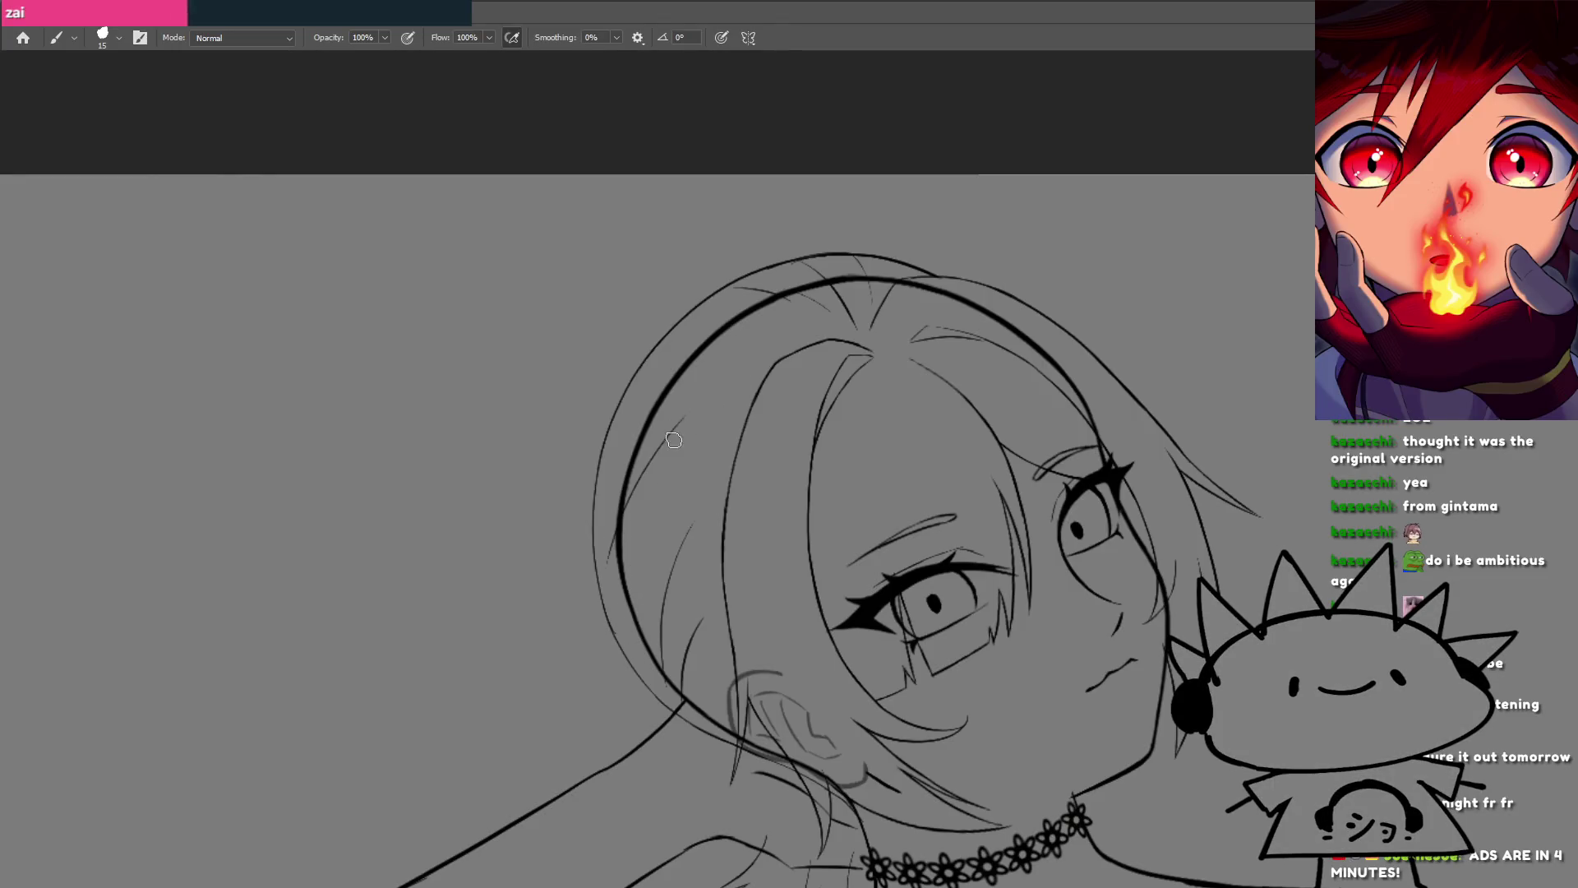
Step: Draw thin strands down the side hair beside the hairband, retrying the last one several times
{"action": "left_click_drag", "start_coordinate": [551, 633], "coordinate": [605, 722]}
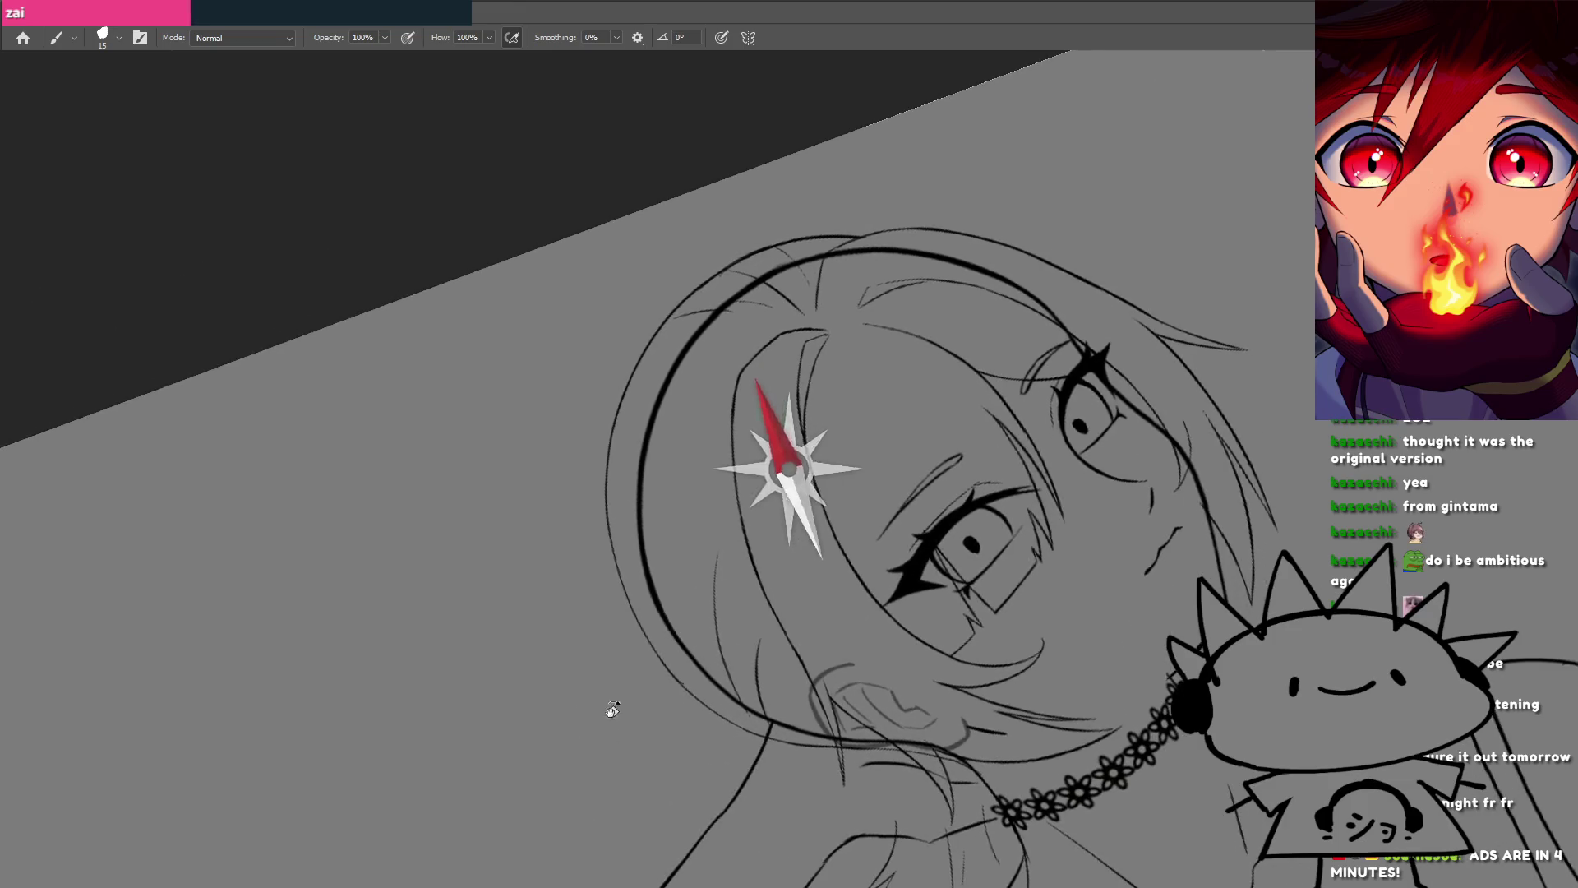
{"action": "left_click", "coordinate": [693, 474]}
{"action": "scroll", "coordinate": [658, 526], "scroll_direction": "up", "scroll_amount": 1}
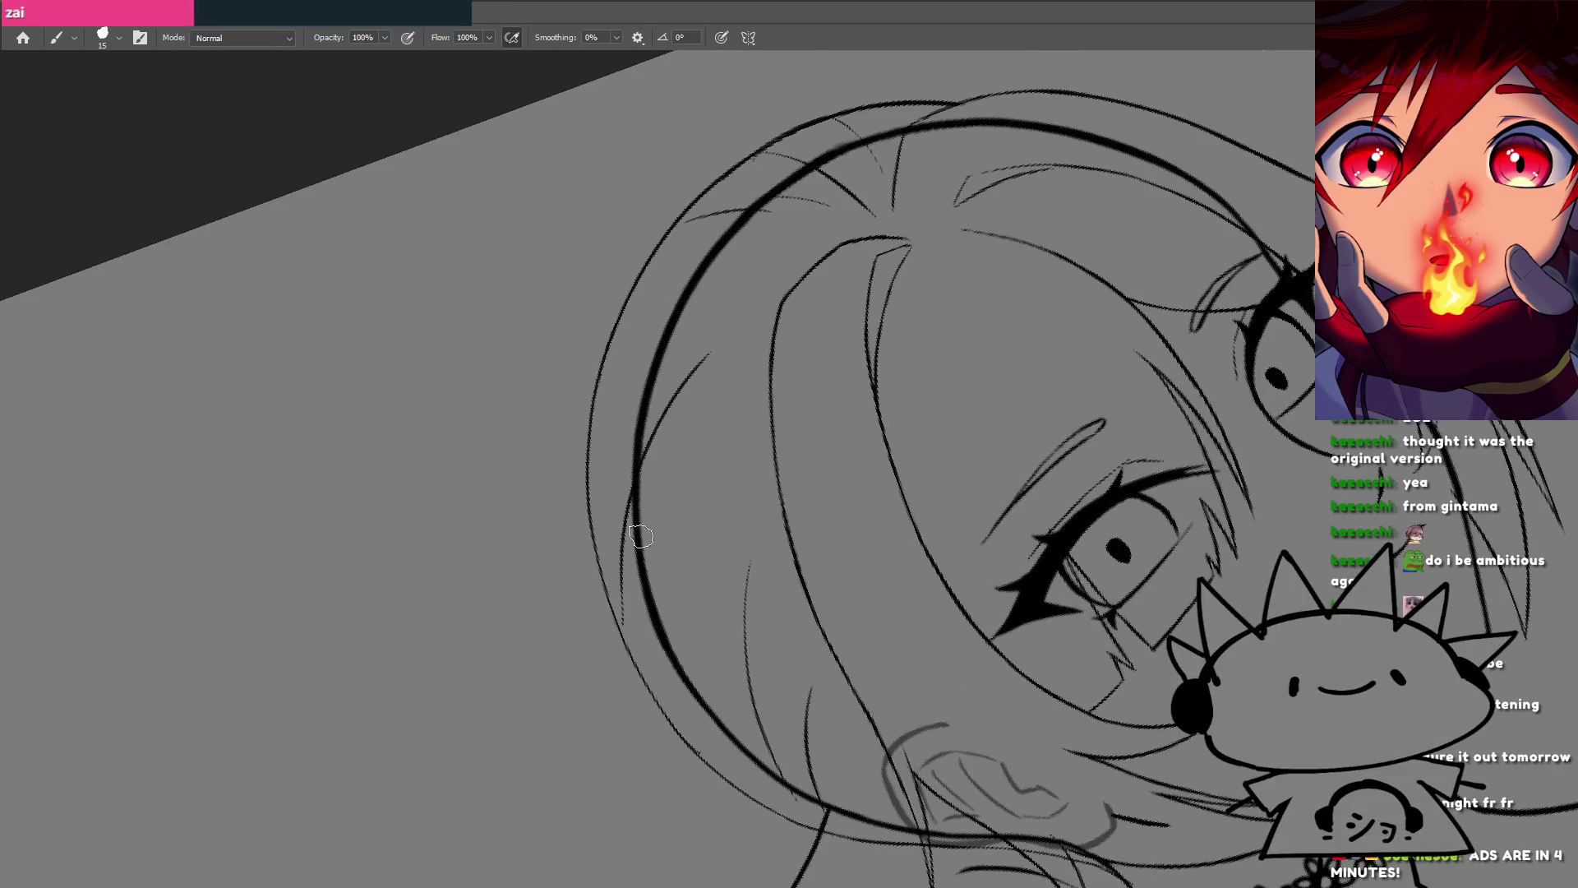
{"action": "left_click_drag", "start_coordinate": [633, 538], "coordinate": [760, 314]}
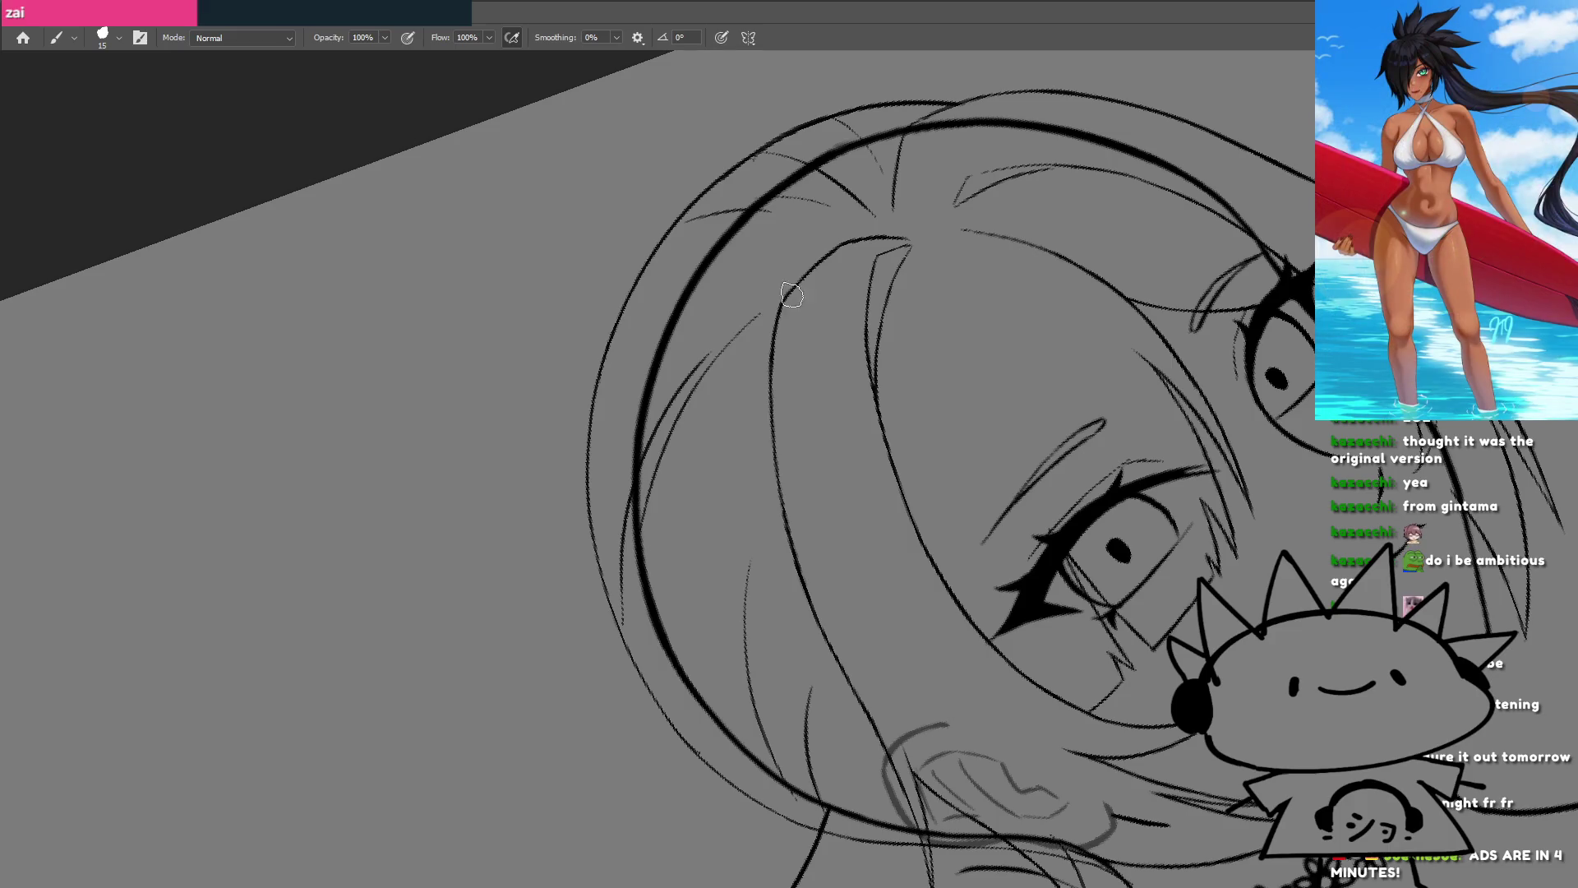
{"action": "left_click_drag", "start_coordinate": [693, 703], "coordinate": [704, 472]}
{"action": "key", "text": "ctrl+z"}
{"action": "left_click_drag", "start_coordinate": [718, 654], "coordinate": [752, 411]}
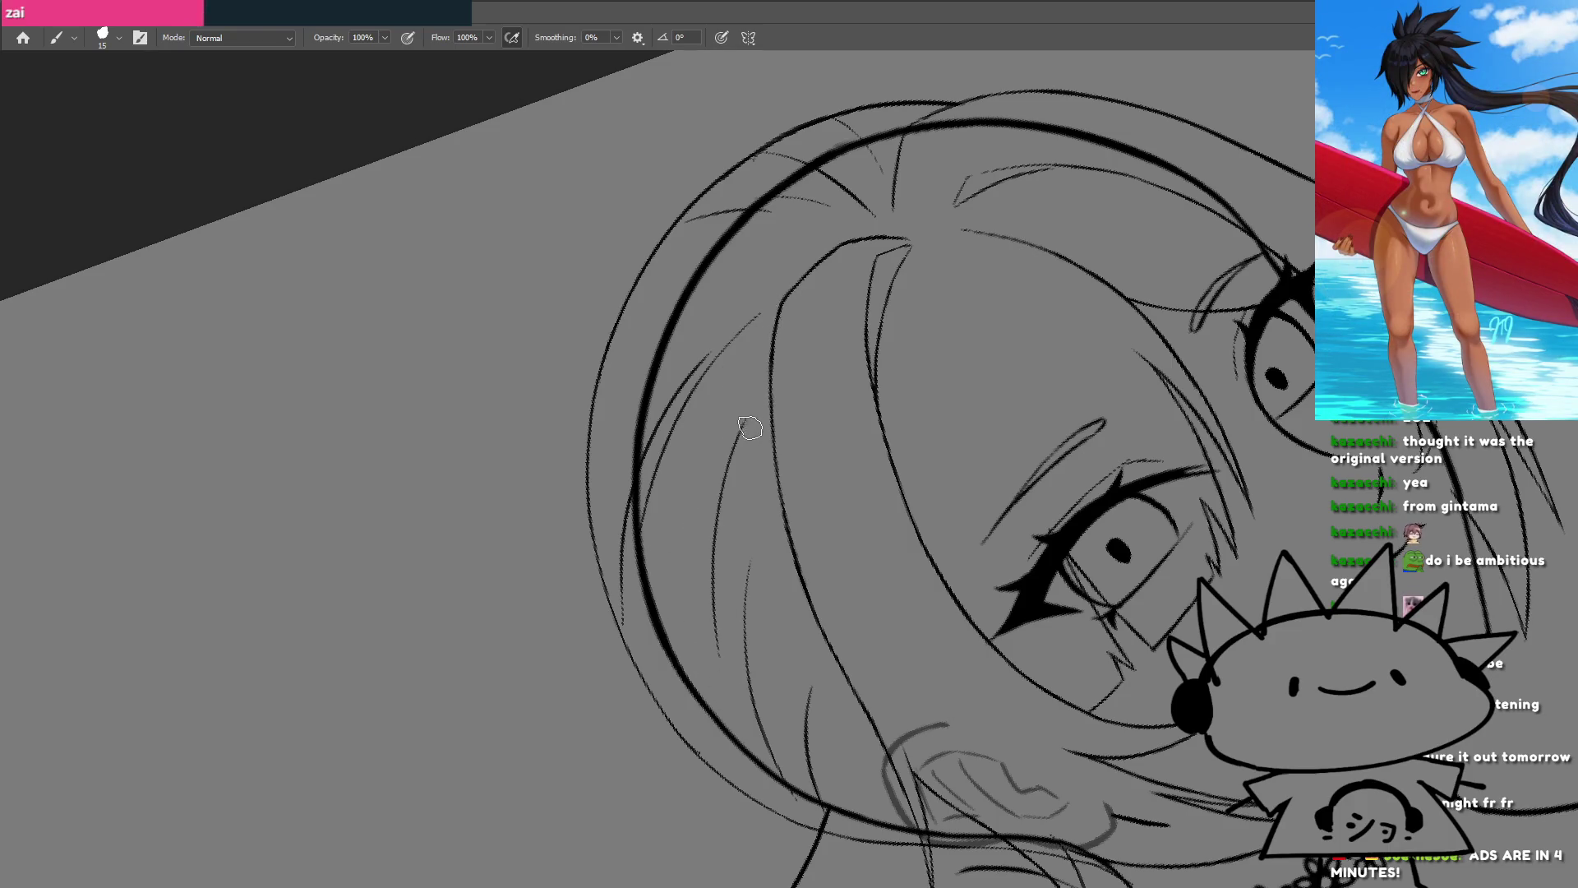
{"action": "key", "text": "ctrl+z"}
{"action": "left_click_drag", "start_coordinate": [727, 670], "coordinate": [752, 423]}
{"action": "key", "text": "ctrl+z"}
{"action": "left_click_drag", "start_coordinate": [726, 670], "coordinate": [750, 393]}
{"action": "key", "text": "ctrl+z"}
Step: Add a curved strand in the upper side hair above the ear
{"action": "left_click_drag", "start_coordinate": [653, 331], "coordinate": [721, 274]}
{"action": "scroll", "coordinate": [730, 294], "scroll_direction": "down", "scroll_amount": 5}
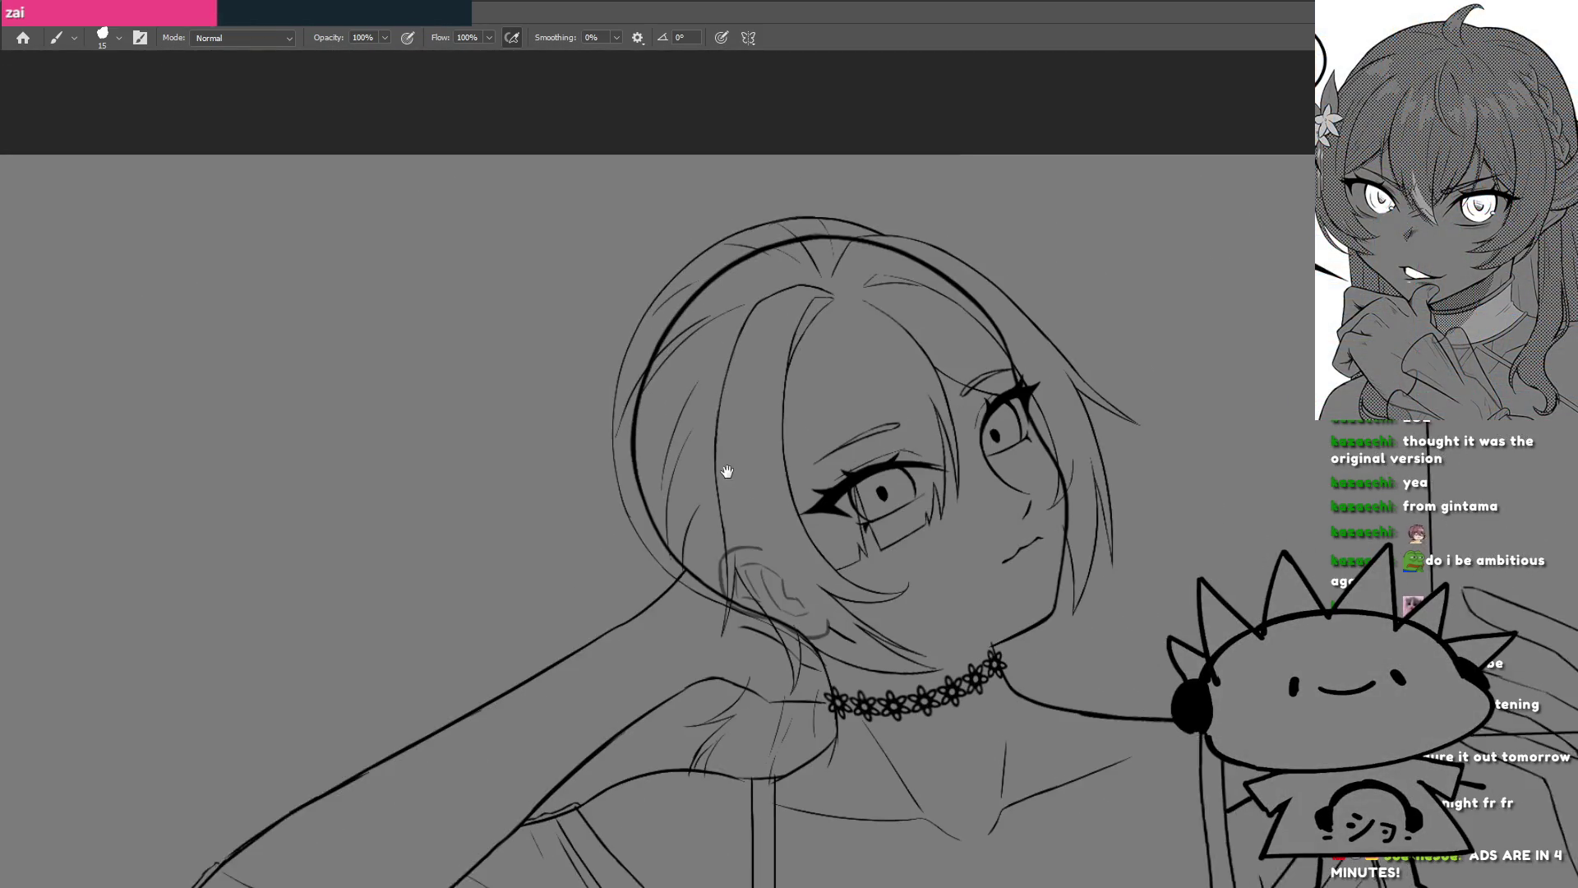
{"action": "scroll", "coordinate": [718, 463], "scroll_direction": "up", "scroll_amount": 2}
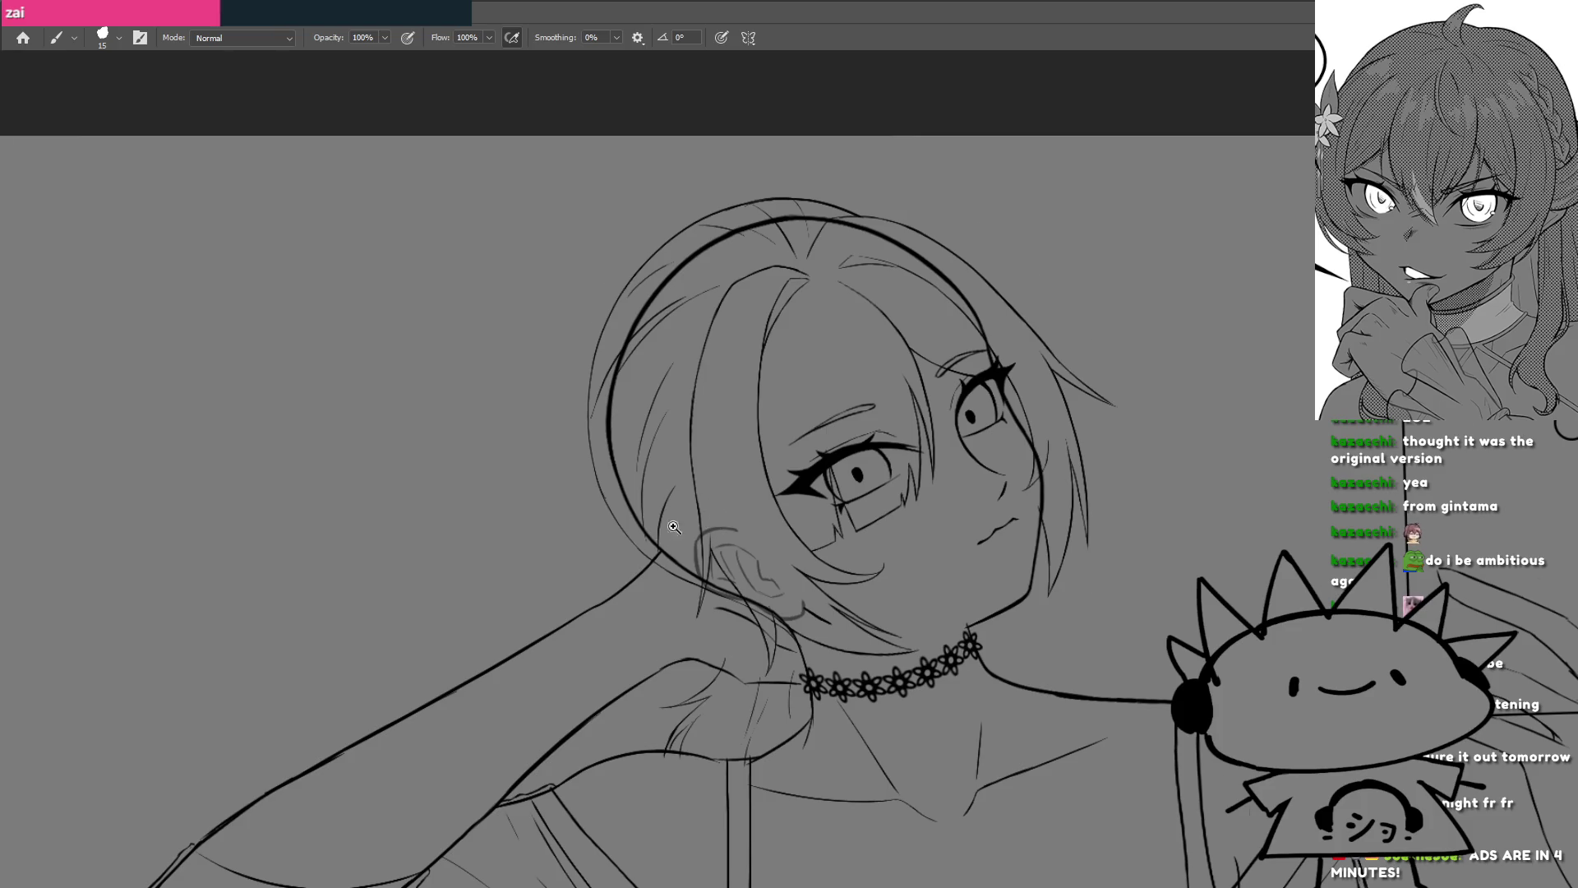
{"action": "scroll", "coordinate": [663, 533], "scroll_direction": "up", "scroll_amount": 3}
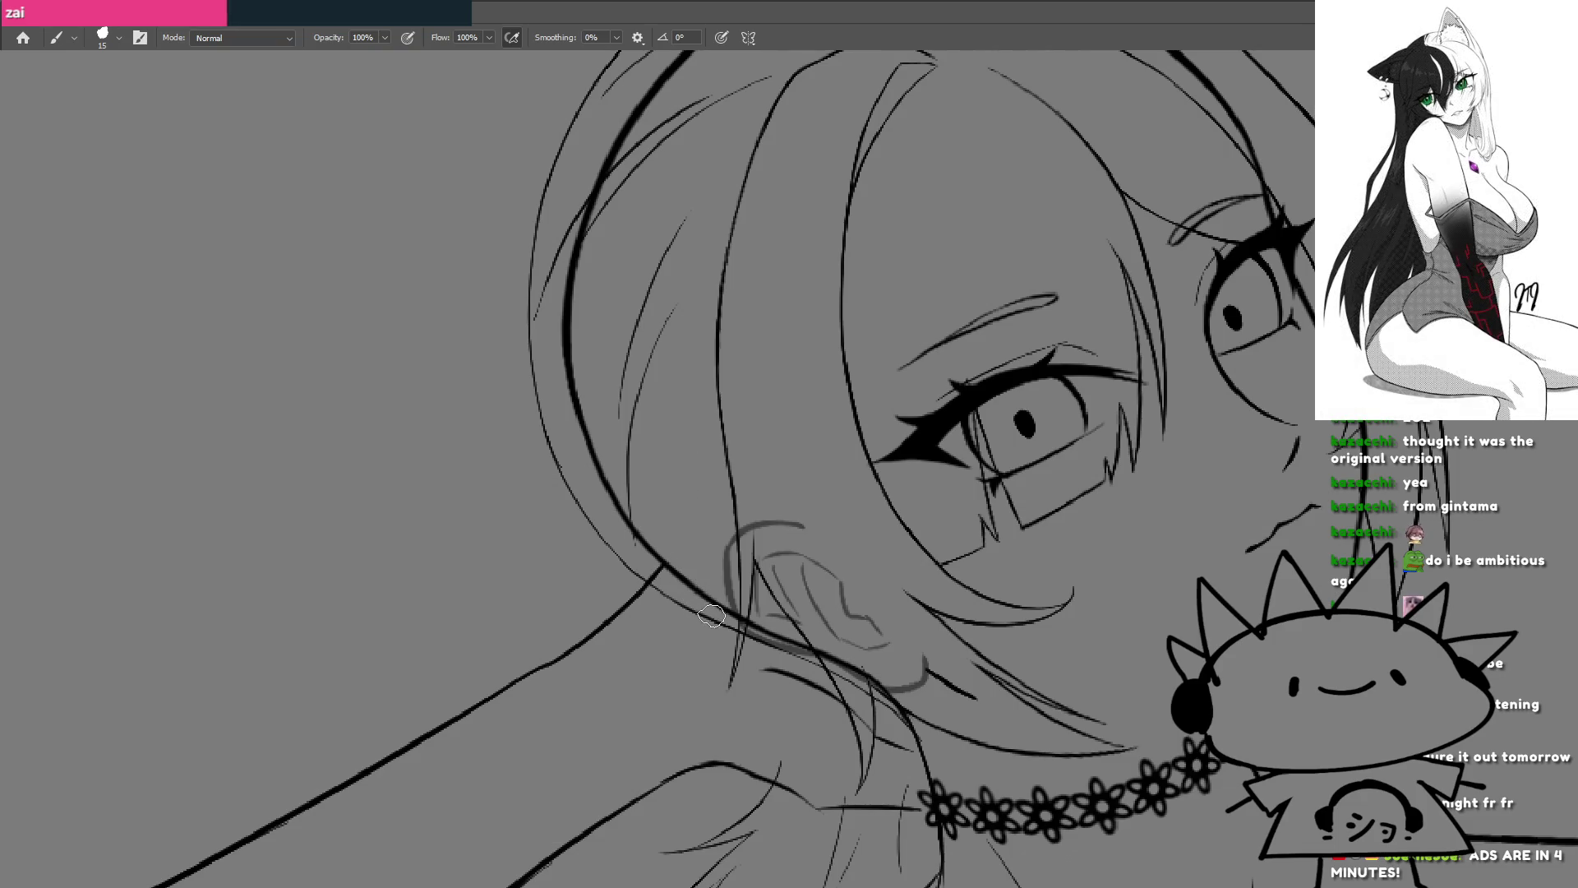
{"action": "scroll", "coordinate": [674, 516], "scroll_direction": "down", "scroll_amount": 5}
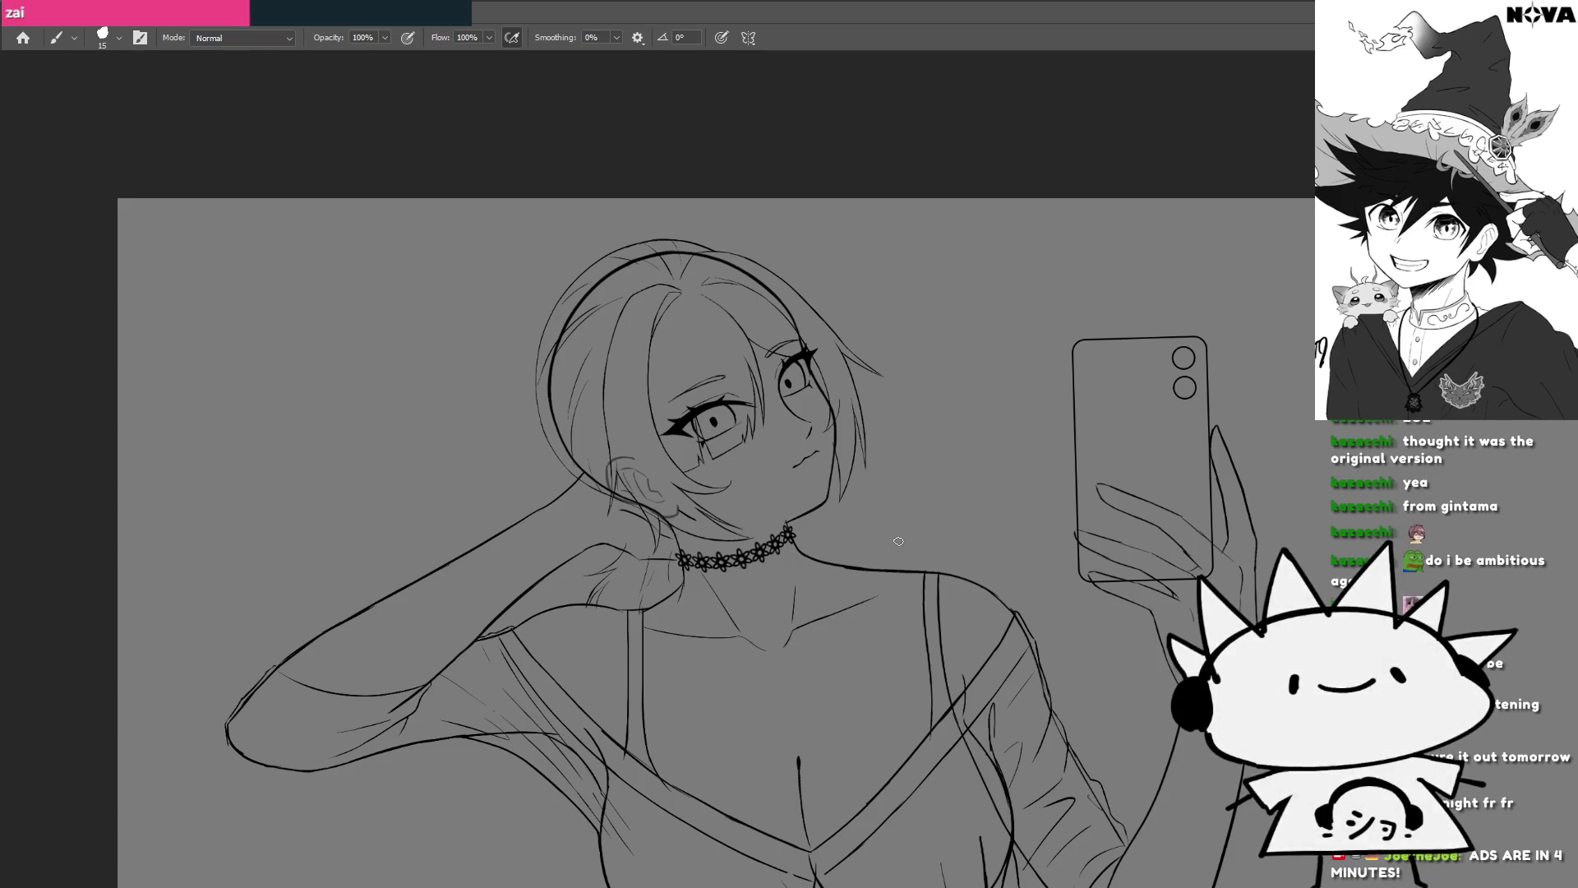
Step: Thin out the thick stroke under the sleeve of the phone arm
{"action": "left_click_drag", "start_coordinate": [912, 588], "coordinate": [812, 516]}
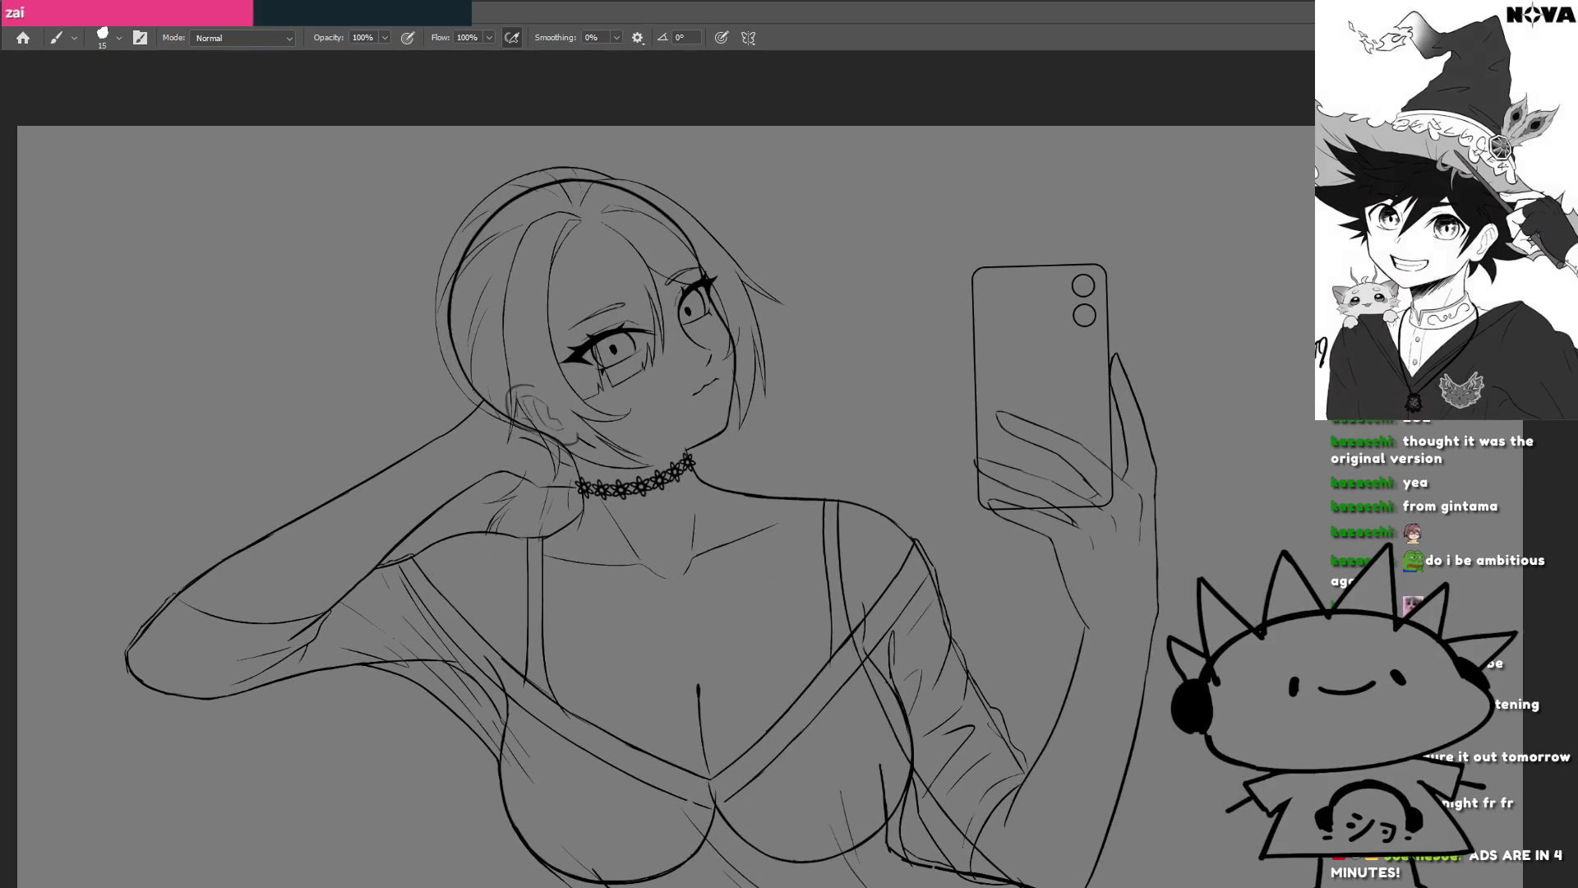
{"action": "scroll", "coordinate": [891, 440], "scroll_direction": "up", "scroll_amount": 3}
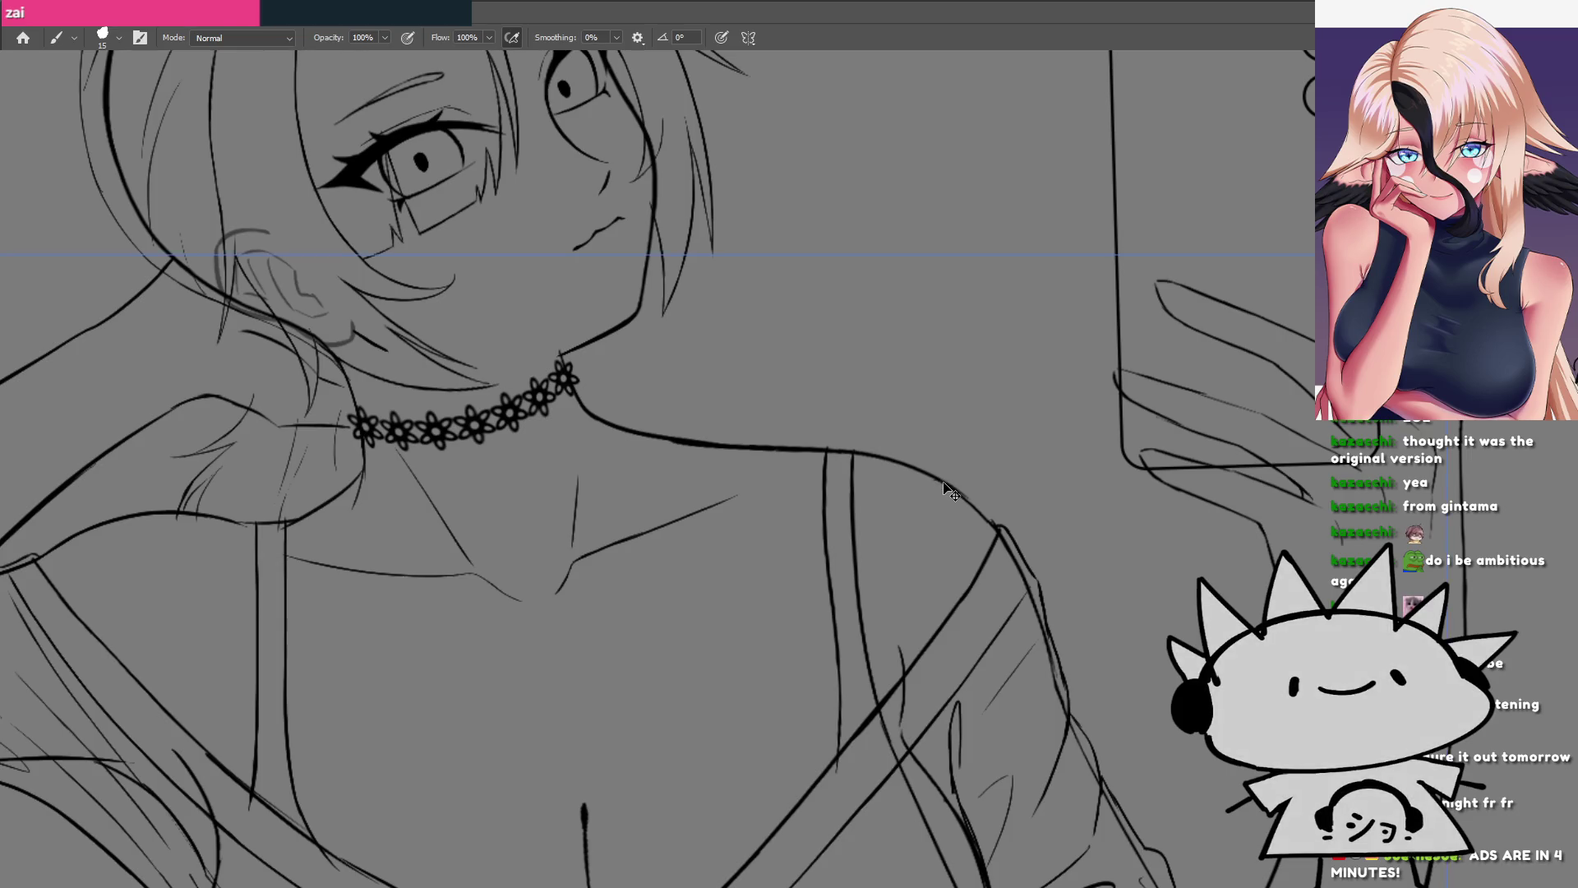
{"action": "left_click_drag", "start_coordinate": [1097, 576], "coordinate": [783, 404]}
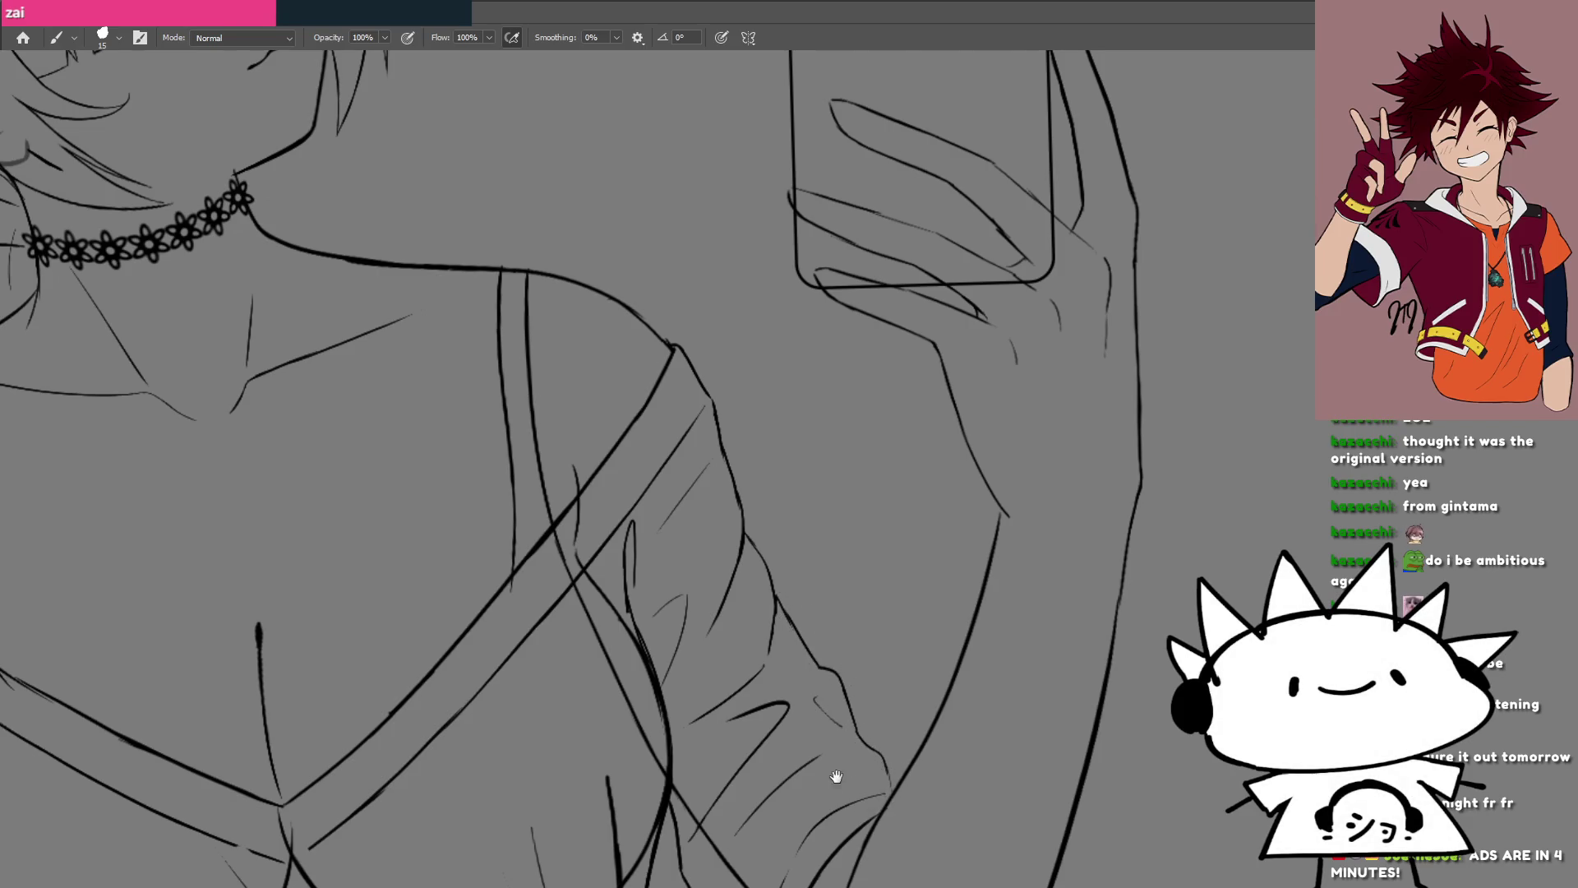
{"action": "left_click_drag", "start_coordinate": [836, 776], "coordinate": [875, 520]}
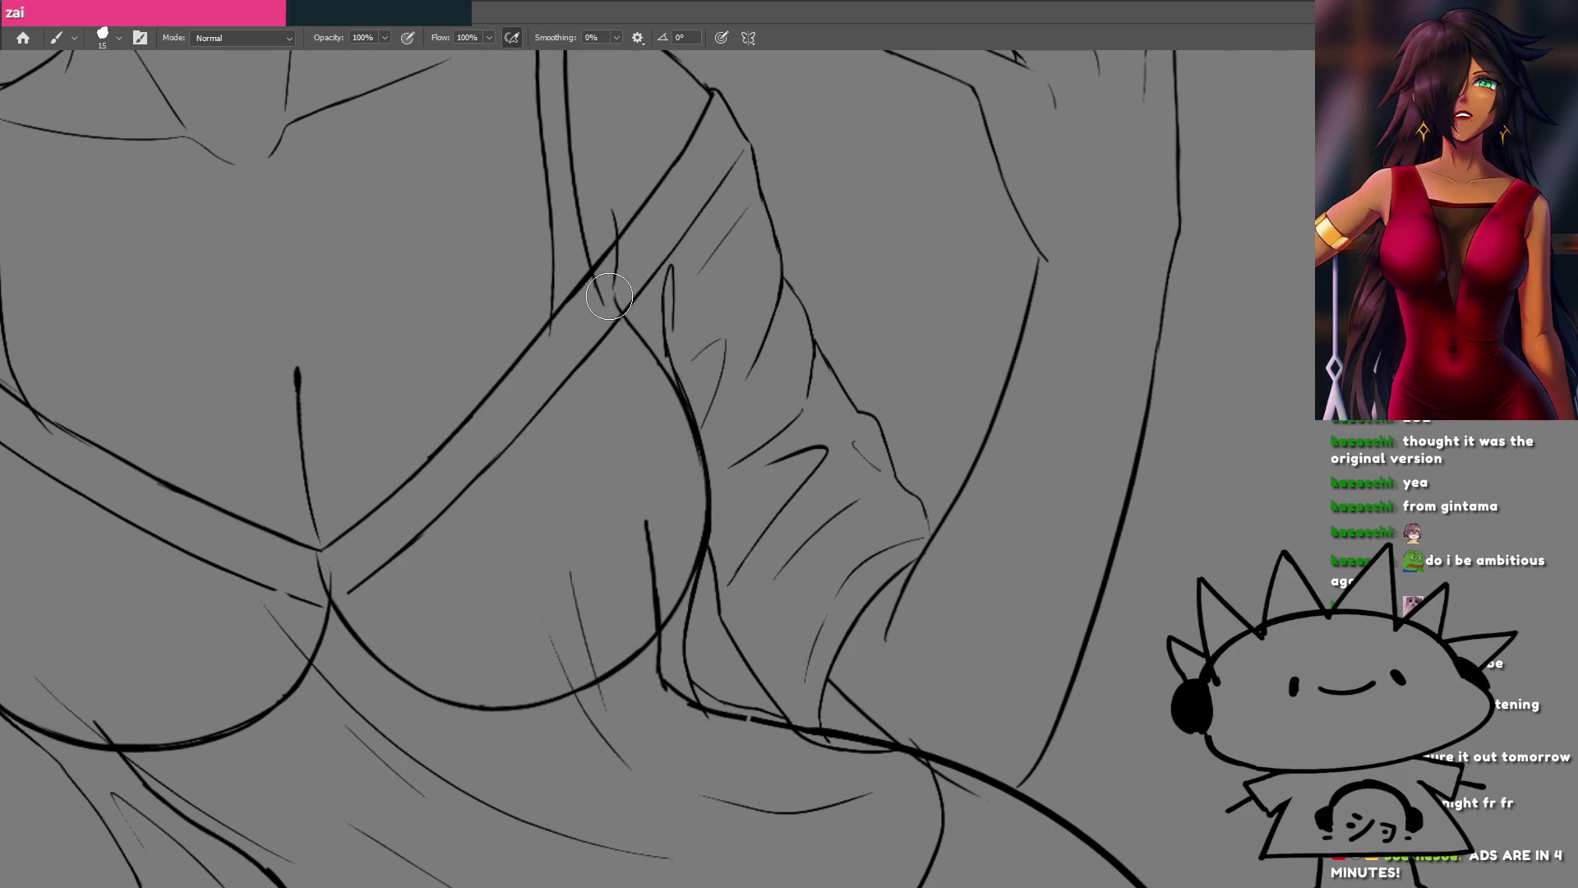
{"action": "mouse_move", "coordinate": [939, 750]}
{"action": "left_mouse_down"}
{"action": "mouse_move", "coordinate": [831, 533]}
{"action": "mouse_move", "coordinate": [912, 567]}
{"action": "left_mouse_up"}
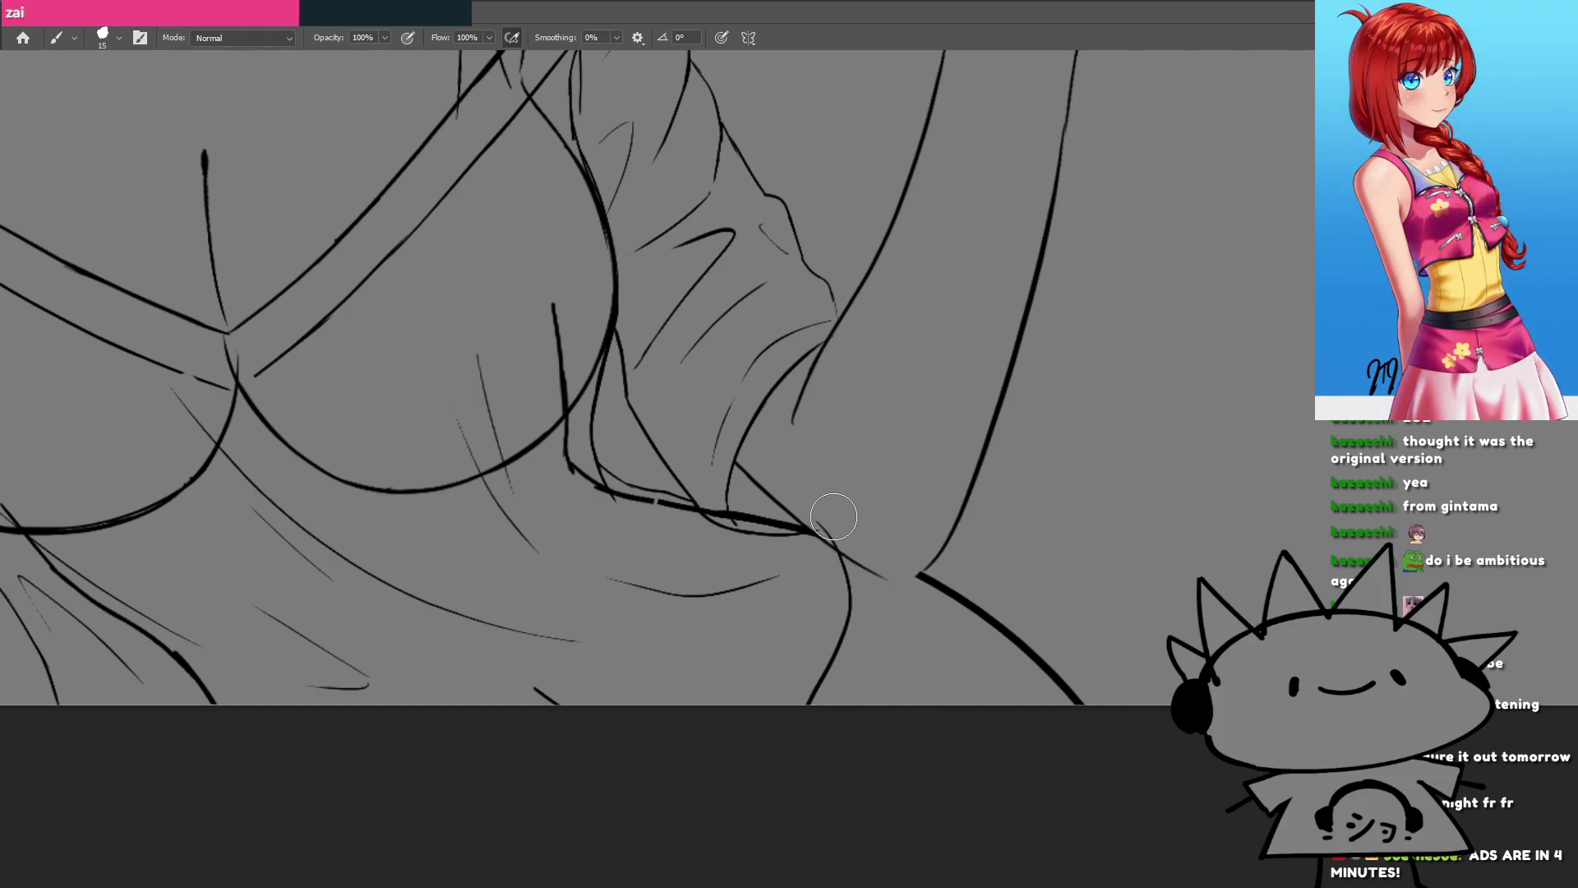
{"action": "mouse_move", "coordinate": [822, 531]}
{"action": "left_mouse_down"}
{"action": "mouse_move", "coordinate": [599, 489]}
{"action": "mouse_move", "coordinate": [552, 304]}
{"action": "left_mouse_up"}
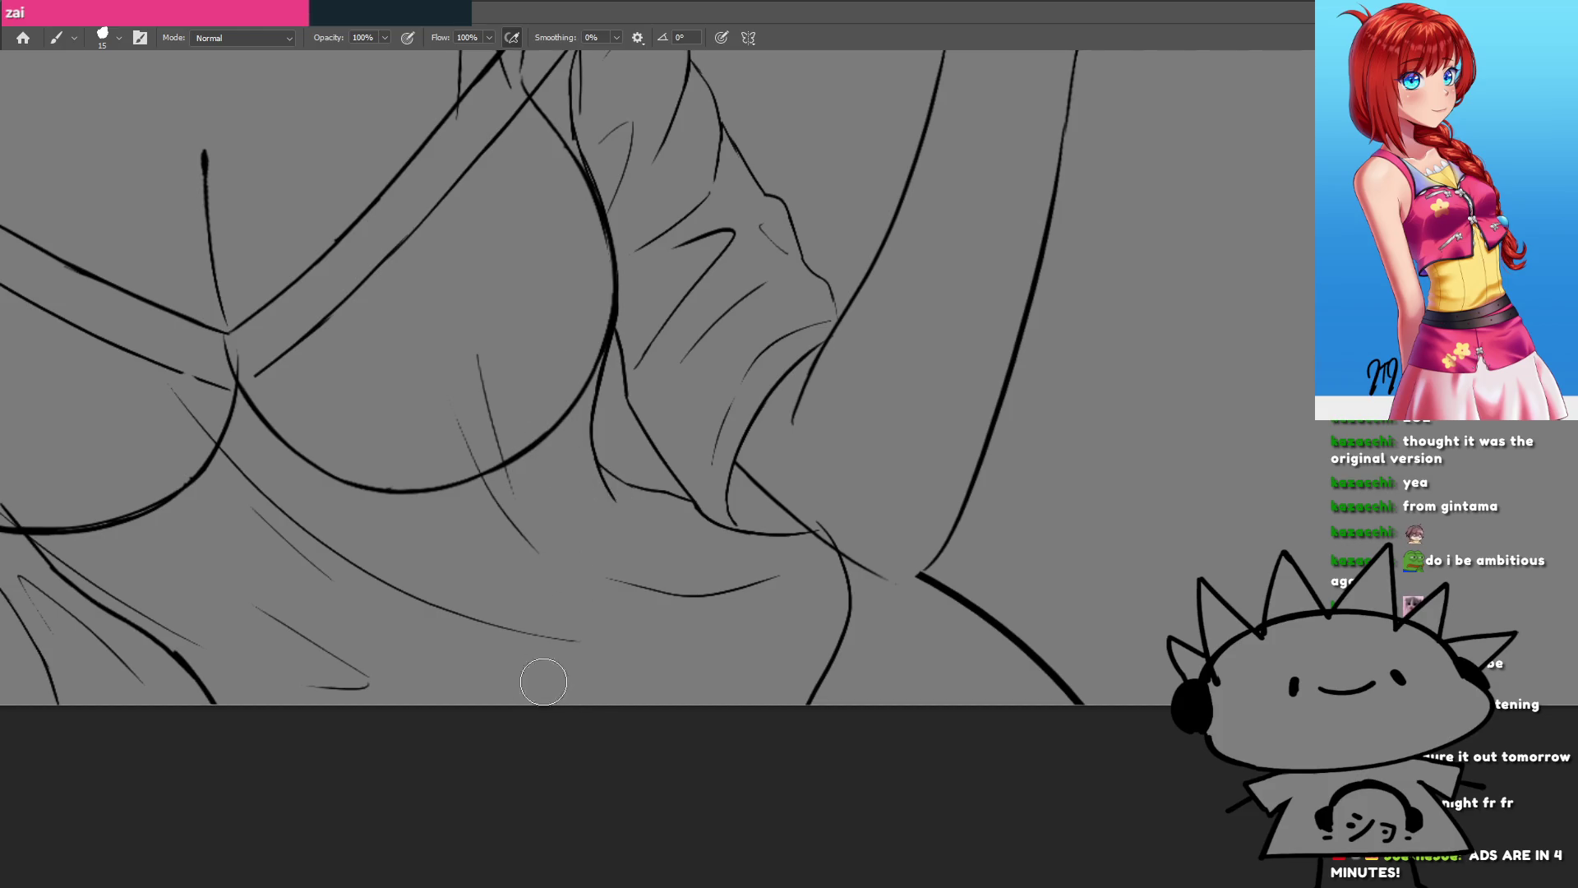
Step: Erase the stray sketch lines along the raised arm
{"action": "left_click_drag", "start_coordinate": [241, 629], "coordinate": [765, 605]}
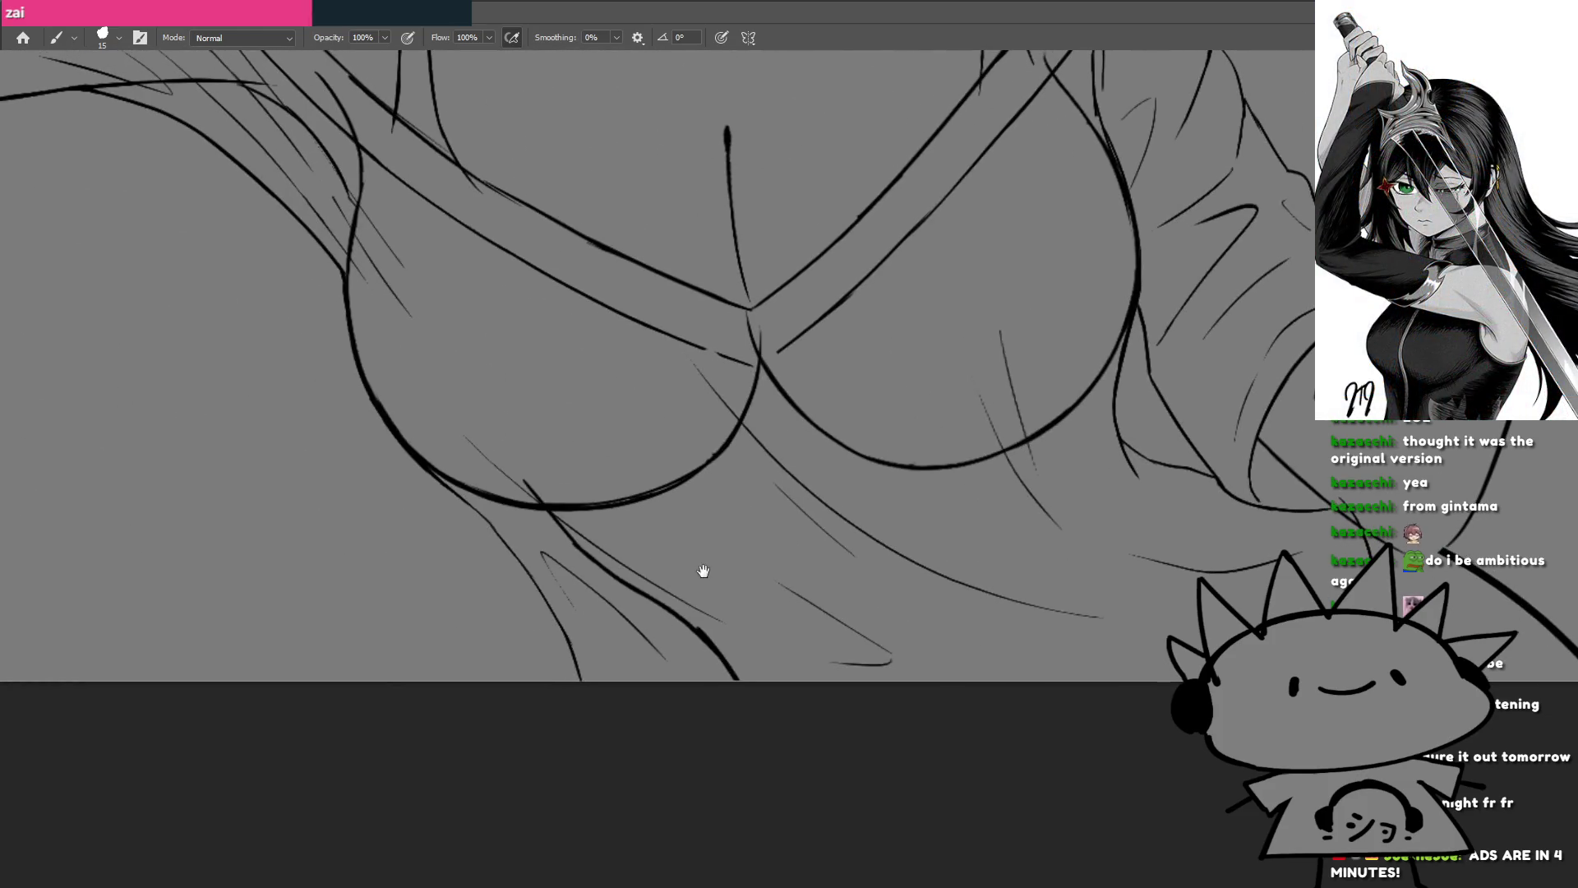
{"action": "left_click_drag", "start_coordinate": [663, 599], "coordinate": [714, 752]}
{"action": "left_click_drag", "start_coordinate": [518, 537], "coordinate": [684, 786]}
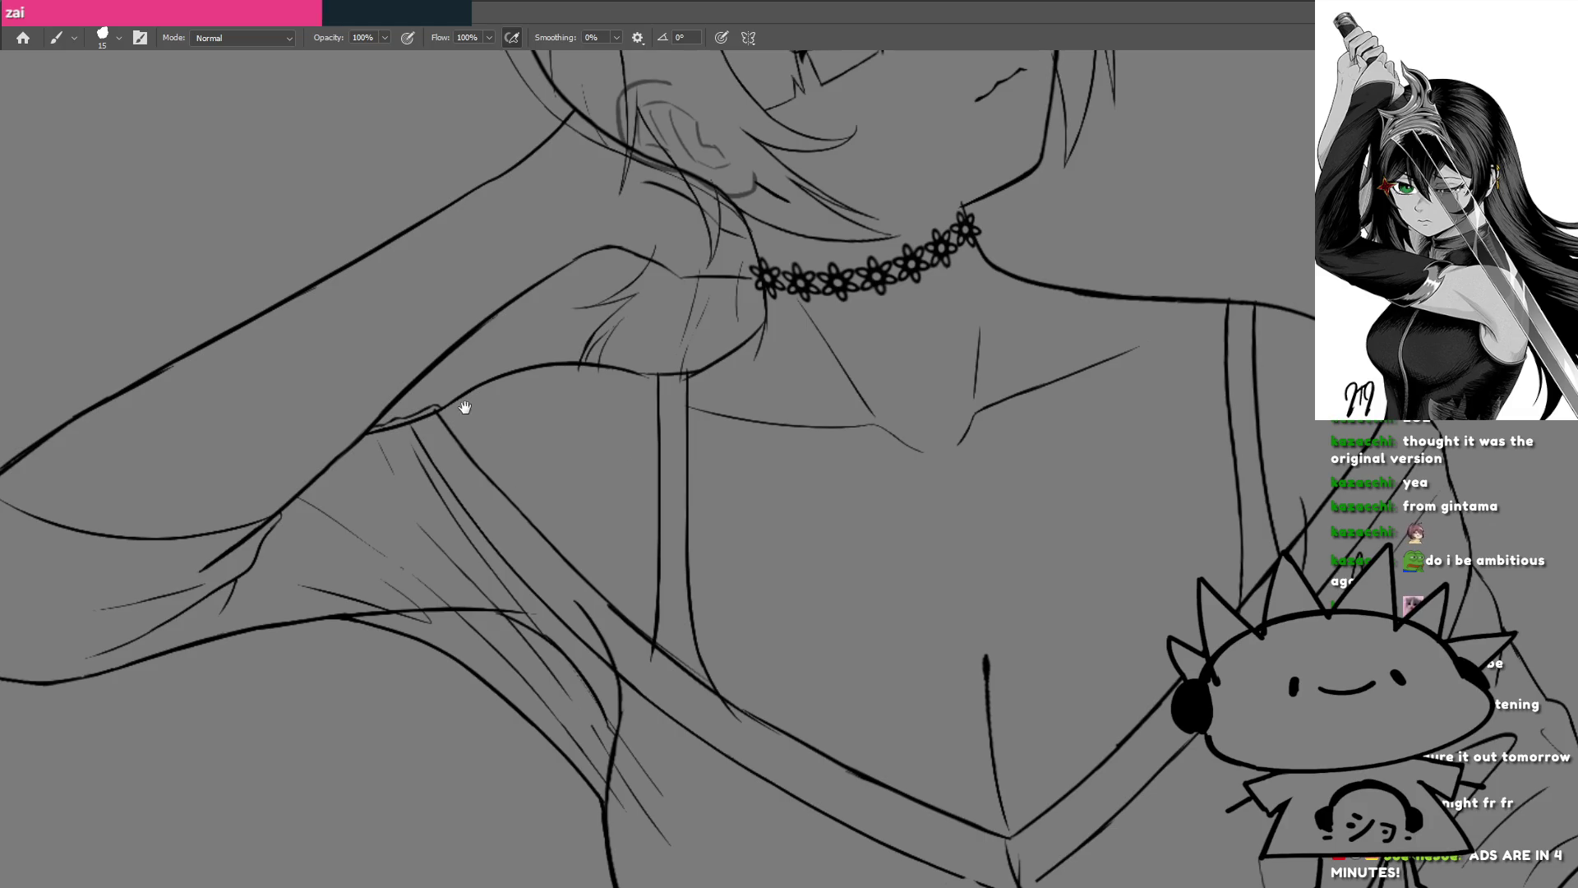
{"action": "left_click_drag", "start_coordinate": [468, 405], "coordinate": [645, 436]}
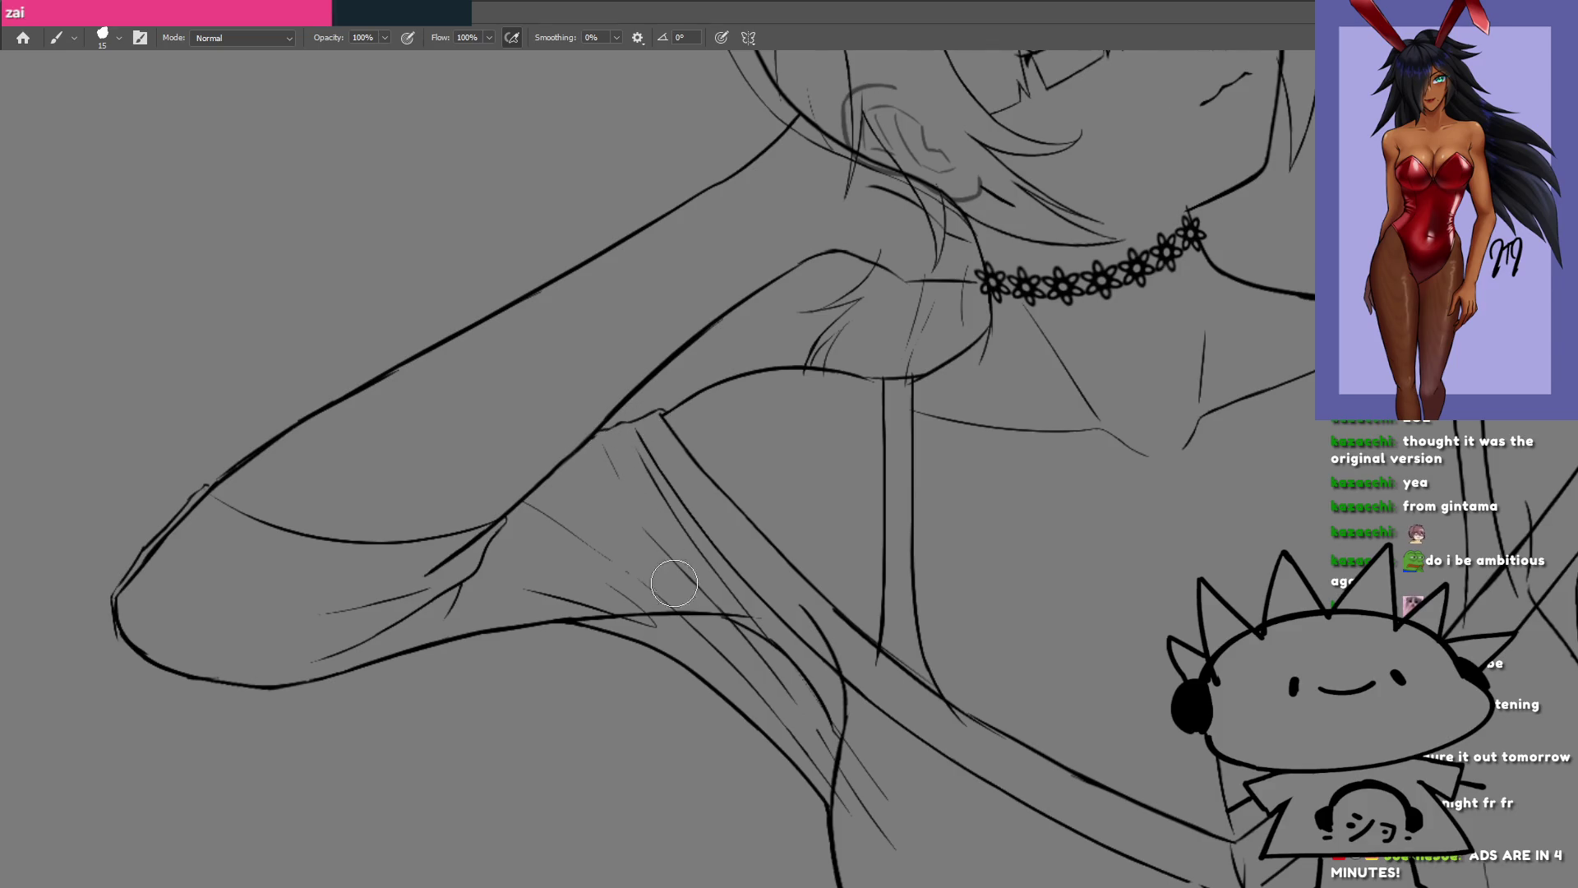
{"action": "left_click_drag", "start_coordinate": [747, 634], "coordinate": [818, 702]}
{"action": "mouse_move", "coordinate": [759, 644]}
{"action": "left_mouse_down"}
{"action": "mouse_move", "coordinate": [574, 598]}
{"action": "mouse_move", "coordinate": [783, 440]}
{"action": "left_mouse_up"}
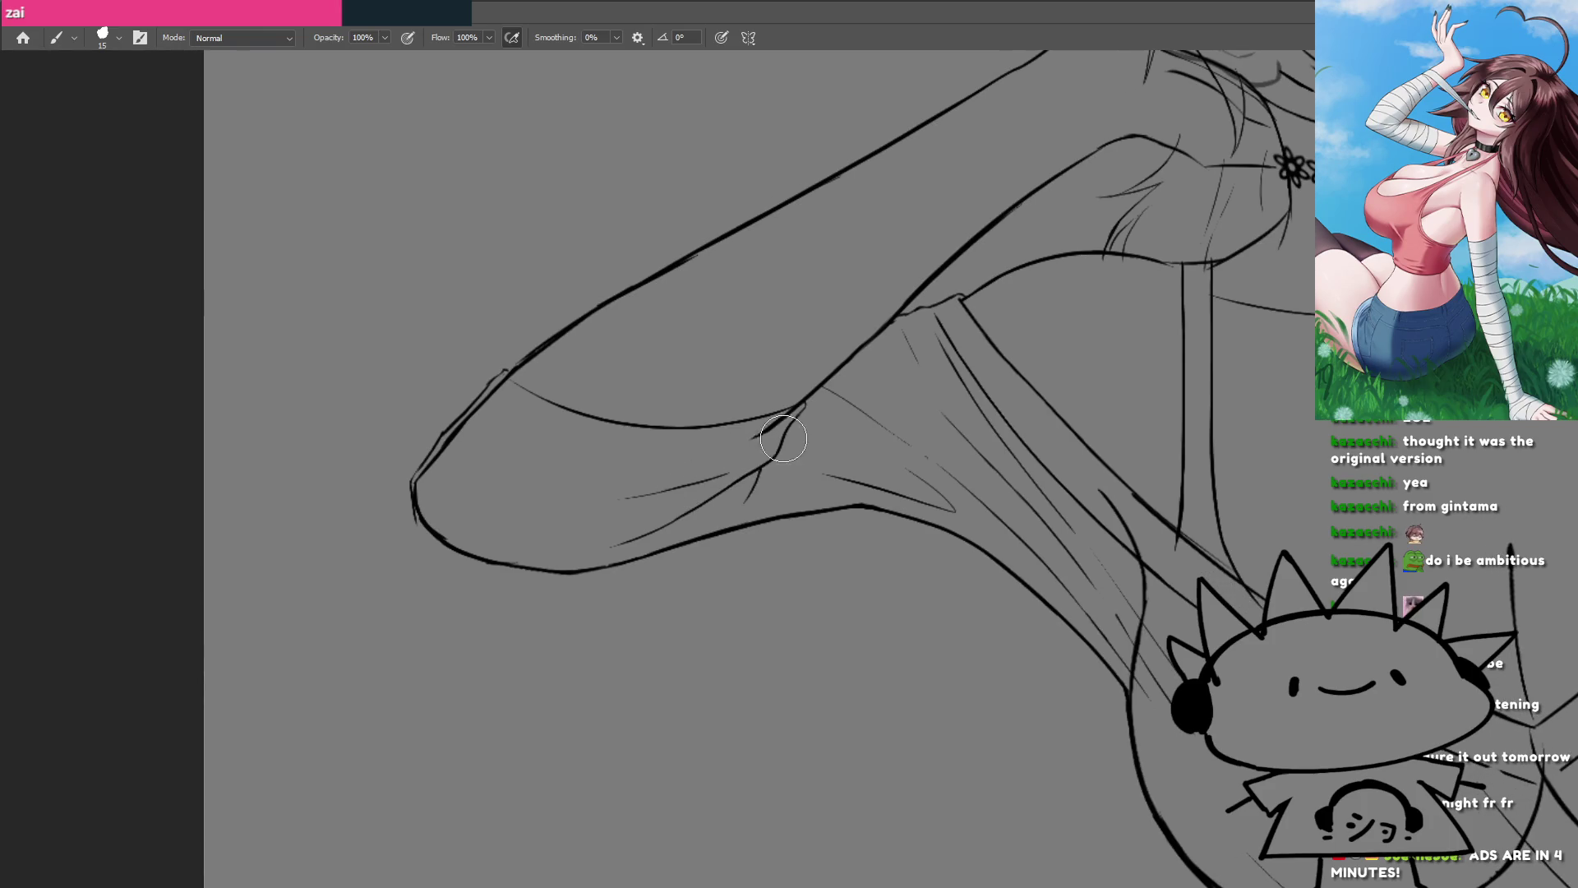
Step: Redraw the sleeve fold lines as one curve and thicken the elbow contour
{"action": "left_click_drag", "start_coordinate": [807, 405], "coordinate": [767, 469]}
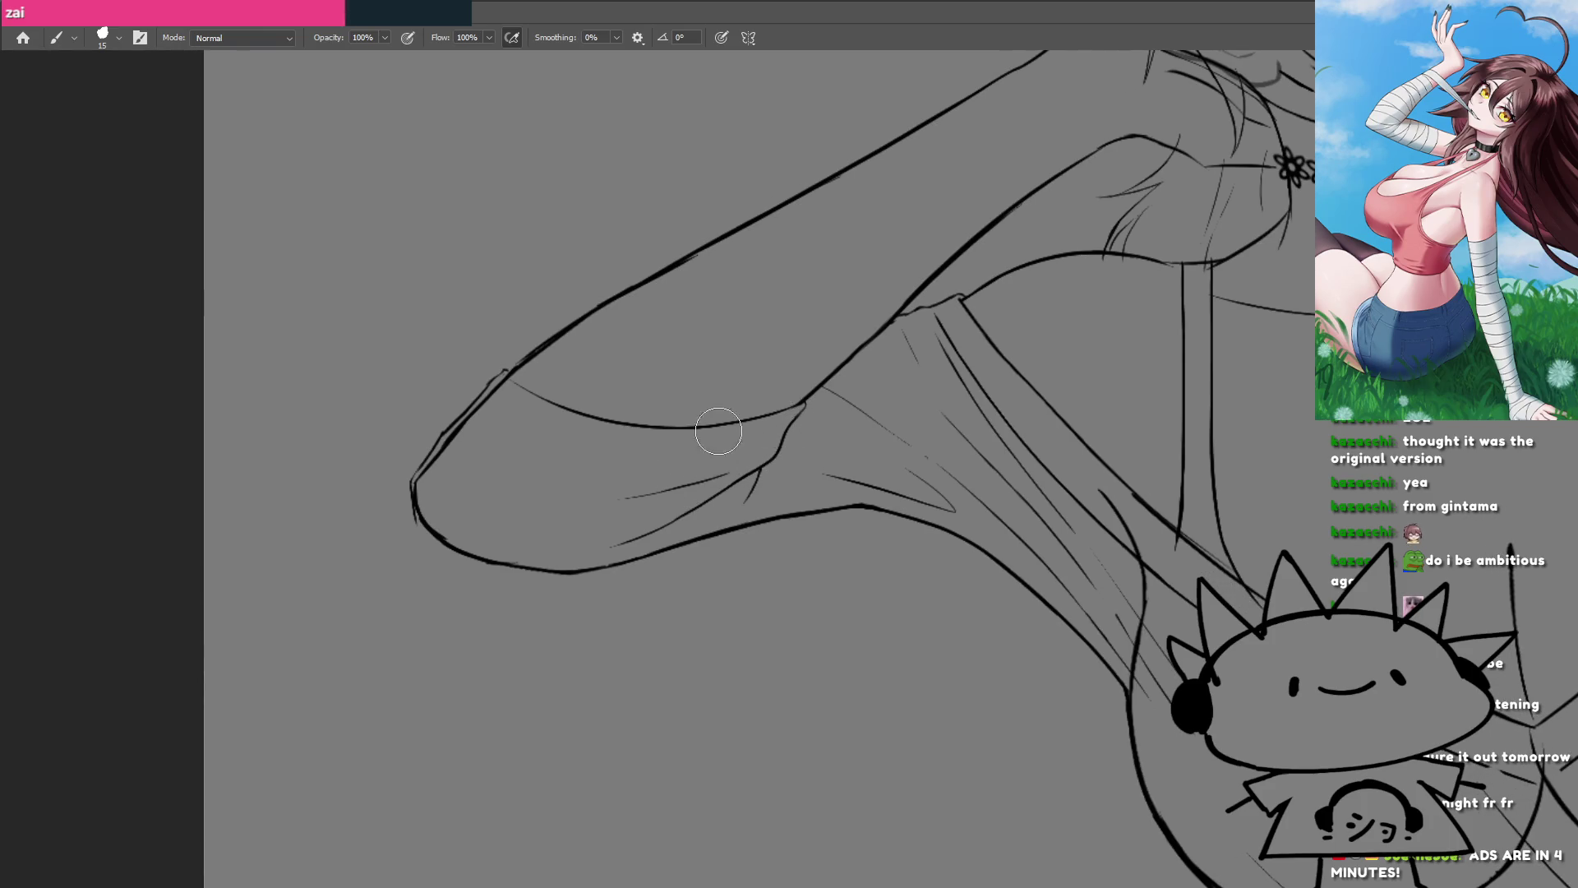
{"action": "mouse_move", "coordinate": [492, 393]}
{"action": "left_mouse_down"}
{"action": "mouse_move", "coordinate": [508, 376]}
{"action": "mouse_move", "coordinate": [421, 475]}
{"action": "mouse_move", "coordinate": [428, 502]}
{"action": "left_mouse_up"}
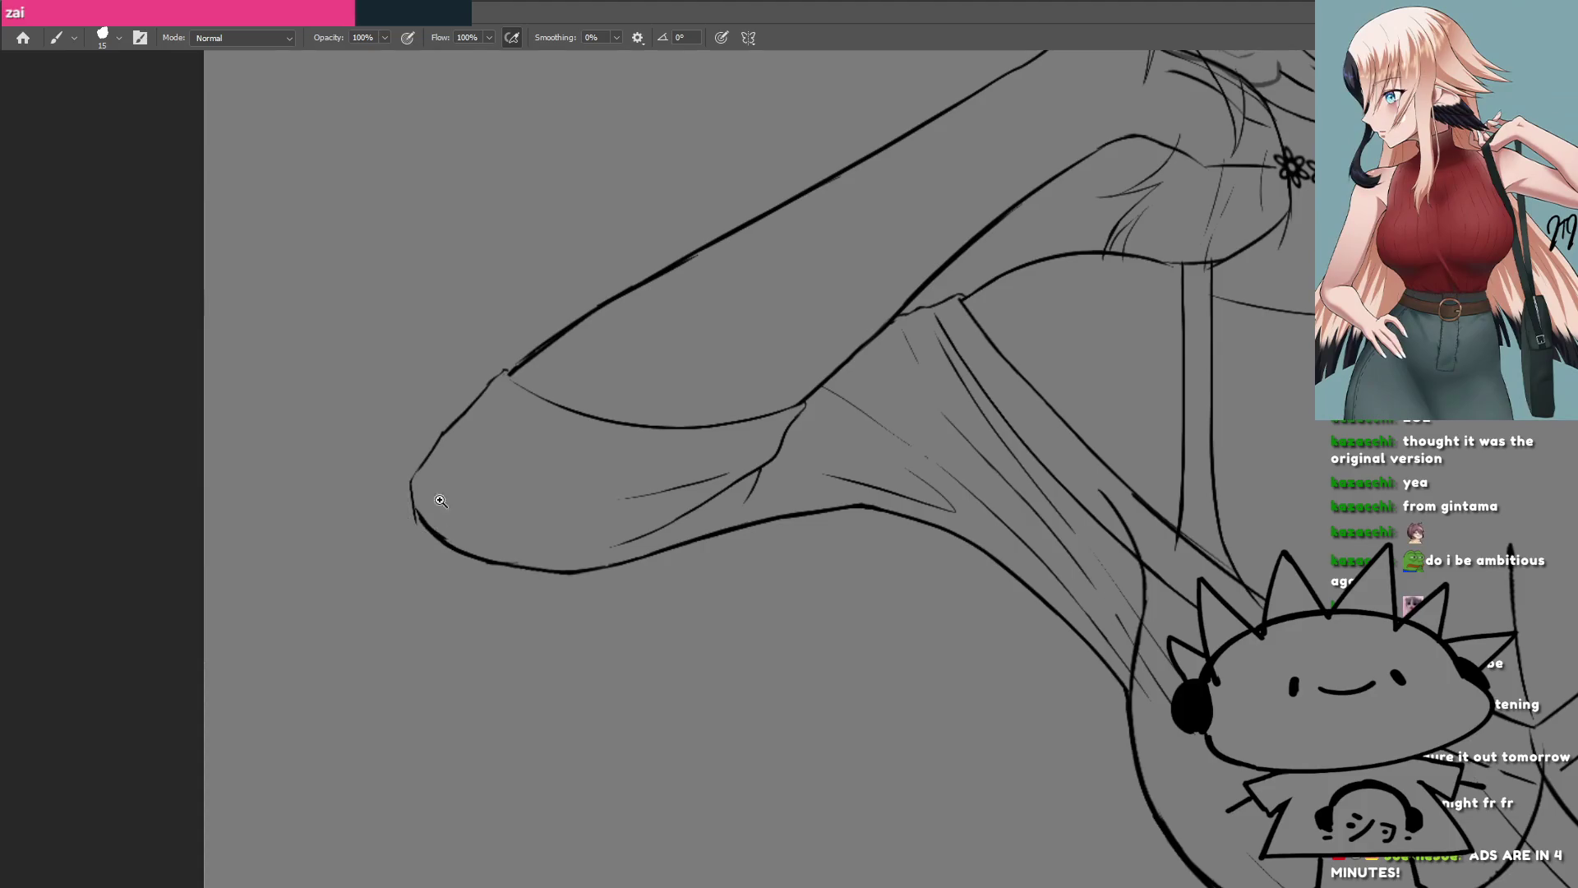
{"action": "scroll", "coordinate": [429, 530], "scroll_direction": "down", "scroll_amount": 3}
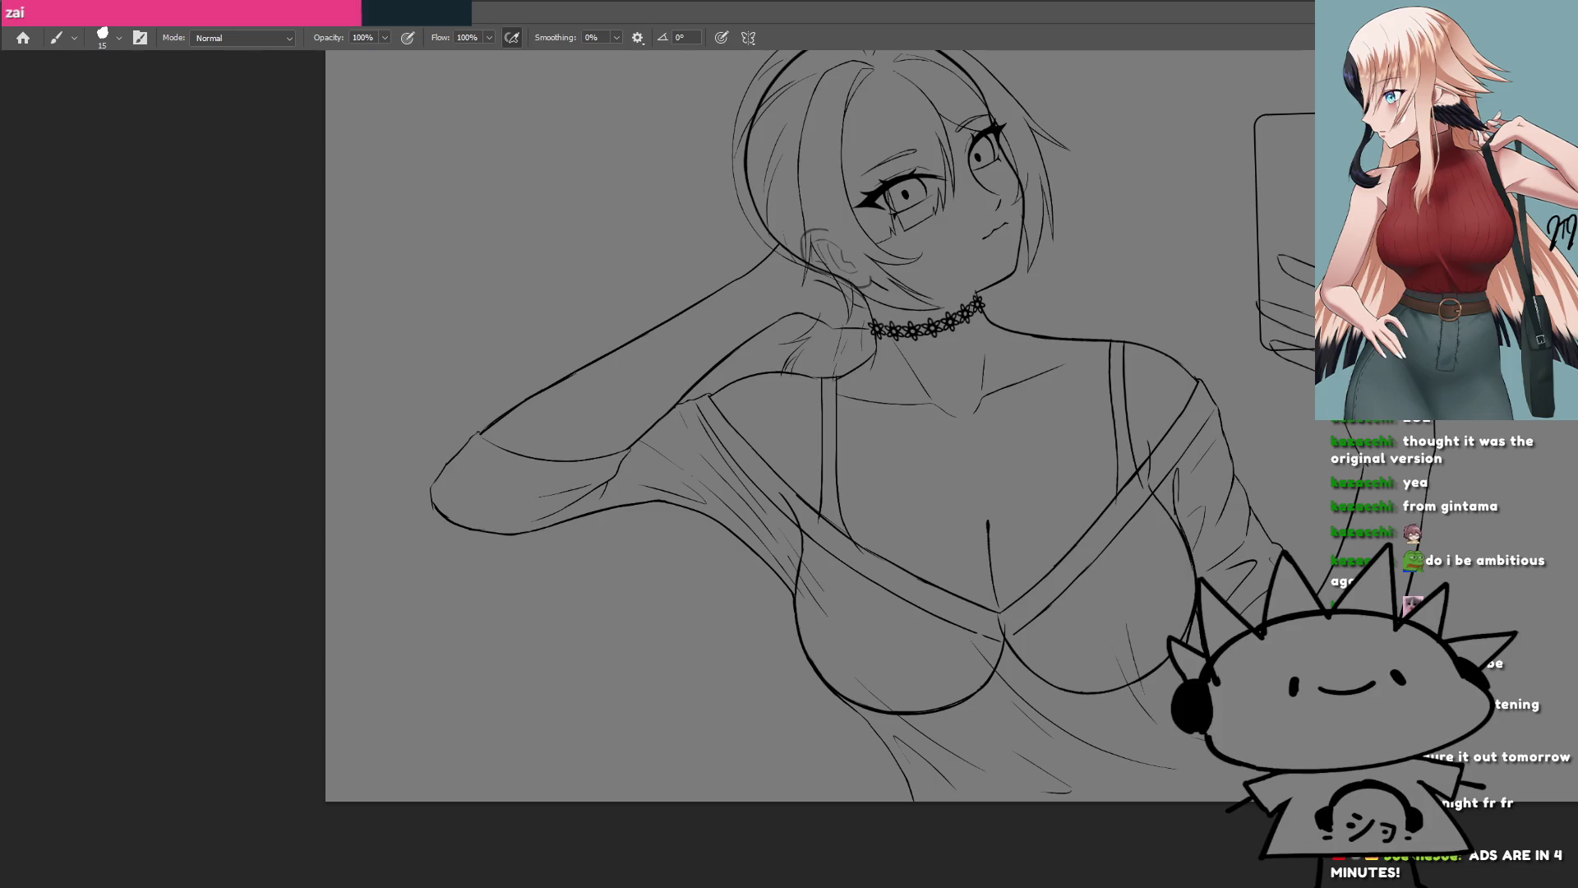
Step: Erase the thick outline on the left side of the hair
{"action": "left_click_drag", "start_coordinate": [858, 324], "coordinate": [679, 423]}
{"action": "left_click", "coordinate": [679, 422]}
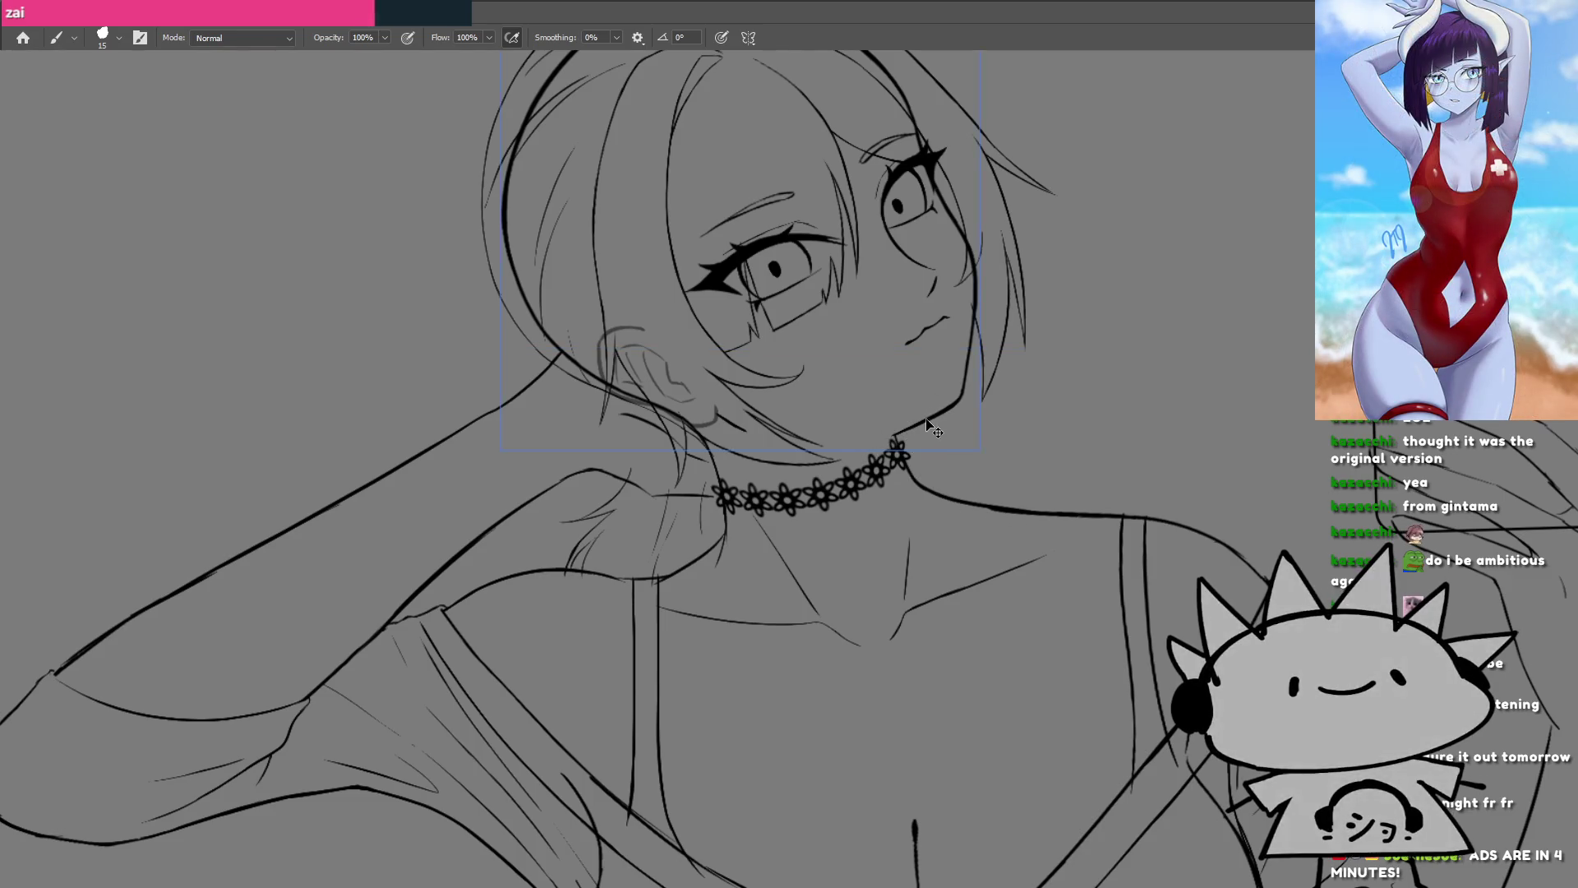
{"action": "left_click_drag", "start_coordinate": [937, 426], "coordinate": [896, 617]}
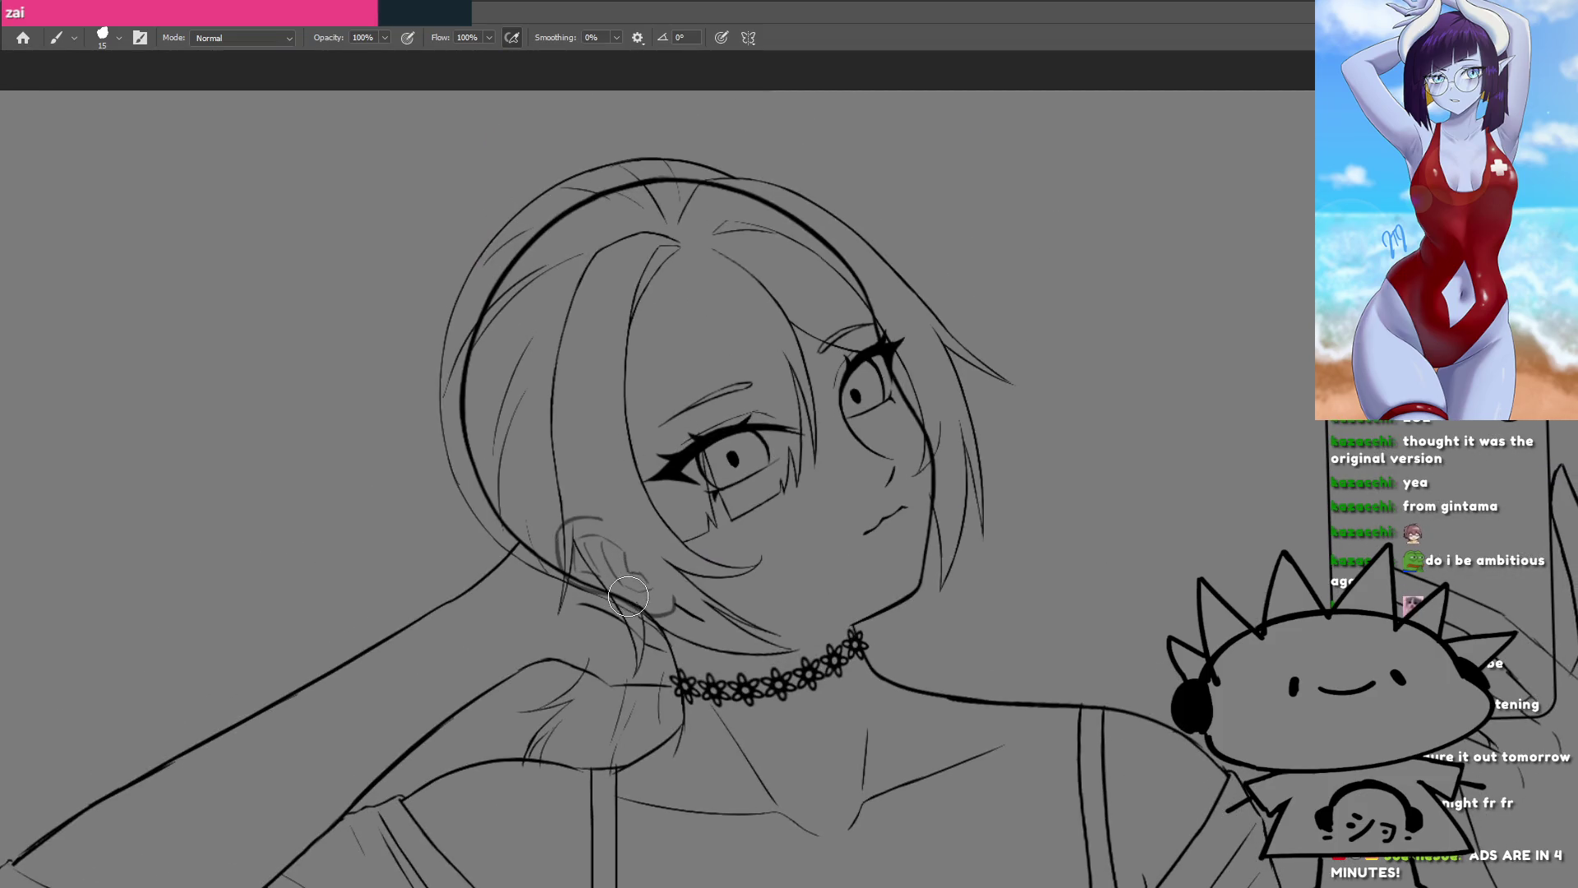
{"action": "mouse_move", "coordinate": [608, 592]}
{"action": "left_mouse_down"}
{"action": "mouse_move", "coordinate": [493, 509]}
{"action": "mouse_move", "coordinate": [461, 370]}
{"action": "mouse_move", "coordinate": [539, 234]}
{"action": "mouse_move", "coordinate": [616, 187]}
{"action": "mouse_move", "coordinate": [789, 209]}
{"action": "mouse_move", "coordinate": [879, 325]}
{"action": "left_mouse_up"}
Step: Shrink the brush and darken the neck line beside the choker
{"action": "scroll", "coordinate": [884, 321], "scroll_direction": "up", "scroll_amount": 3}
{"action": "left_click_drag", "start_coordinate": [935, 418], "coordinate": [843, 430]}
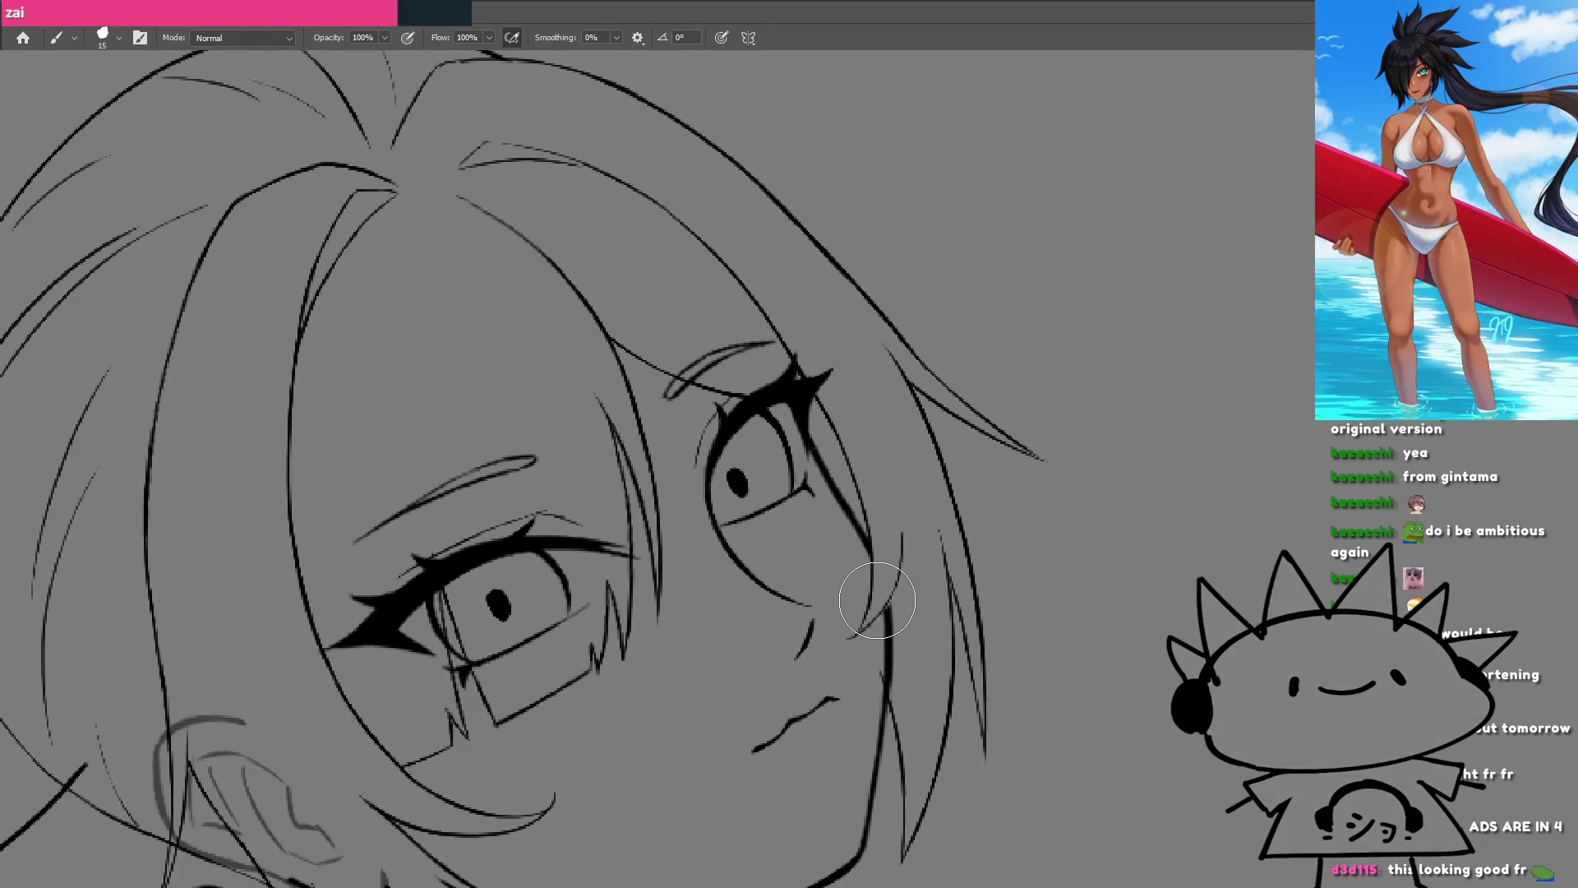
{"action": "key", "text": "["}
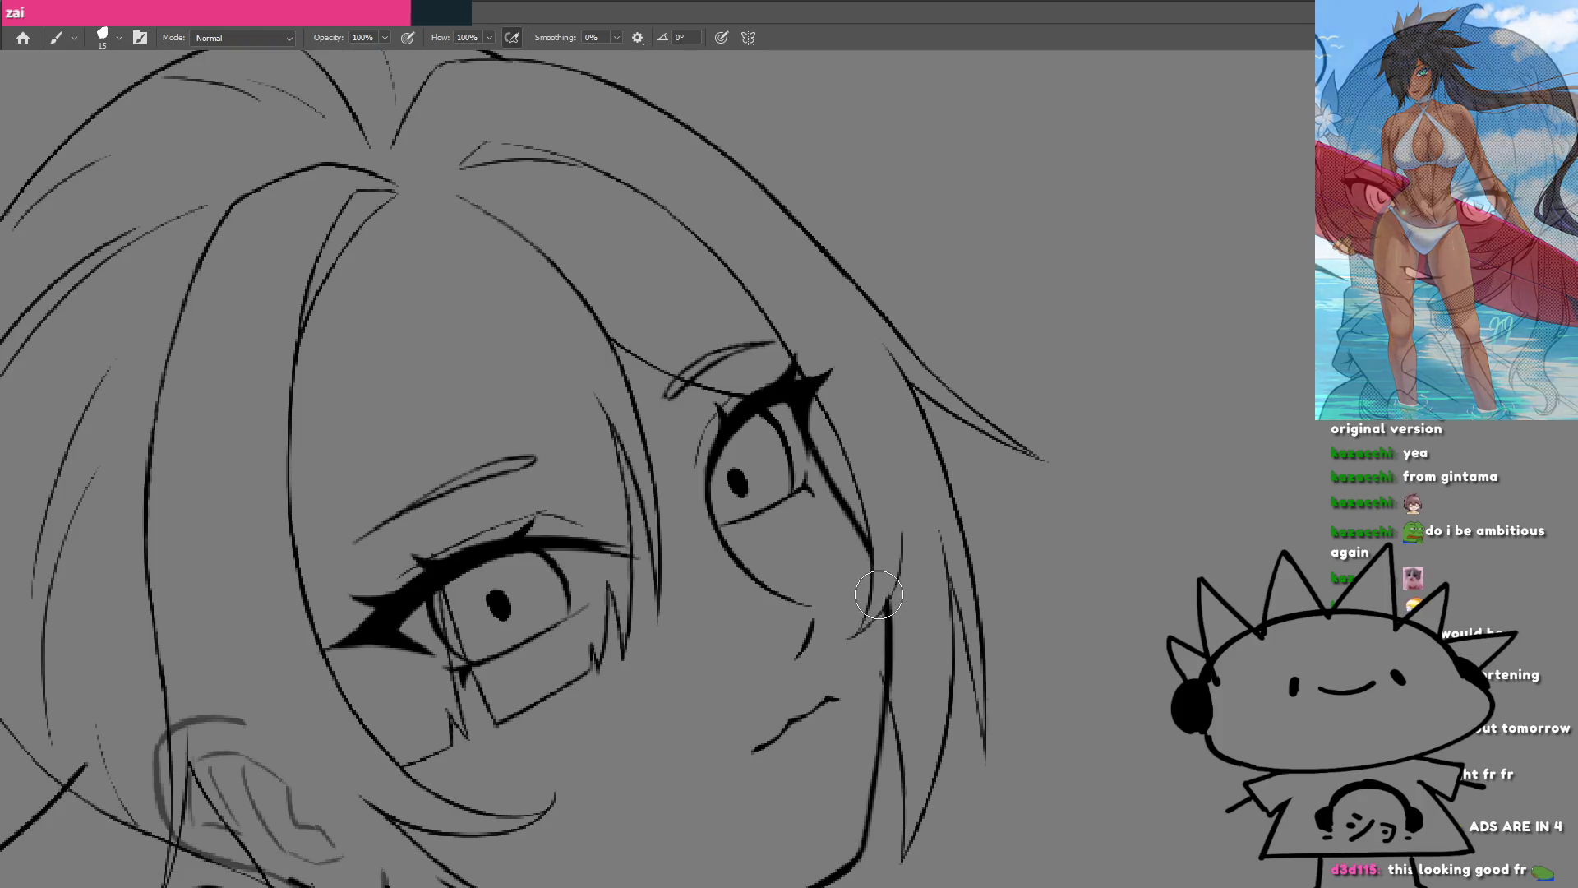
{"action": "scroll", "coordinate": [883, 559], "scroll_direction": "down", "scroll_amount": 5}
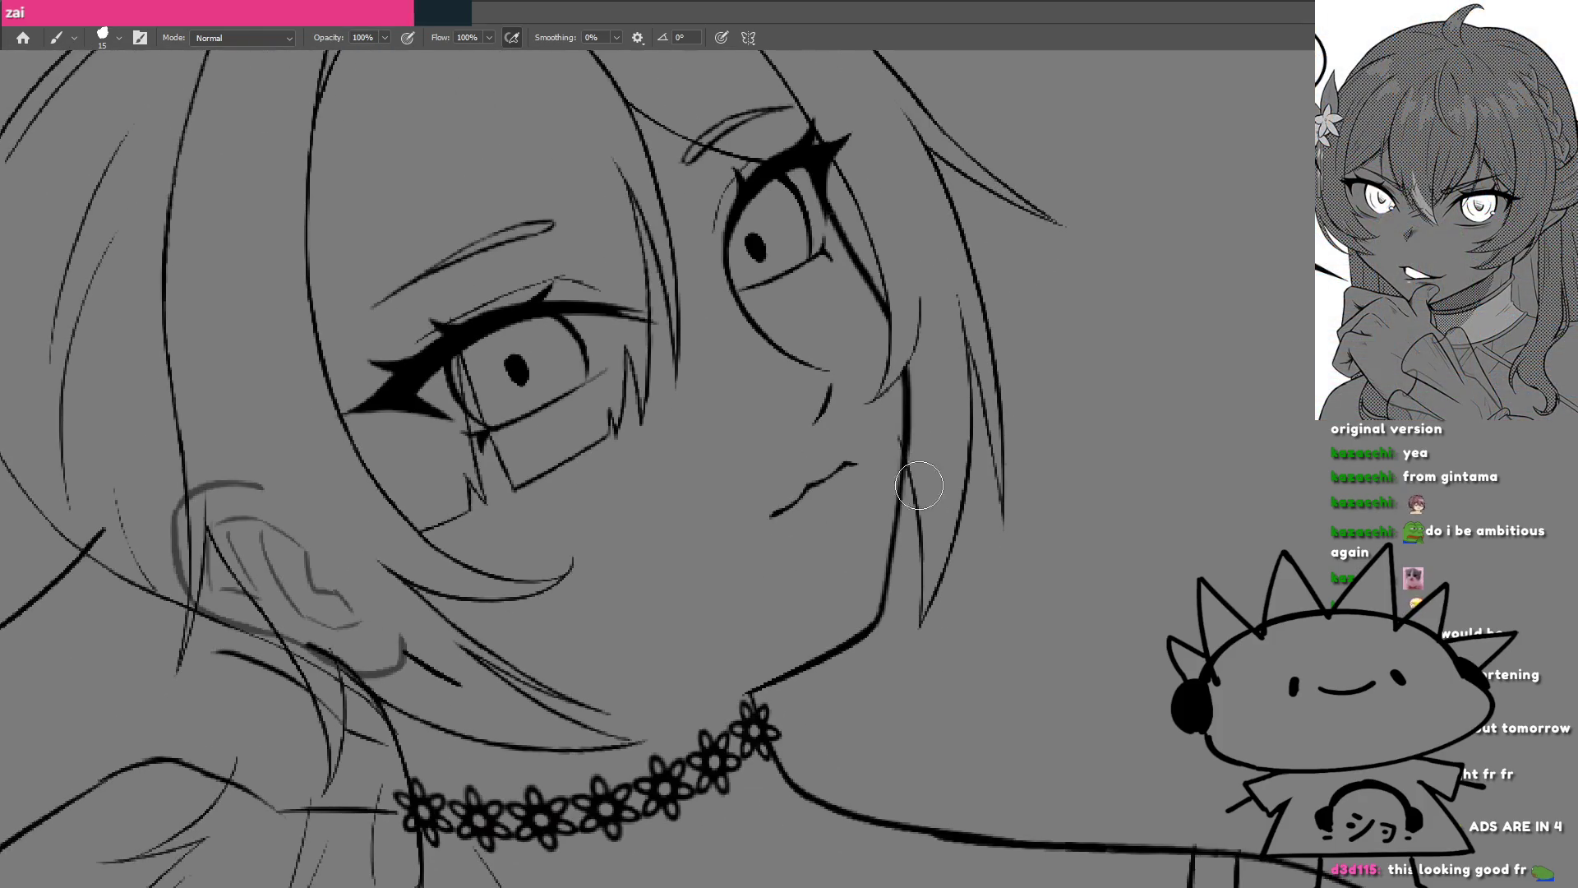
{"action": "left_click_drag", "start_coordinate": [894, 452], "coordinate": [895, 442]}
{"action": "left_click_drag", "start_coordinate": [904, 523], "coordinate": [831, 592]}
{"action": "left_click_drag", "start_coordinate": [775, 458], "coordinate": [672, 569]}
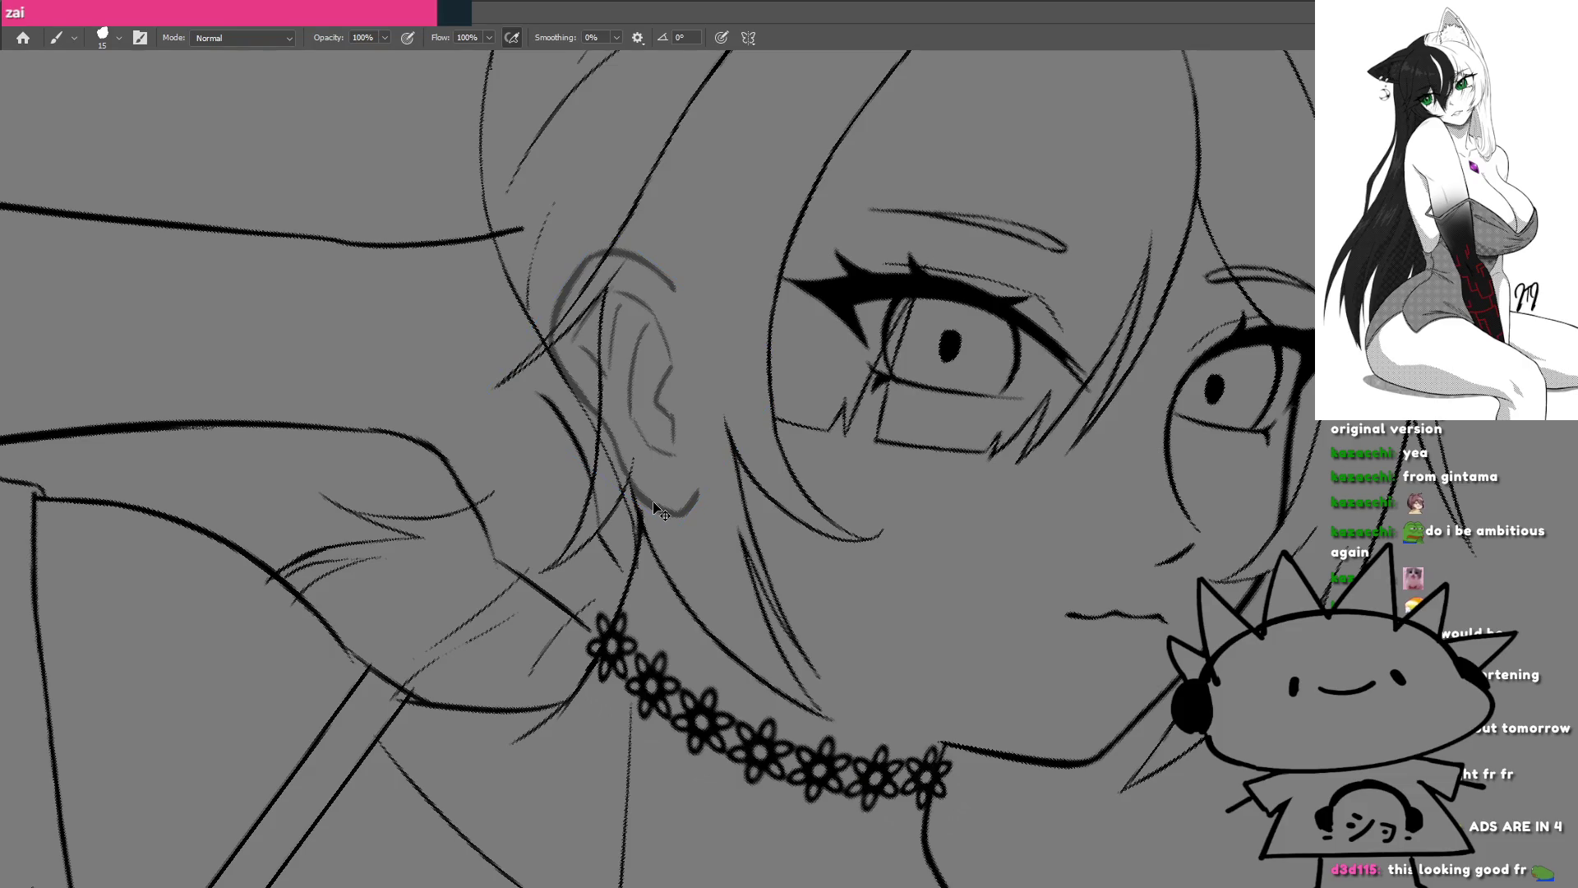
Step: Erase faint inner-ear sketch strokes, then try extending the hair line upward and undo it
{"action": "left_click_drag", "start_coordinate": [660, 455], "coordinate": [1326, 479]}
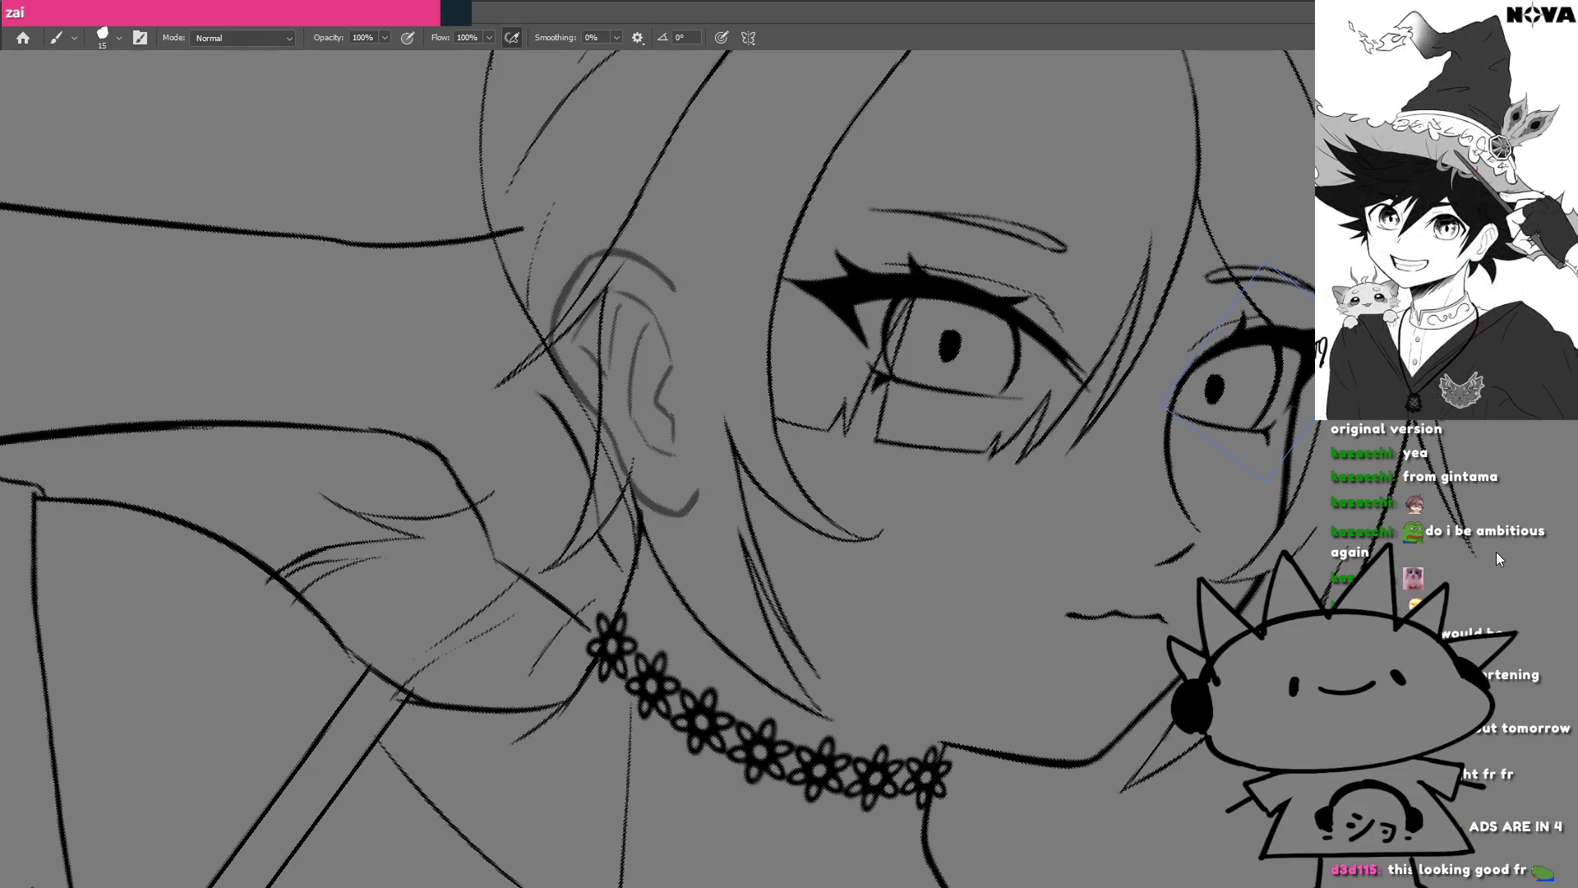
{"action": "key", "text": "ctrl+j"}
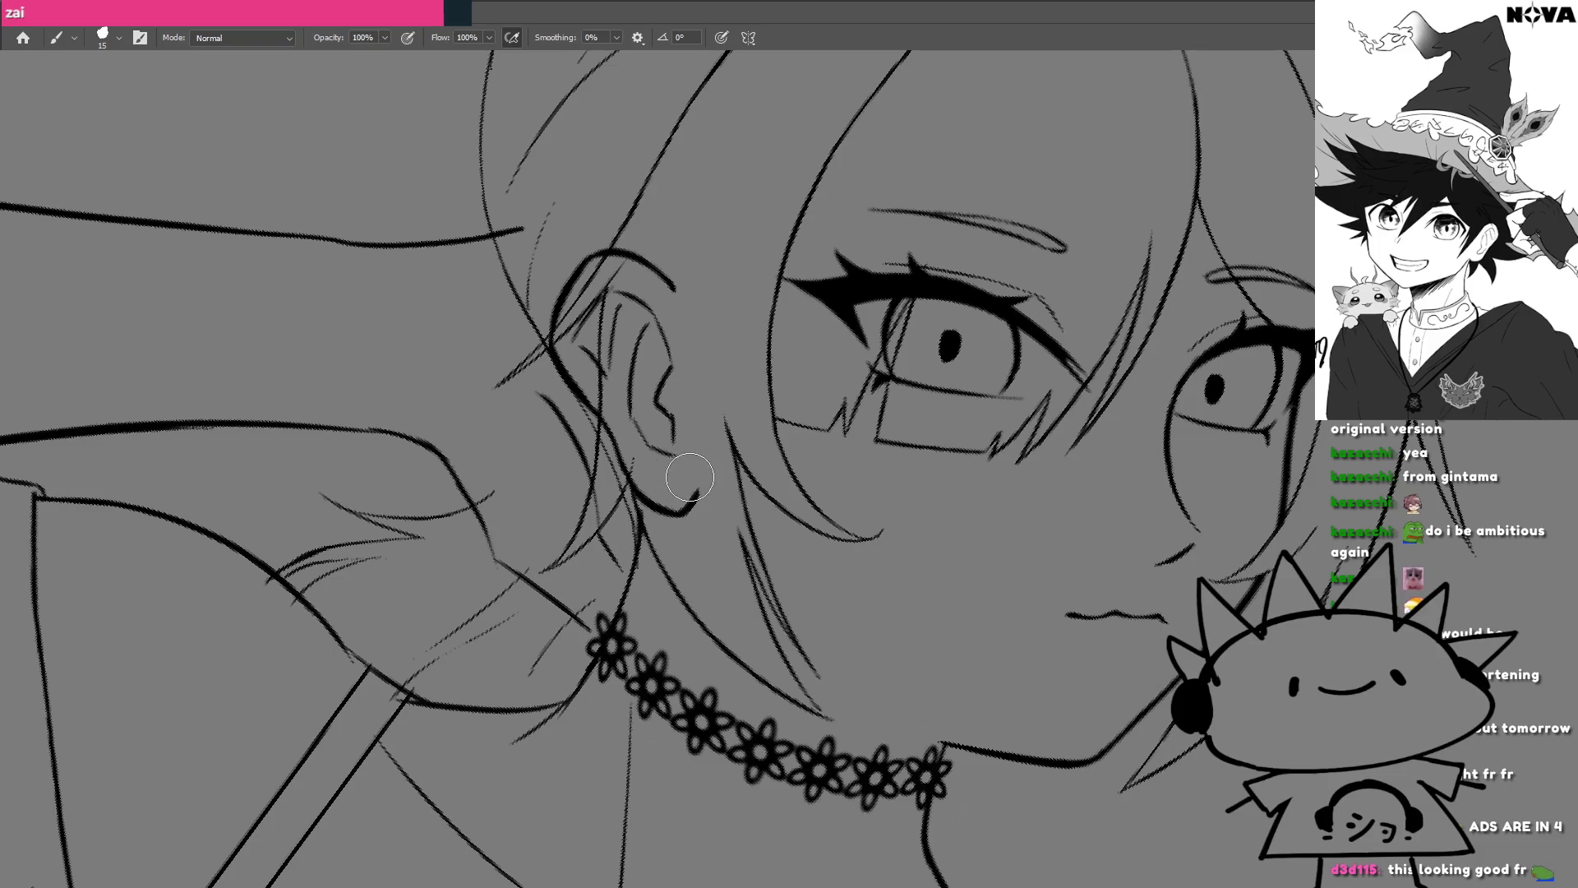
{"action": "mouse_move", "coordinate": [623, 461]}
{"action": "left_mouse_down"}
{"action": "mouse_move", "coordinate": [620, 313]}
{"action": "mouse_move", "coordinate": [657, 271]}
{"action": "mouse_move", "coordinate": [665, 407]}
{"action": "mouse_move", "coordinate": [600, 287]}
{"action": "mouse_move", "coordinate": [608, 342]}
{"action": "left_mouse_up"}
{"action": "left_click_drag", "start_coordinate": [605, 515], "coordinate": [705, 428]}
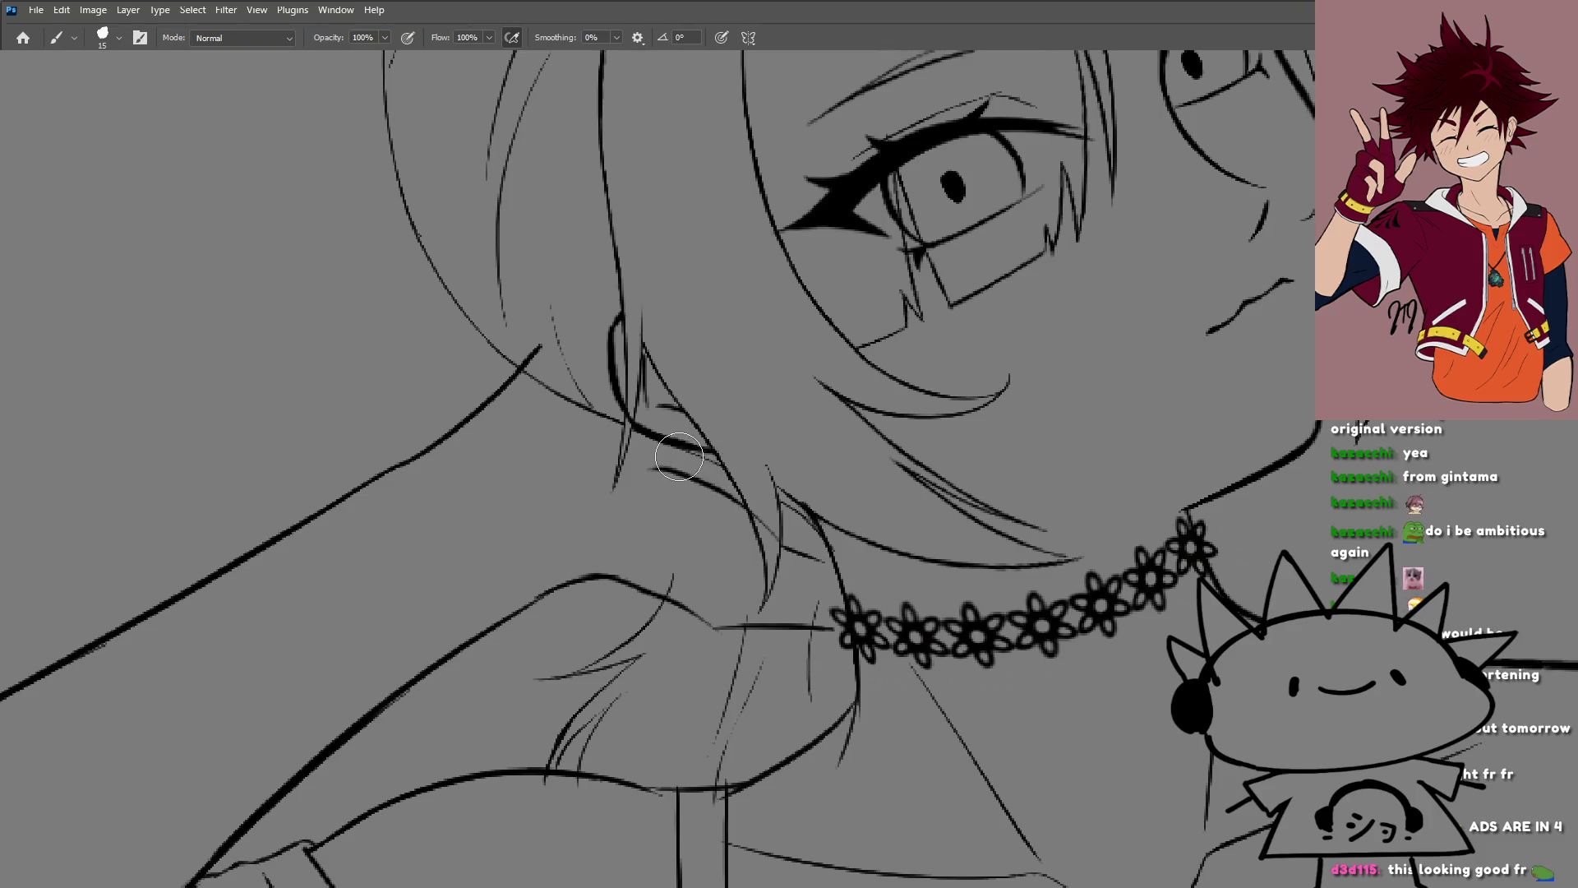
{"action": "left_click_drag", "start_coordinate": [681, 455], "coordinate": [716, 328]}
{"action": "scroll", "coordinate": [777, 371], "scroll_direction": "up", "scroll_amount": 3}
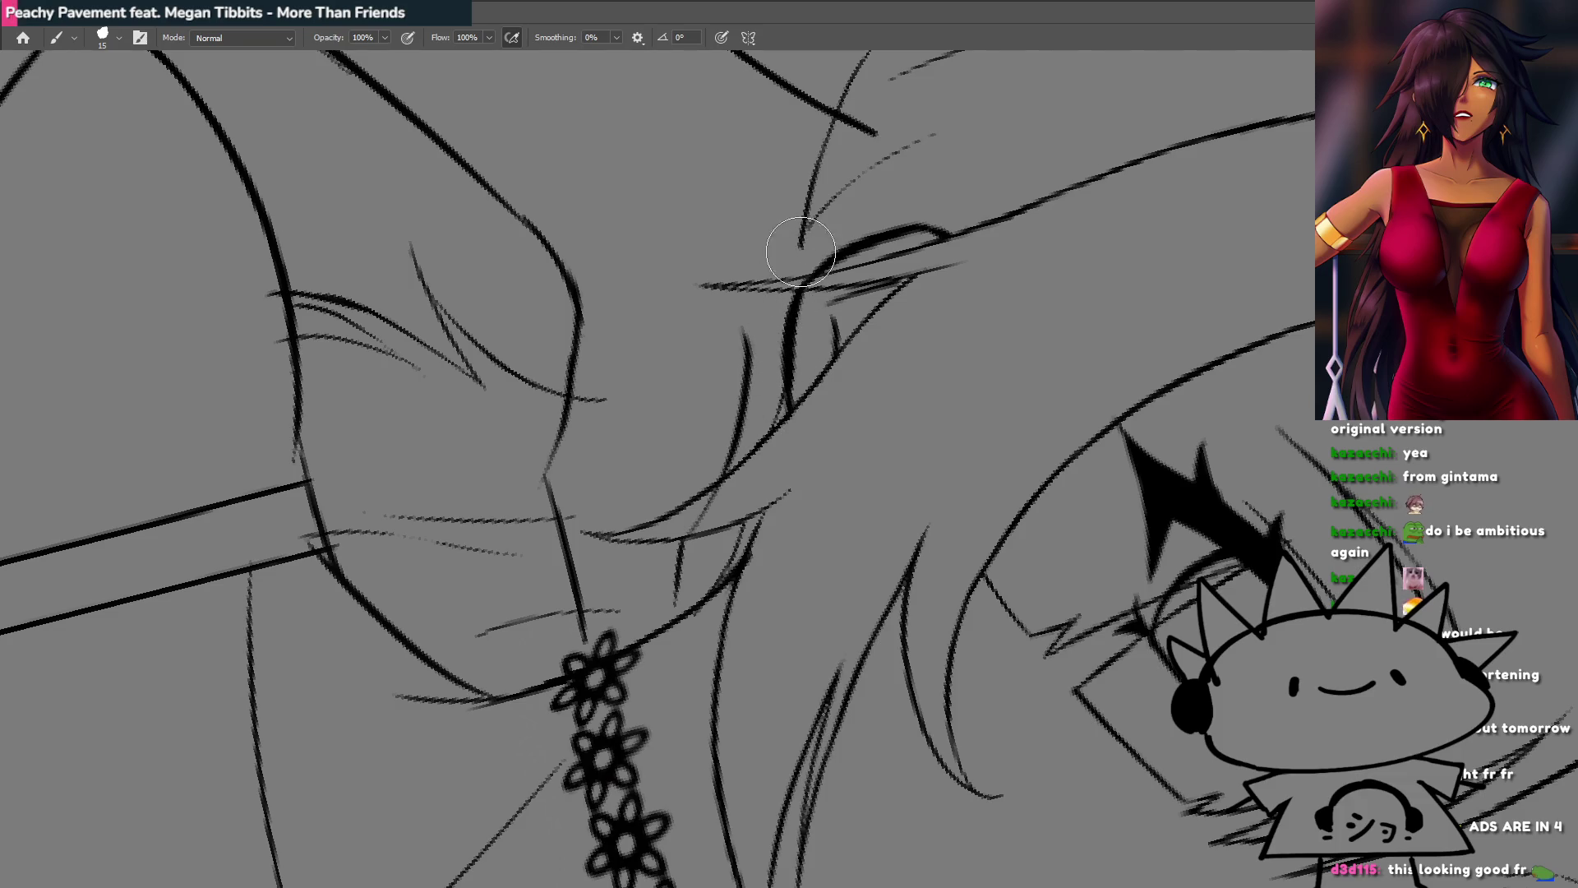
{"action": "left_click_drag", "start_coordinate": [804, 276], "coordinate": [804, 216]}
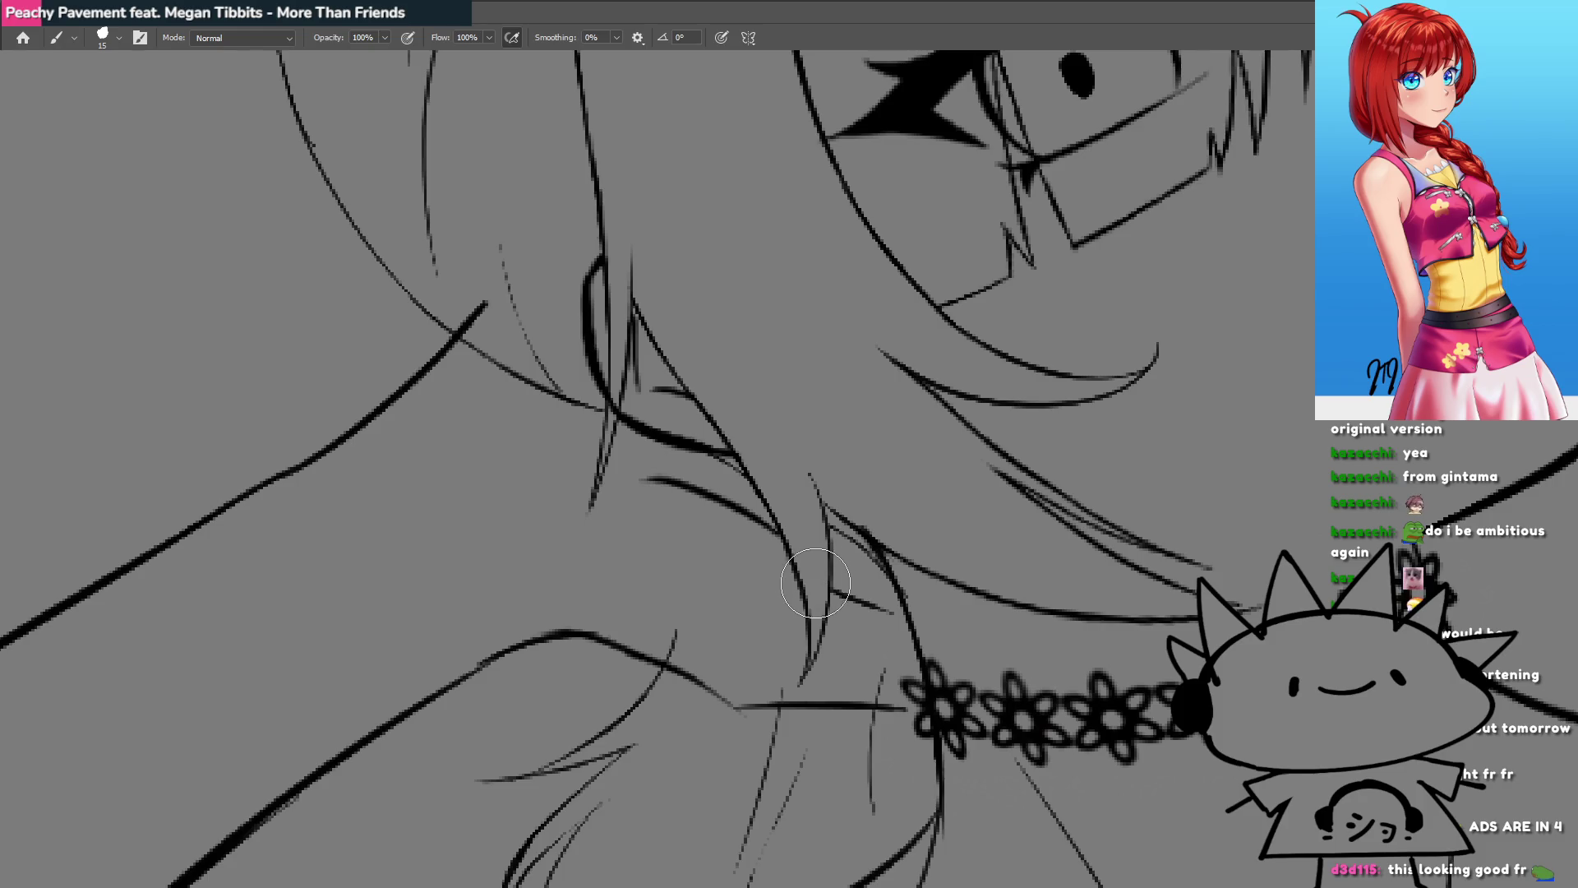
{"action": "key", "text": "ctrl+z"}
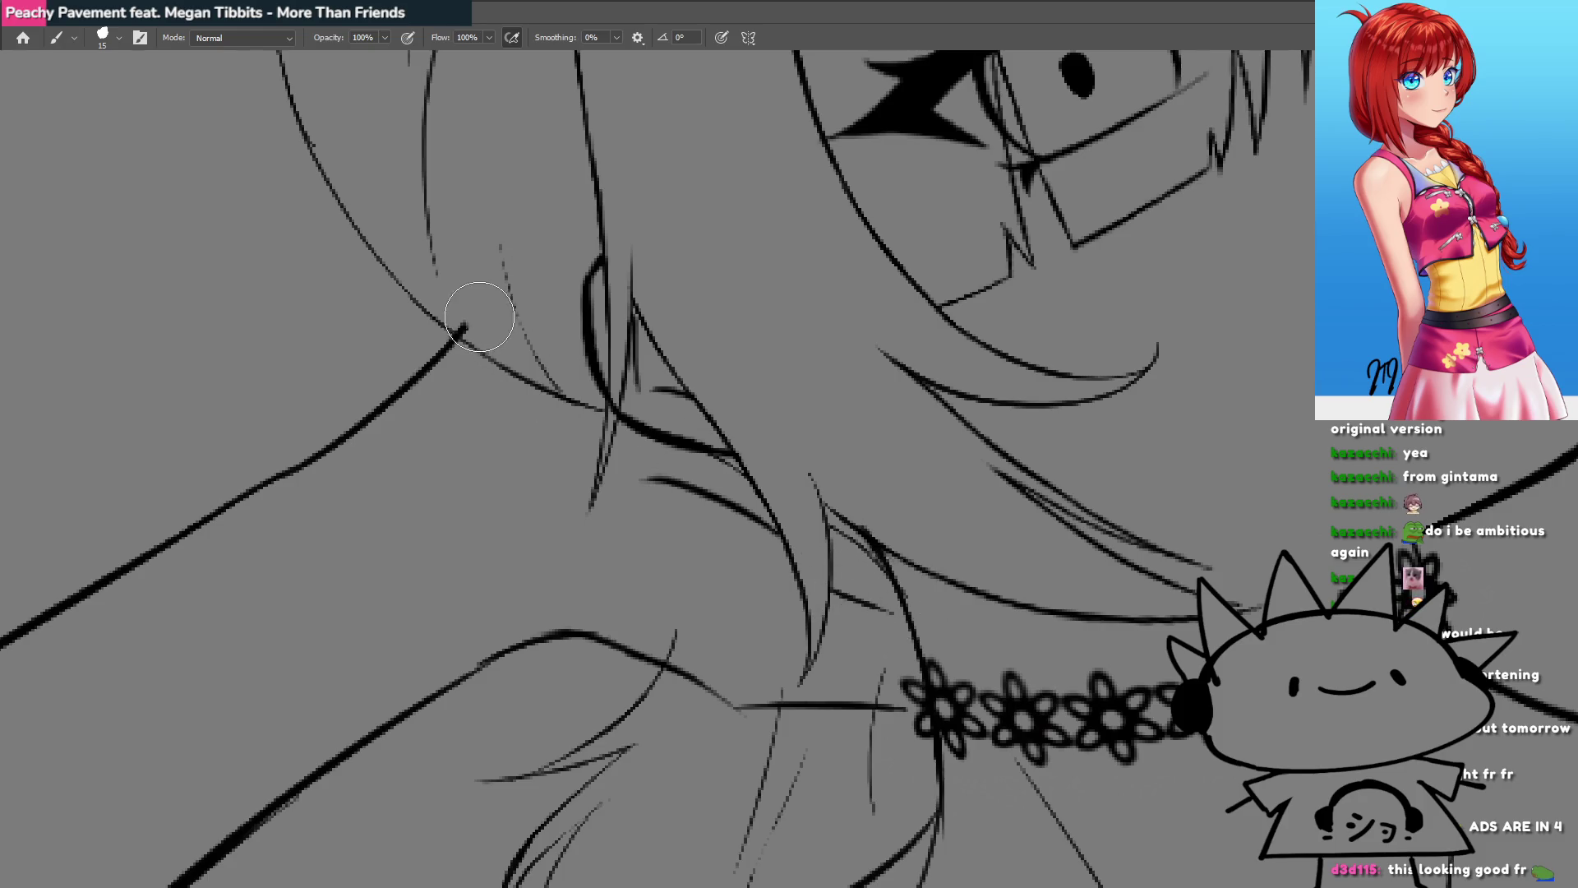
Step: Erase the stray stroke bit above the choker and the tails below the shoulder curve
{"action": "left_click_drag", "start_coordinate": [633, 633], "coordinate": [711, 417]}
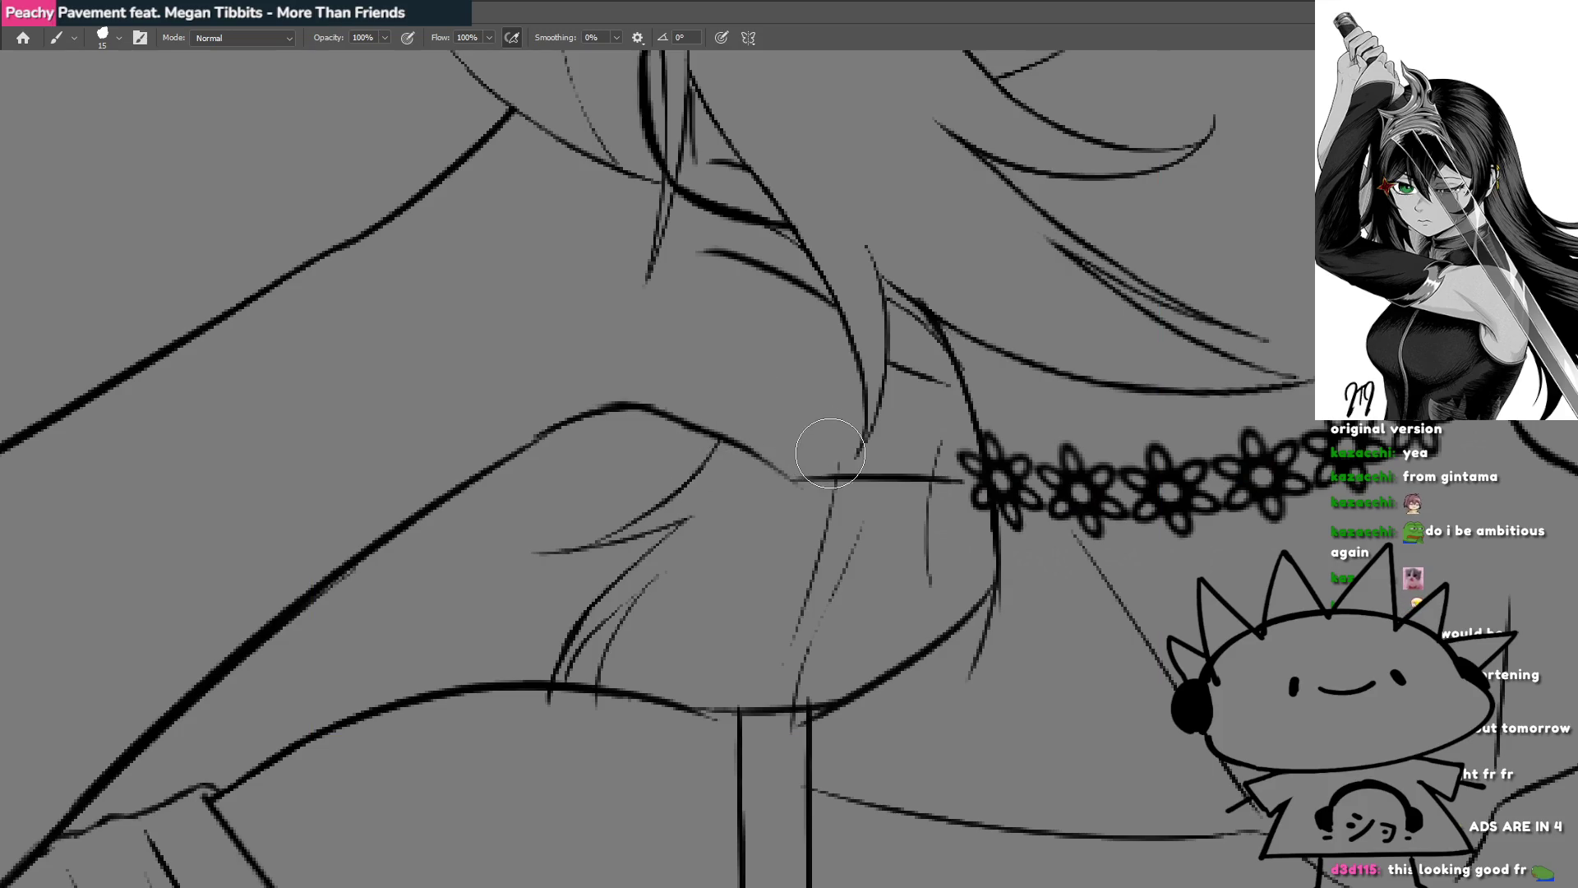
{"action": "left_click_drag", "start_coordinate": [941, 442], "coordinate": [937, 470]}
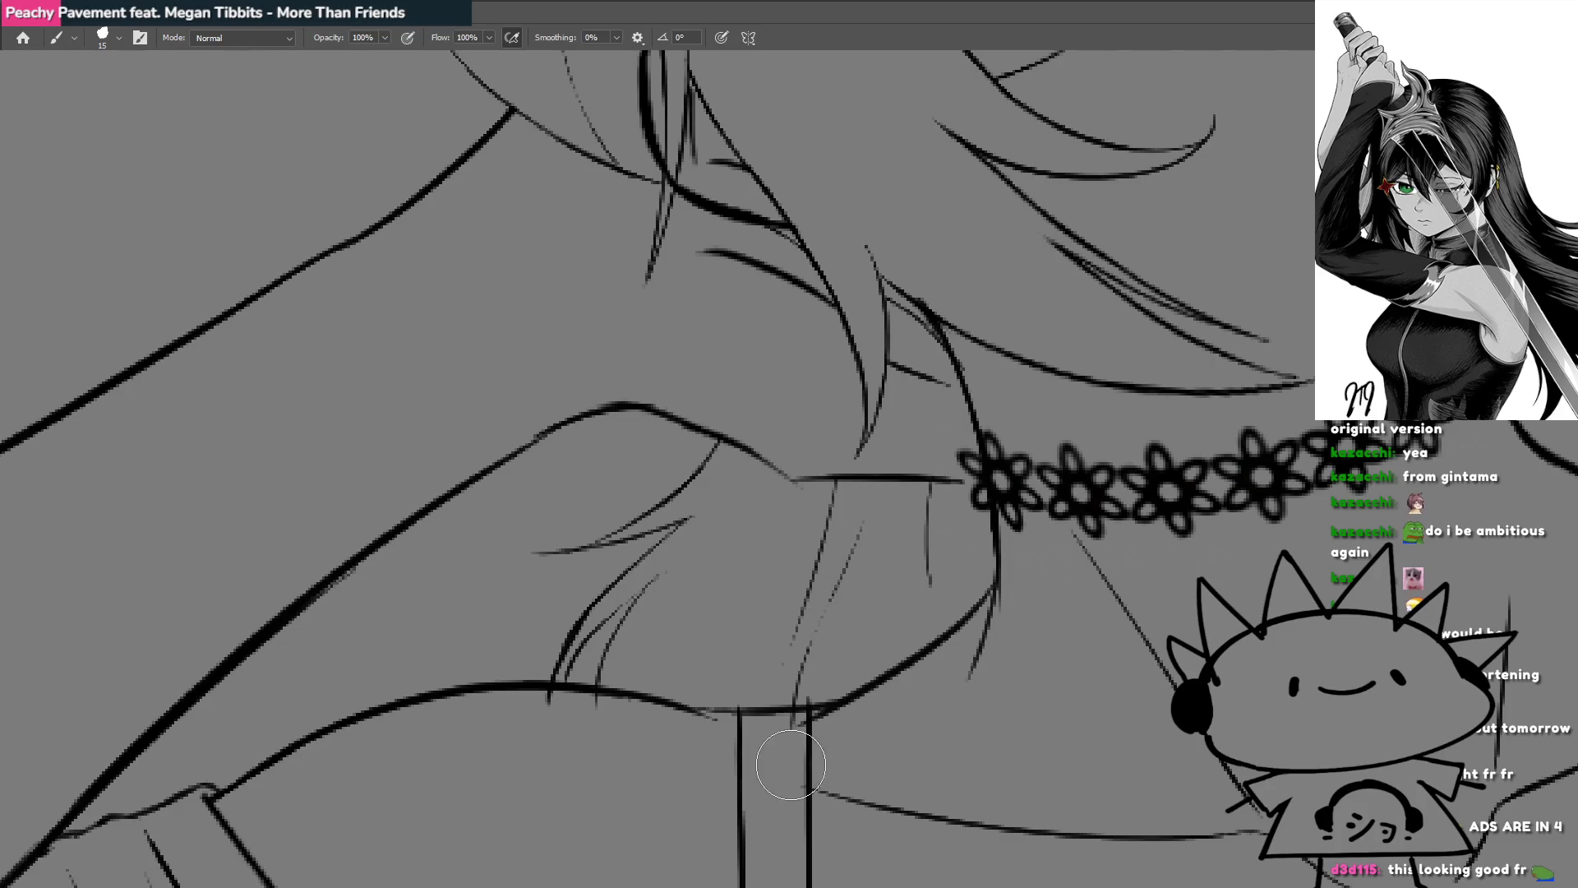
{"action": "left_click_drag", "start_coordinate": [704, 737], "coordinate": [528, 705]}
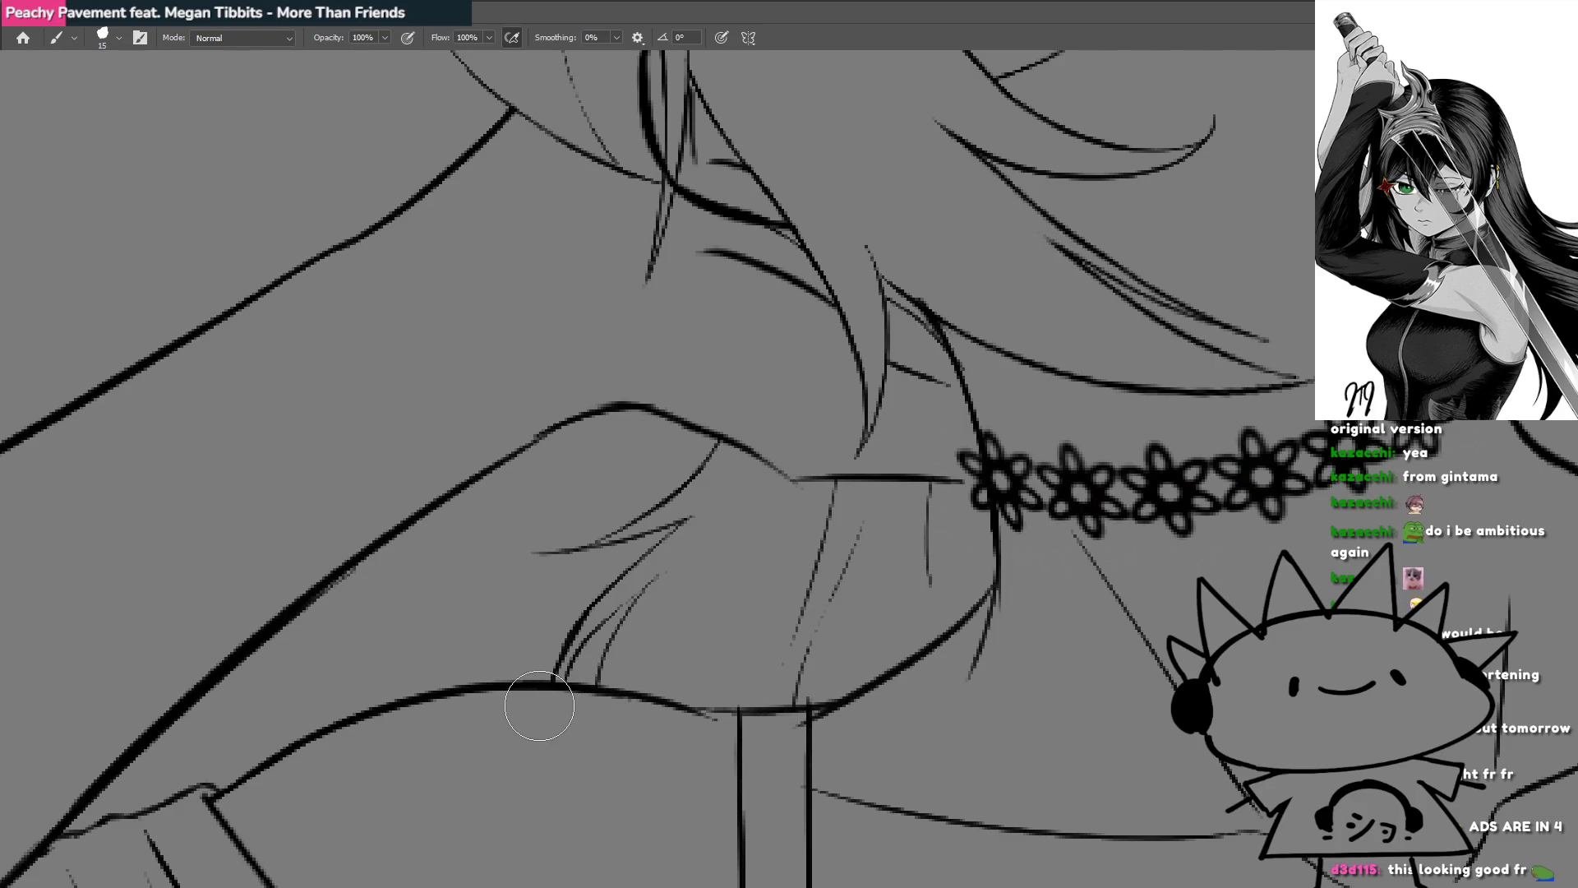
{"action": "scroll", "coordinate": [592, 694], "scroll_direction": "down", "scroll_amount": 5}
{"action": "scroll", "coordinate": [743, 398], "scroll_direction": "up", "scroll_amount": 3}
{"action": "scroll", "coordinate": [701, 581], "scroll_direction": "up", "scroll_amount": 2}
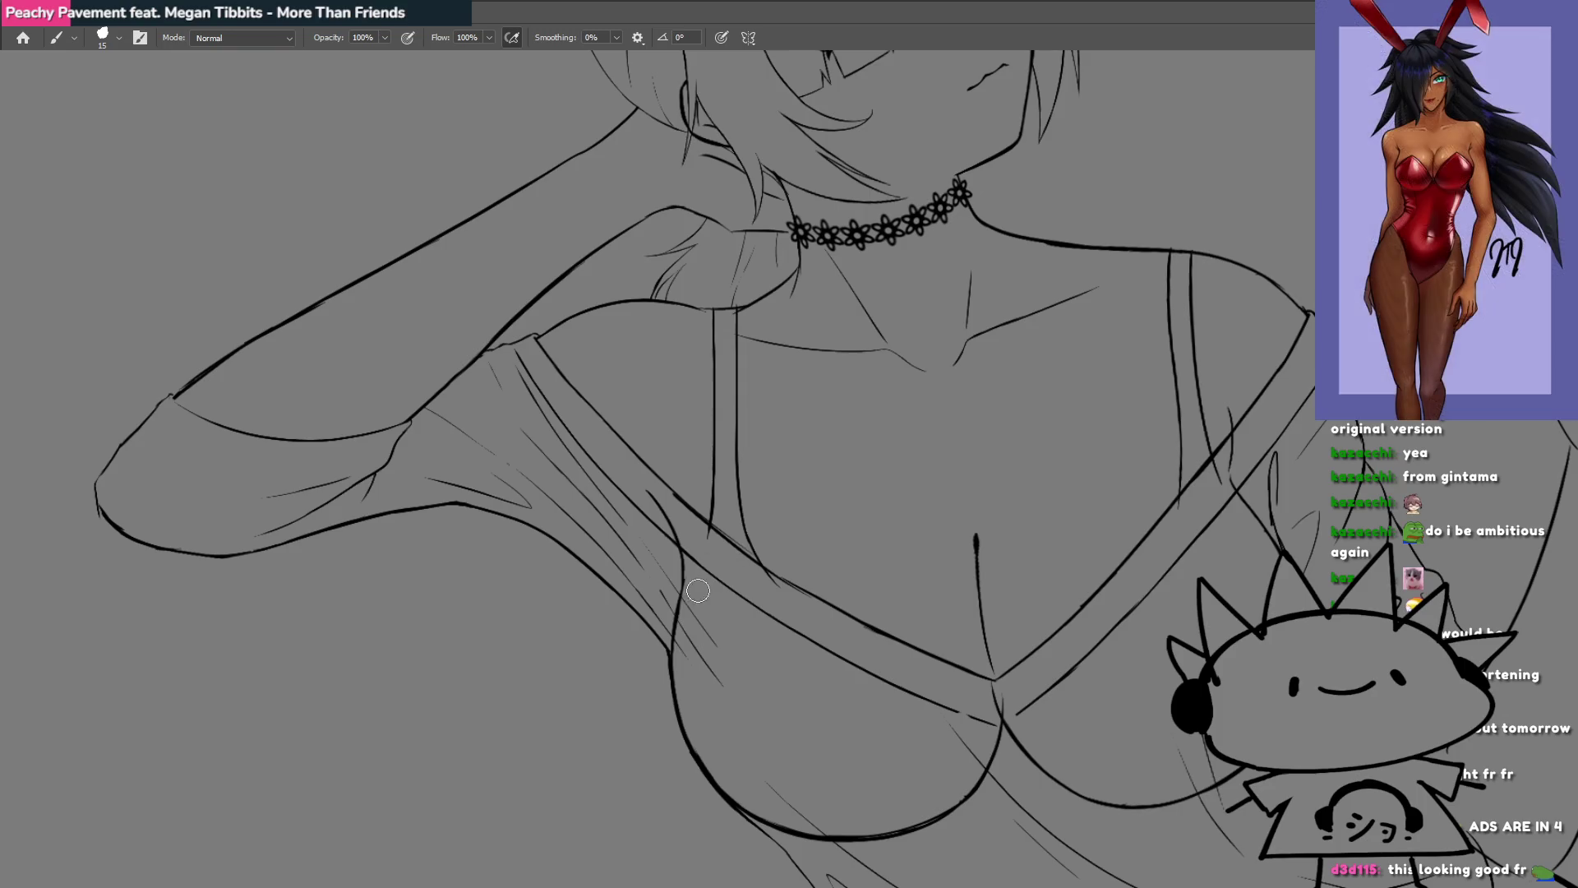
Step: Delete the left breast curve from its layer and erase the remaining lower curve
{"action": "left_click_drag", "start_coordinate": [785, 724], "coordinate": [667, 571]}
{"action": "key", "text": "v"}
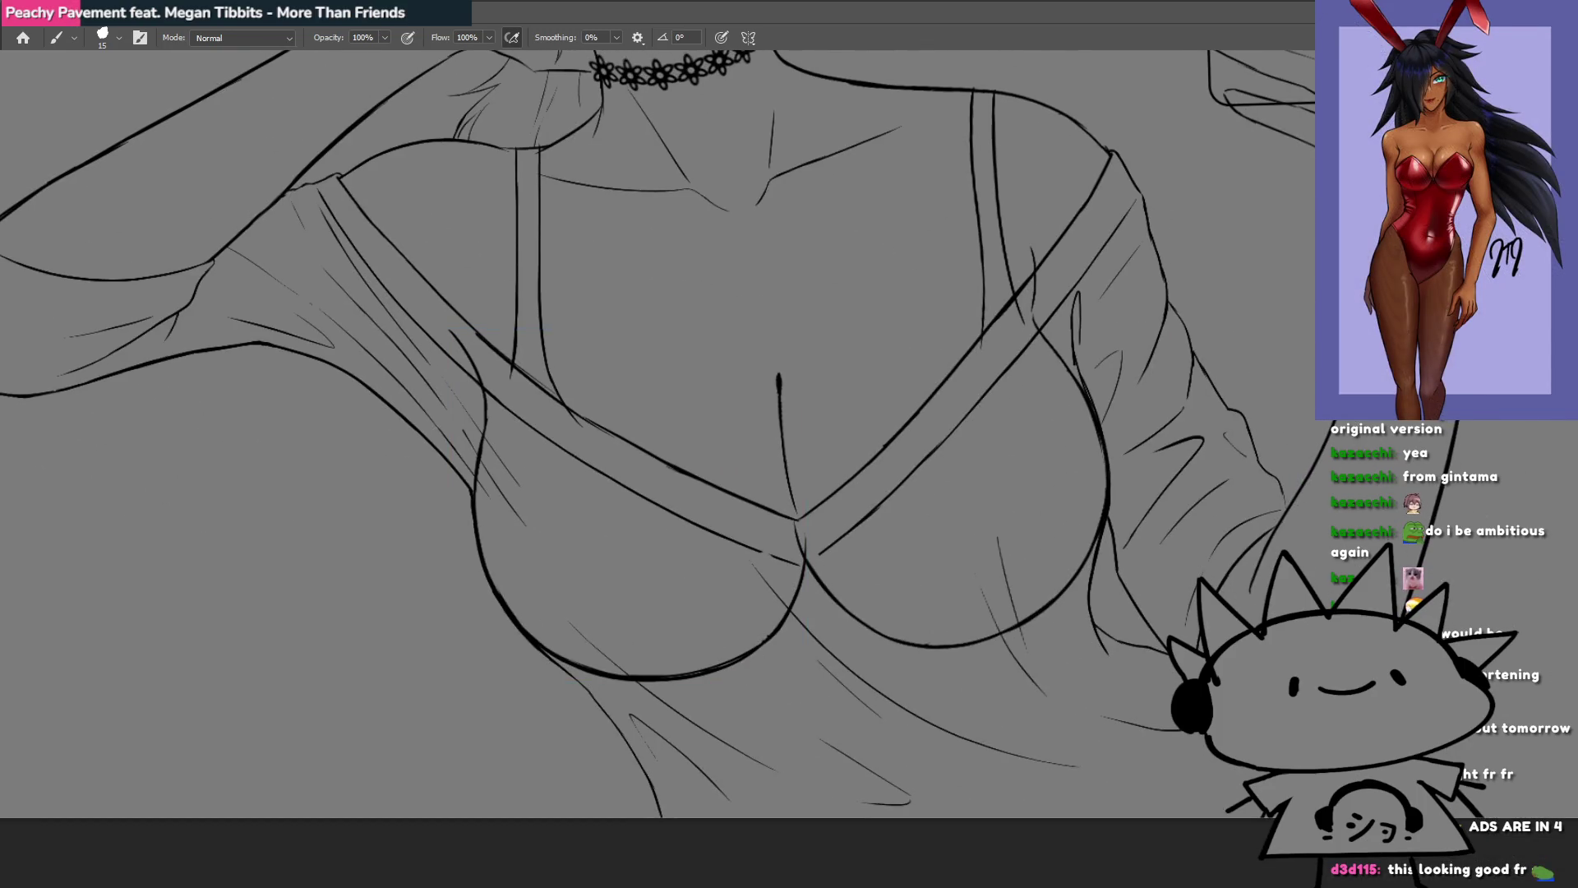
{"action": "key", "text": "Delete"}
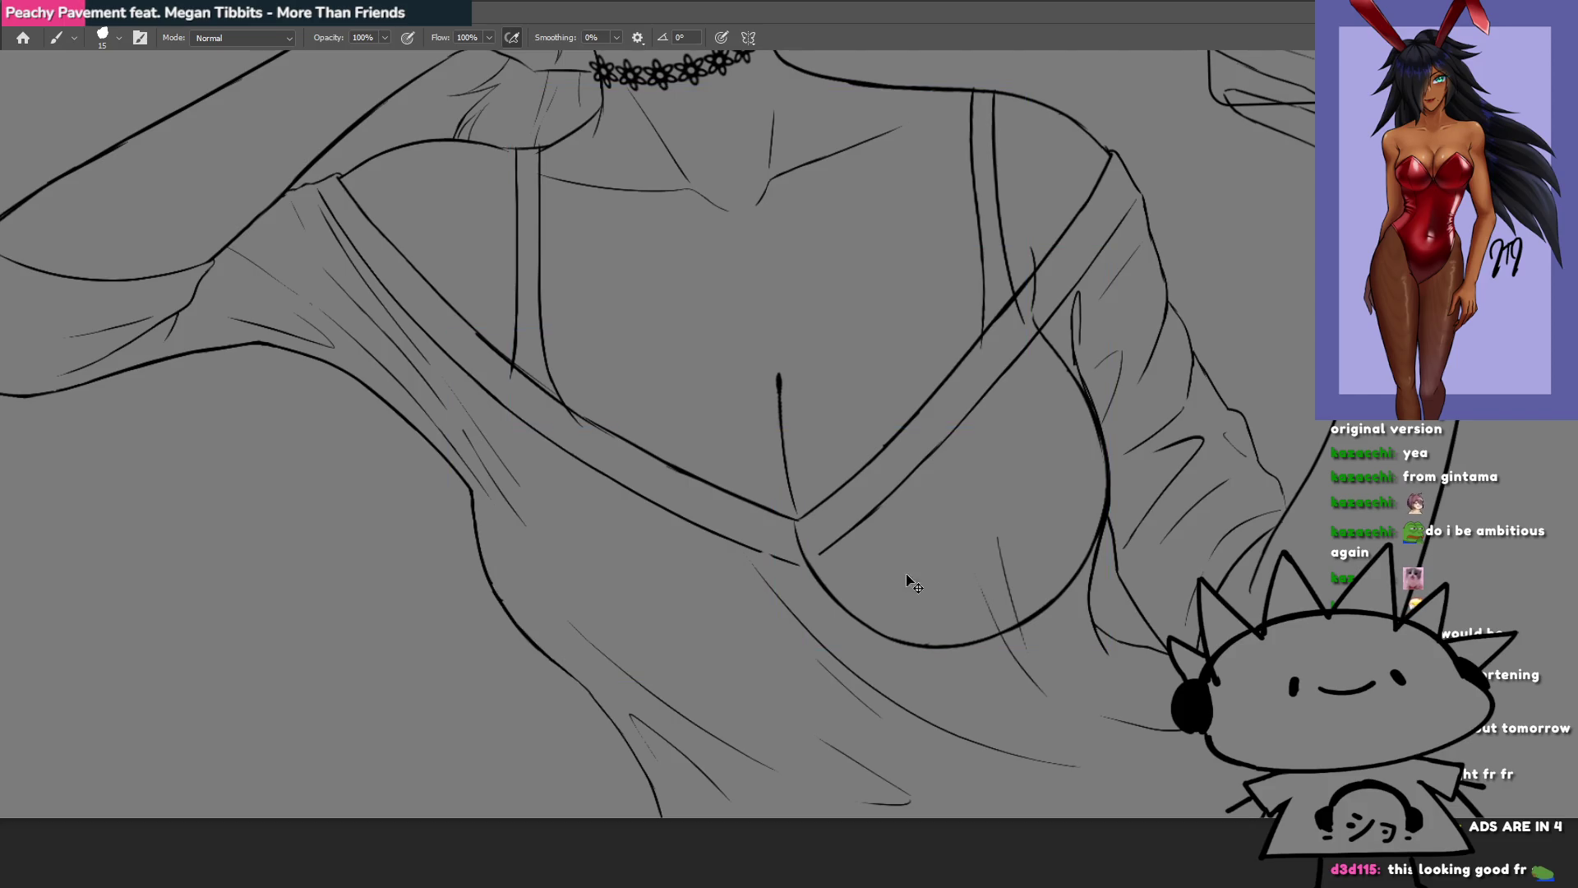
{"action": "left_click_drag", "start_coordinate": [807, 557], "coordinate": [1062, 588]}
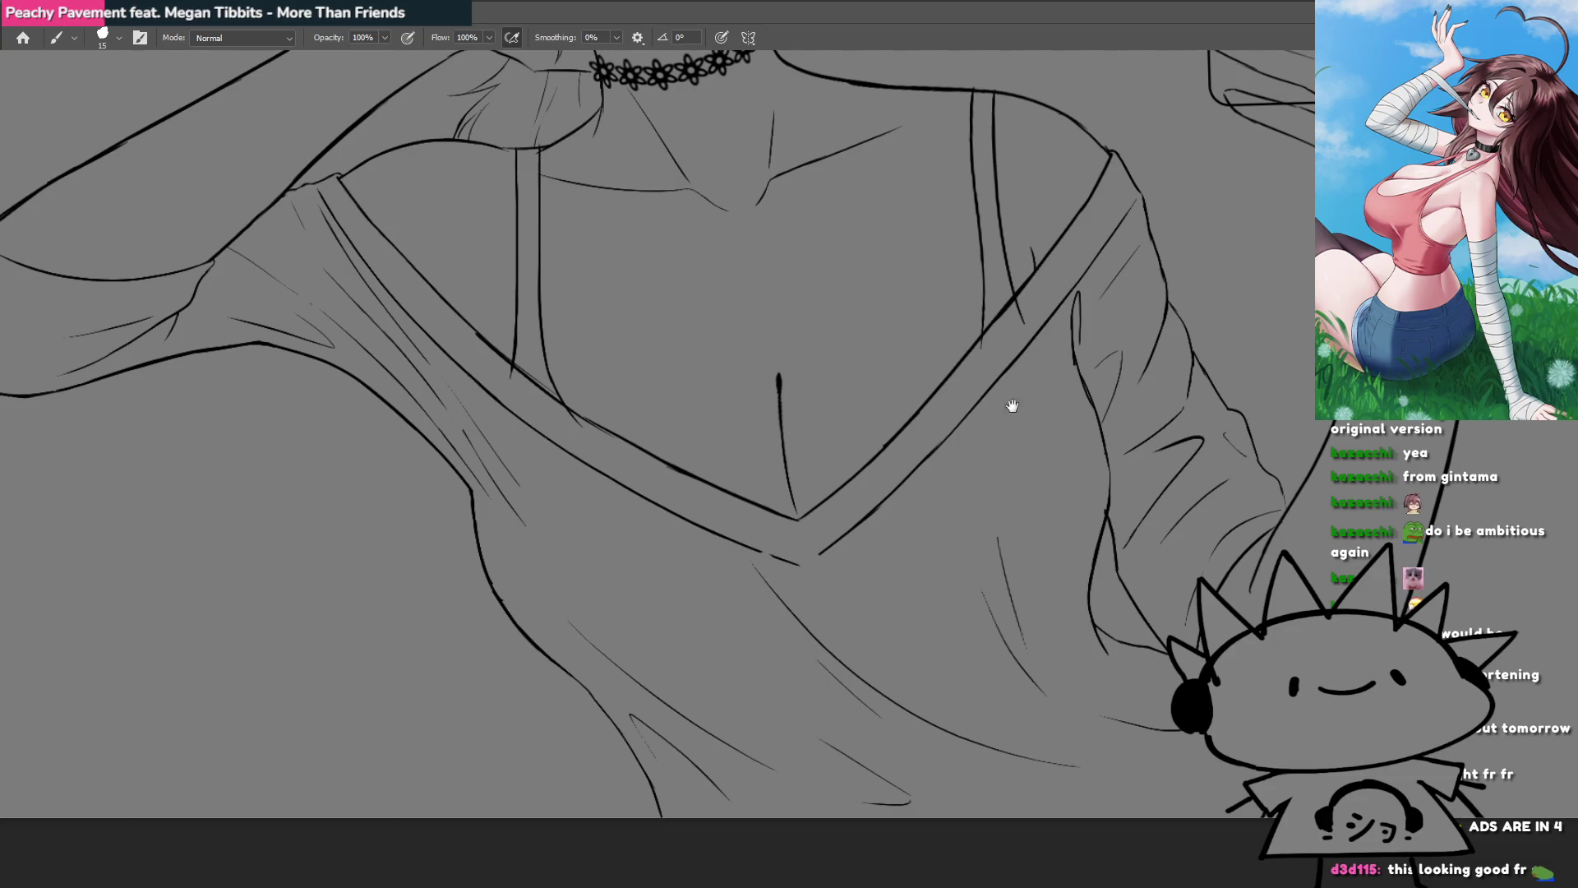
{"action": "left_click_drag", "start_coordinate": [1028, 402], "coordinate": [836, 477]}
{"action": "scroll", "coordinate": [884, 585], "scroll_direction": "up", "scroll_amount": 1}
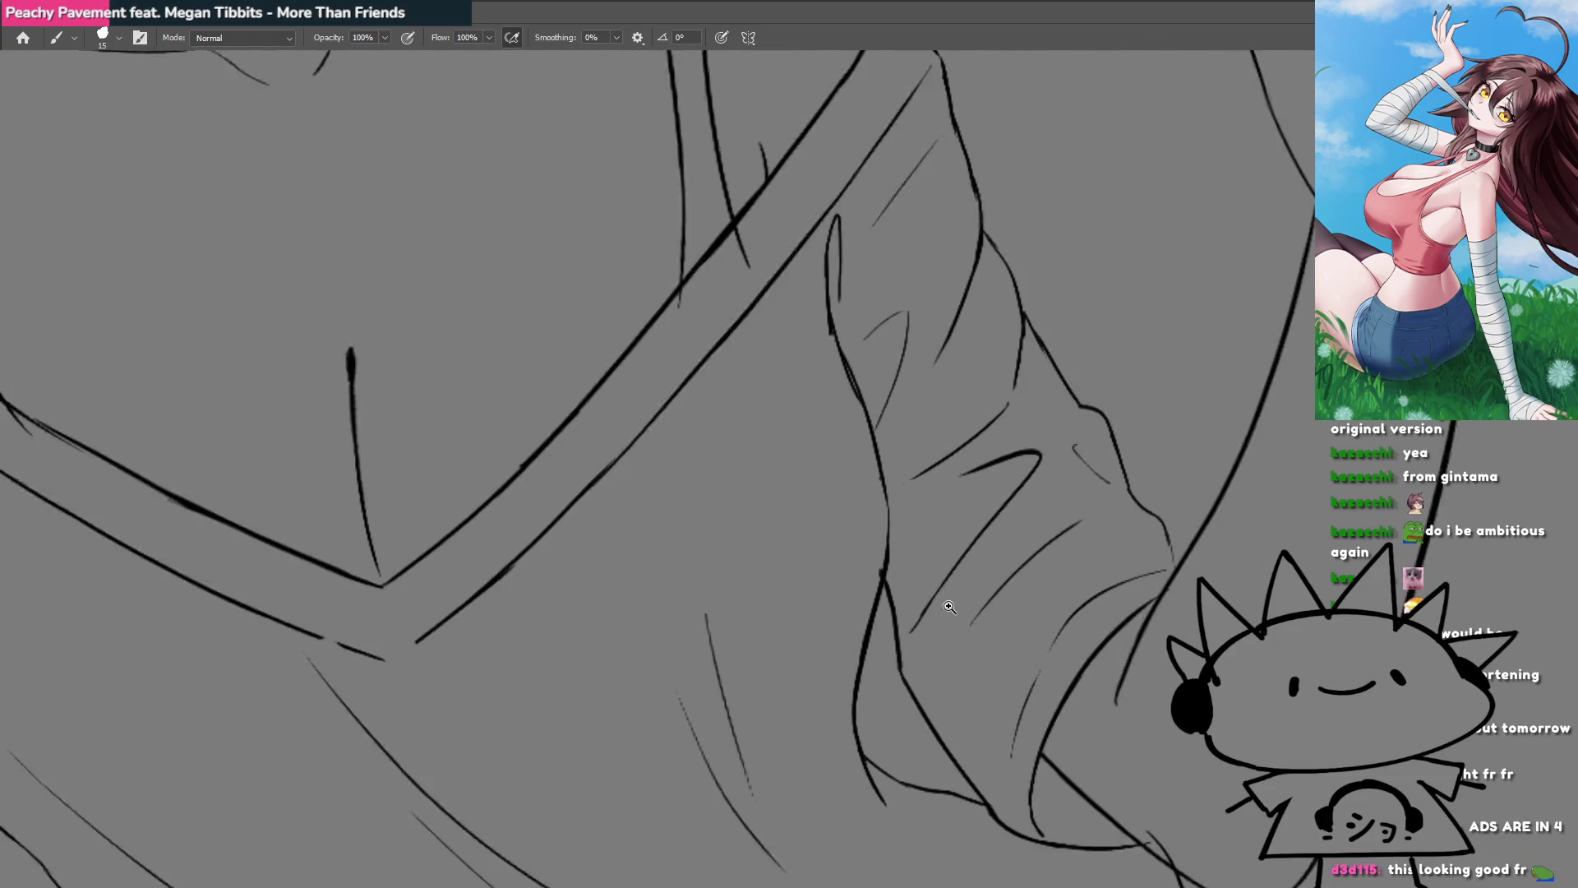
{"action": "scroll", "coordinate": [885, 586], "scroll_direction": "up", "scroll_amount": 1}
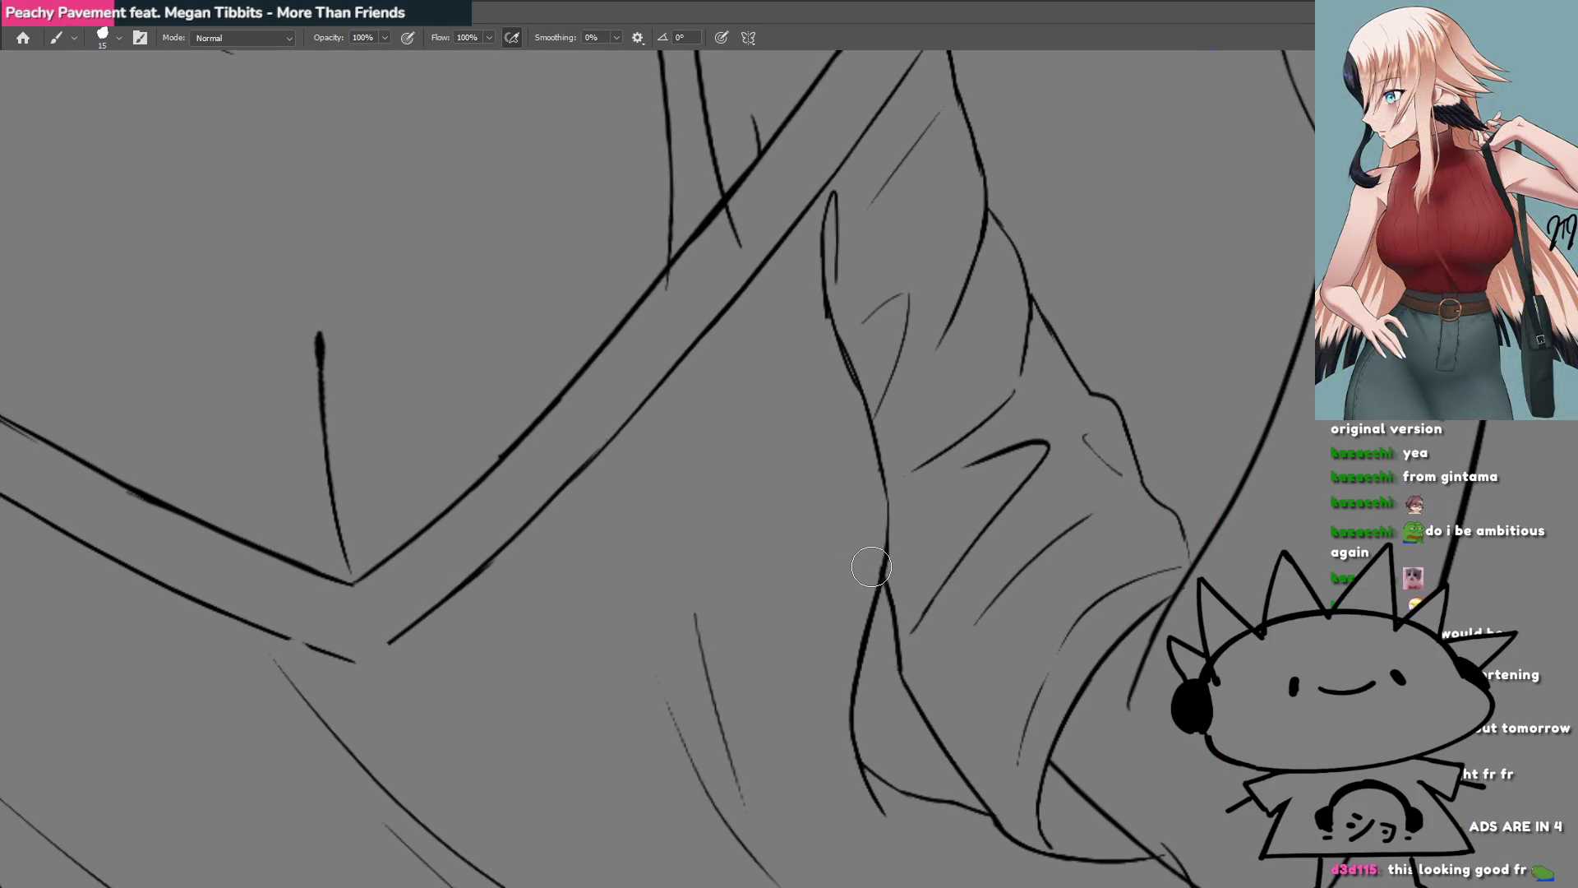
{"action": "scroll", "coordinate": [882, 547], "scroll_direction": "down", "scroll_amount": 2}
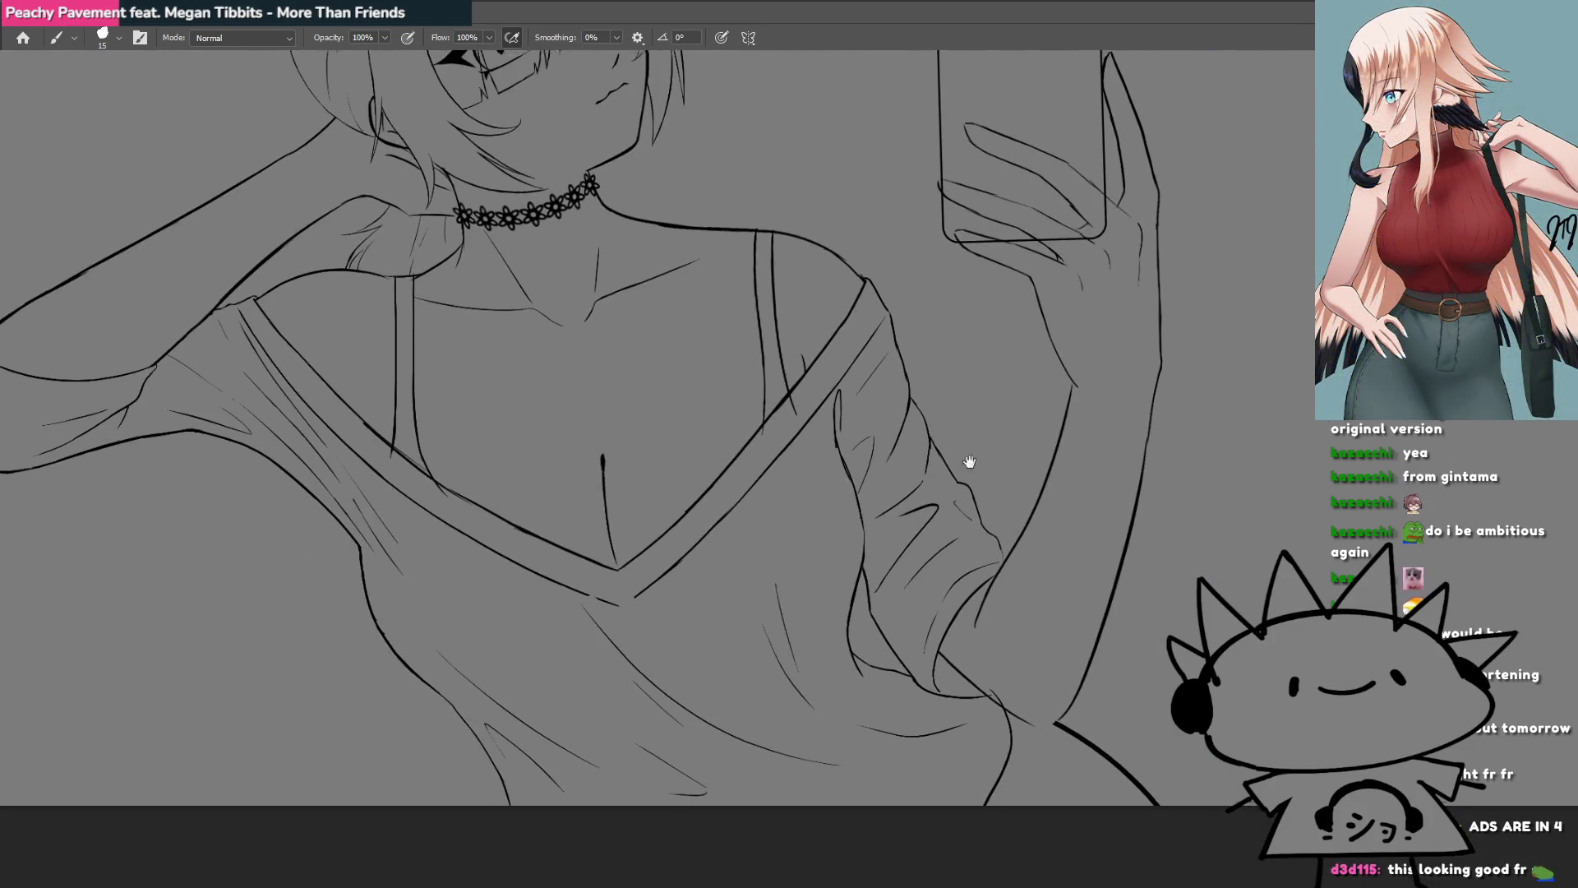
Step: Erase the phone outline crossing the fingers and try a rounded bottom-left corner, undoing the stray stroke
{"action": "scroll", "coordinate": [831, 497], "scroll_direction": "down", "scroll_amount": 2}
{"action": "scroll", "coordinate": [878, 369], "scroll_direction": "up", "scroll_amount": 3}
{"action": "scroll", "coordinate": [941, 352], "scroll_direction": "up", "scroll_amount": 1}
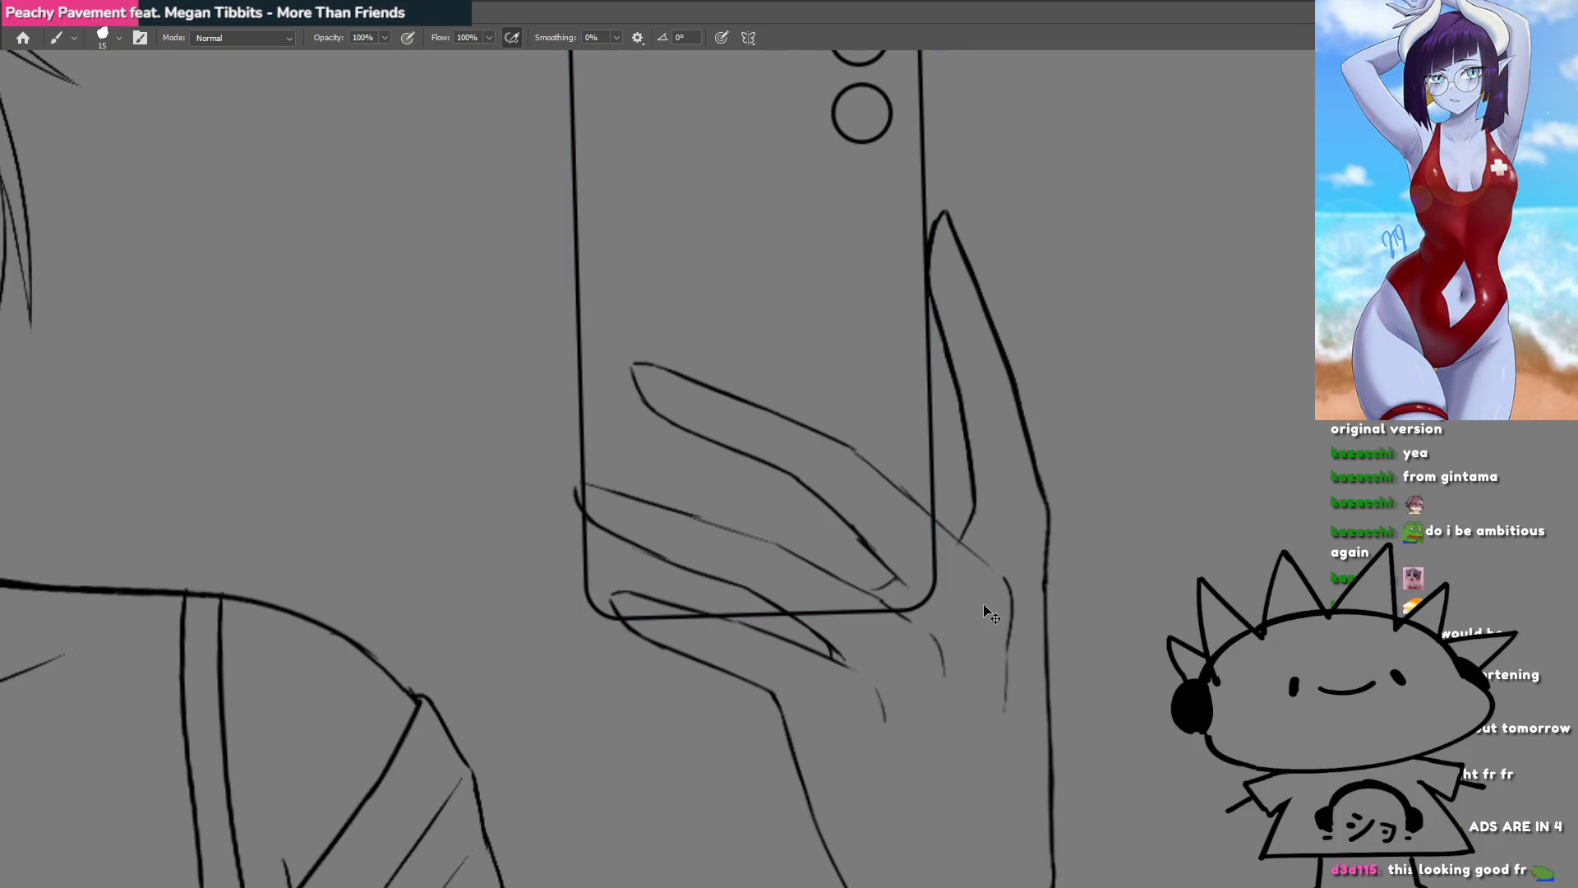
{"action": "mouse_move", "coordinate": [933, 537]}
{"action": "left_mouse_down"}
{"action": "mouse_move", "coordinate": [922, 588]}
{"action": "mouse_move", "coordinate": [854, 615]}
{"action": "mouse_move", "coordinate": [815, 605]}
{"action": "left_mouse_up"}
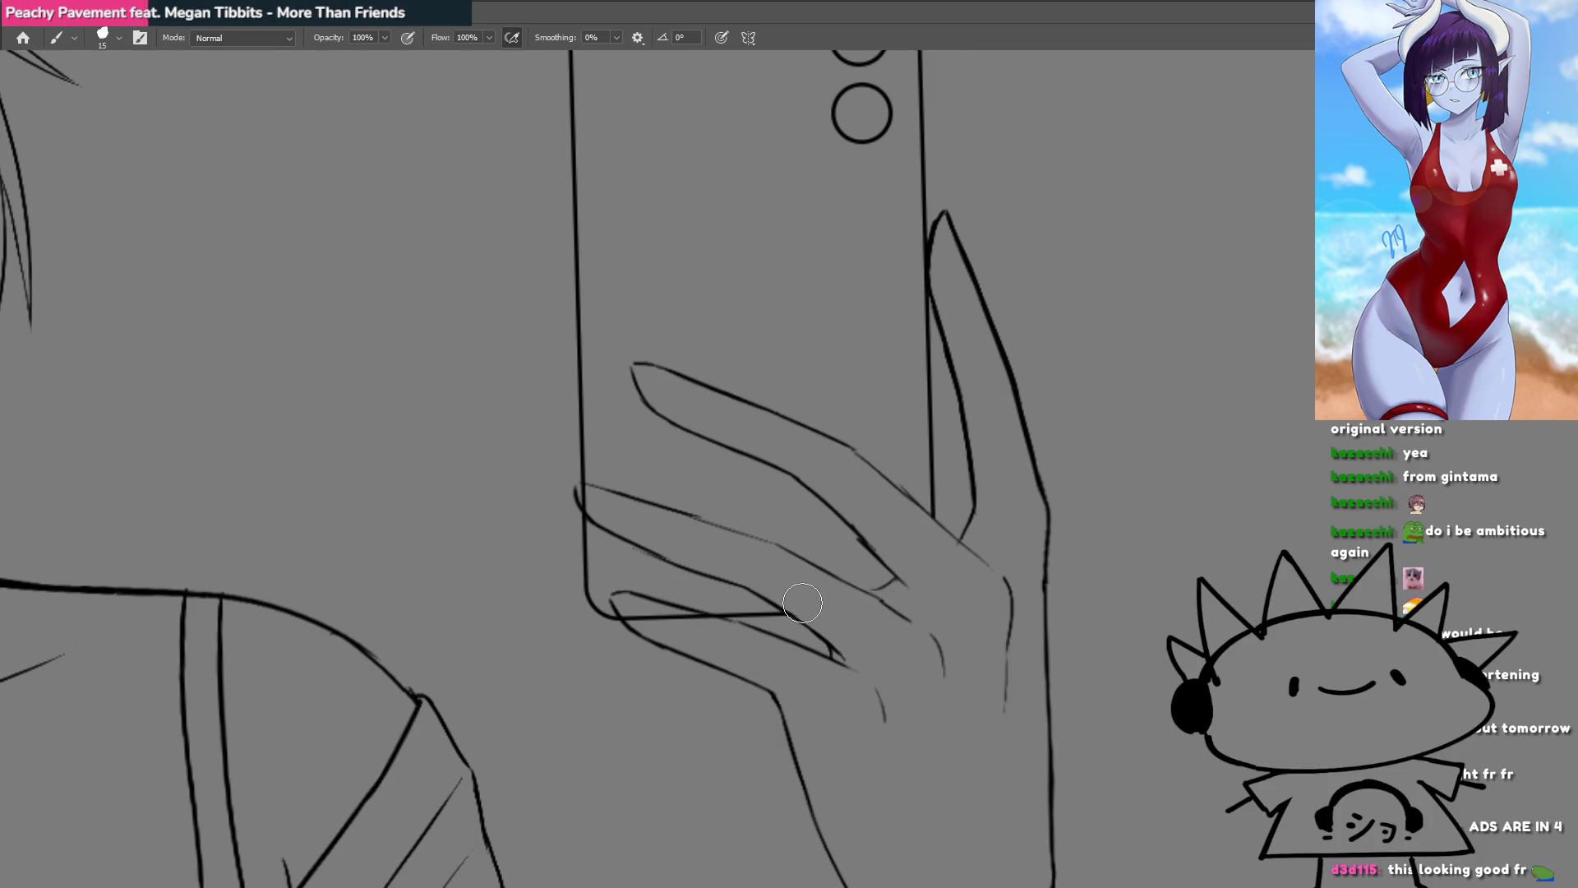
{"action": "mouse_move", "coordinate": [611, 598]}
{"action": "left_mouse_down"}
{"action": "mouse_move", "coordinate": [624, 612]}
{"action": "mouse_move", "coordinate": [681, 604]}
{"action": "left_mouse_up"}
{"action": "key", "text": "ctrl+z"}
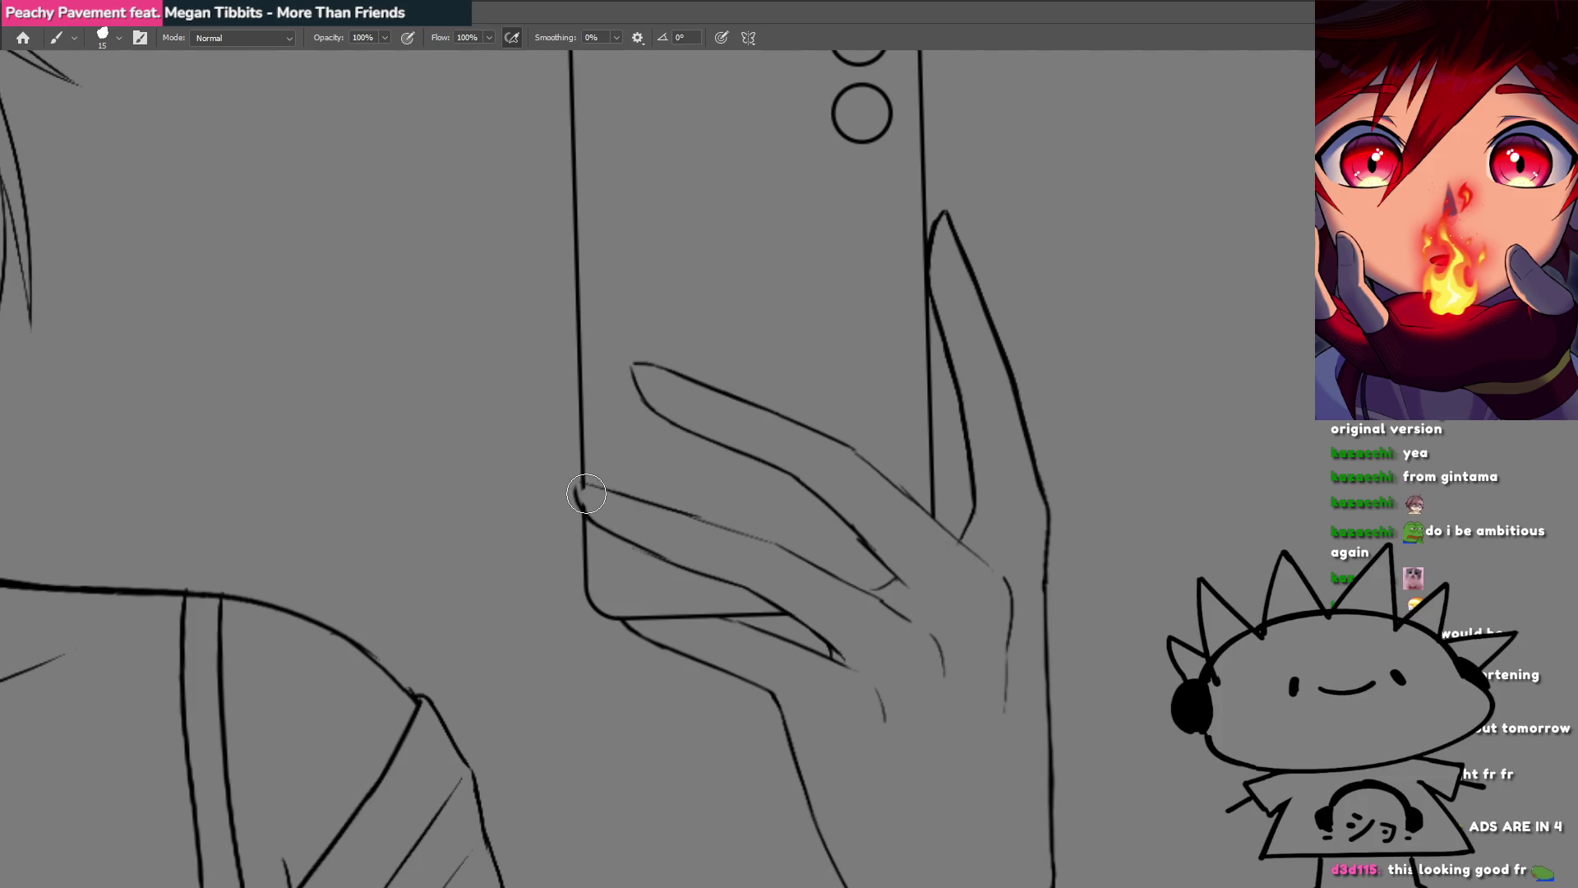
{"action": "mouse_move", "coordinate": [657, 509]}
{"action": "left_mouse_down"}
{"action": "mouse_move", "coordinate": [553, 623]}
{"action": "mouse_move", "coordinate": [856, 536]}
{"action": "left_mouse_up"}
{"action": "scroll", "coordinate": [814, 424], "scroll_direction": "up", "scroll_amount": 2}
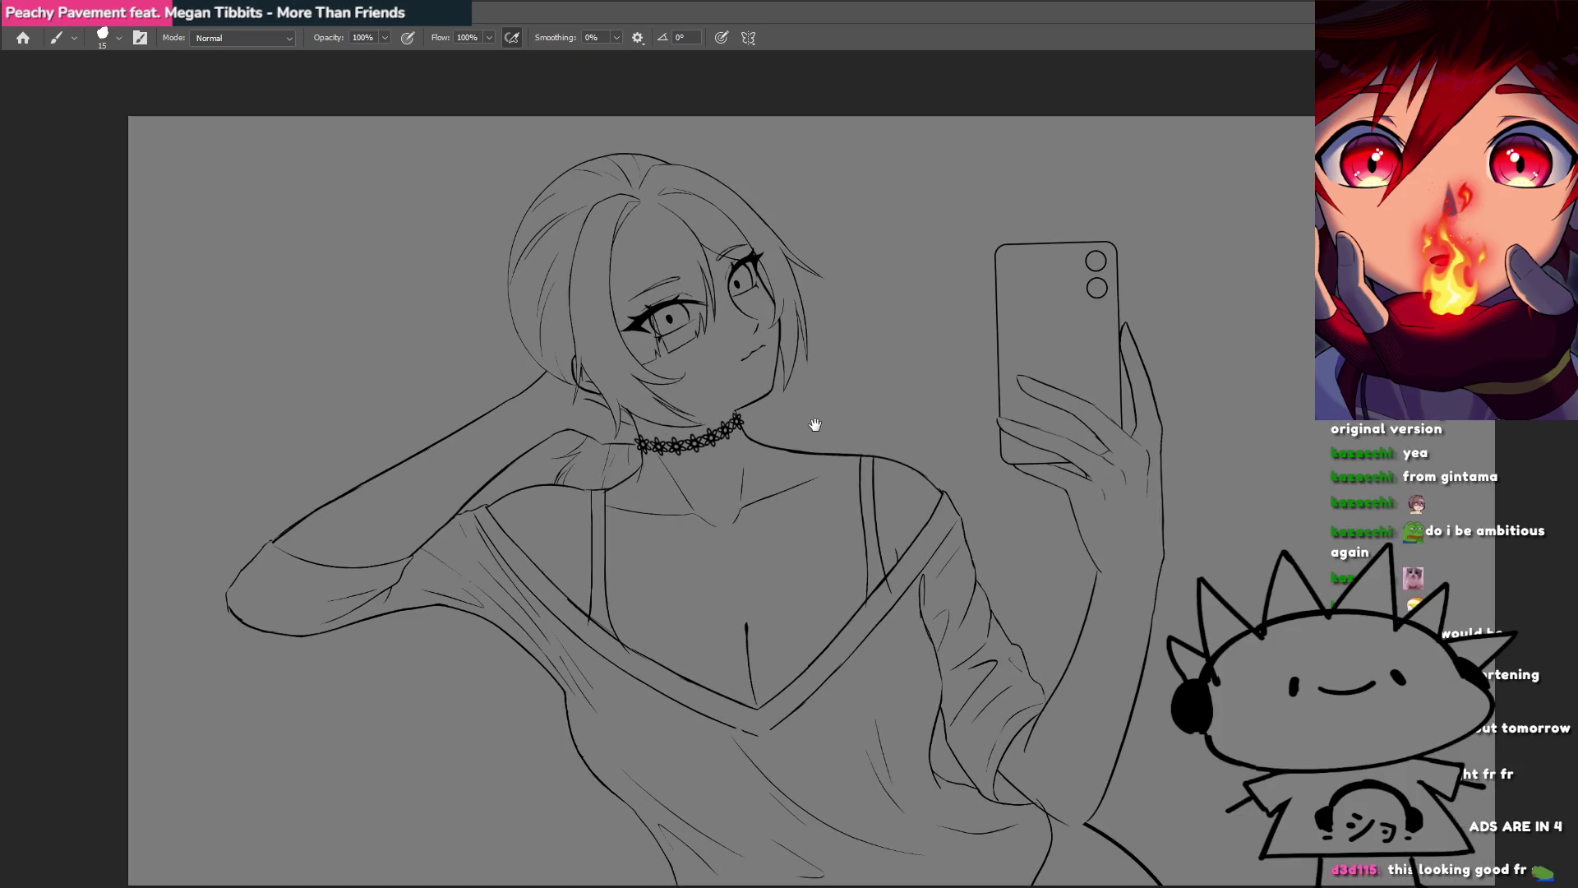
Step: Zoom in on the collar and erase the right petals of the rightmost choker flower
{"action": "left_click_drag", "start_coordinate": [835, 427], "coordinate": [852, 359]}
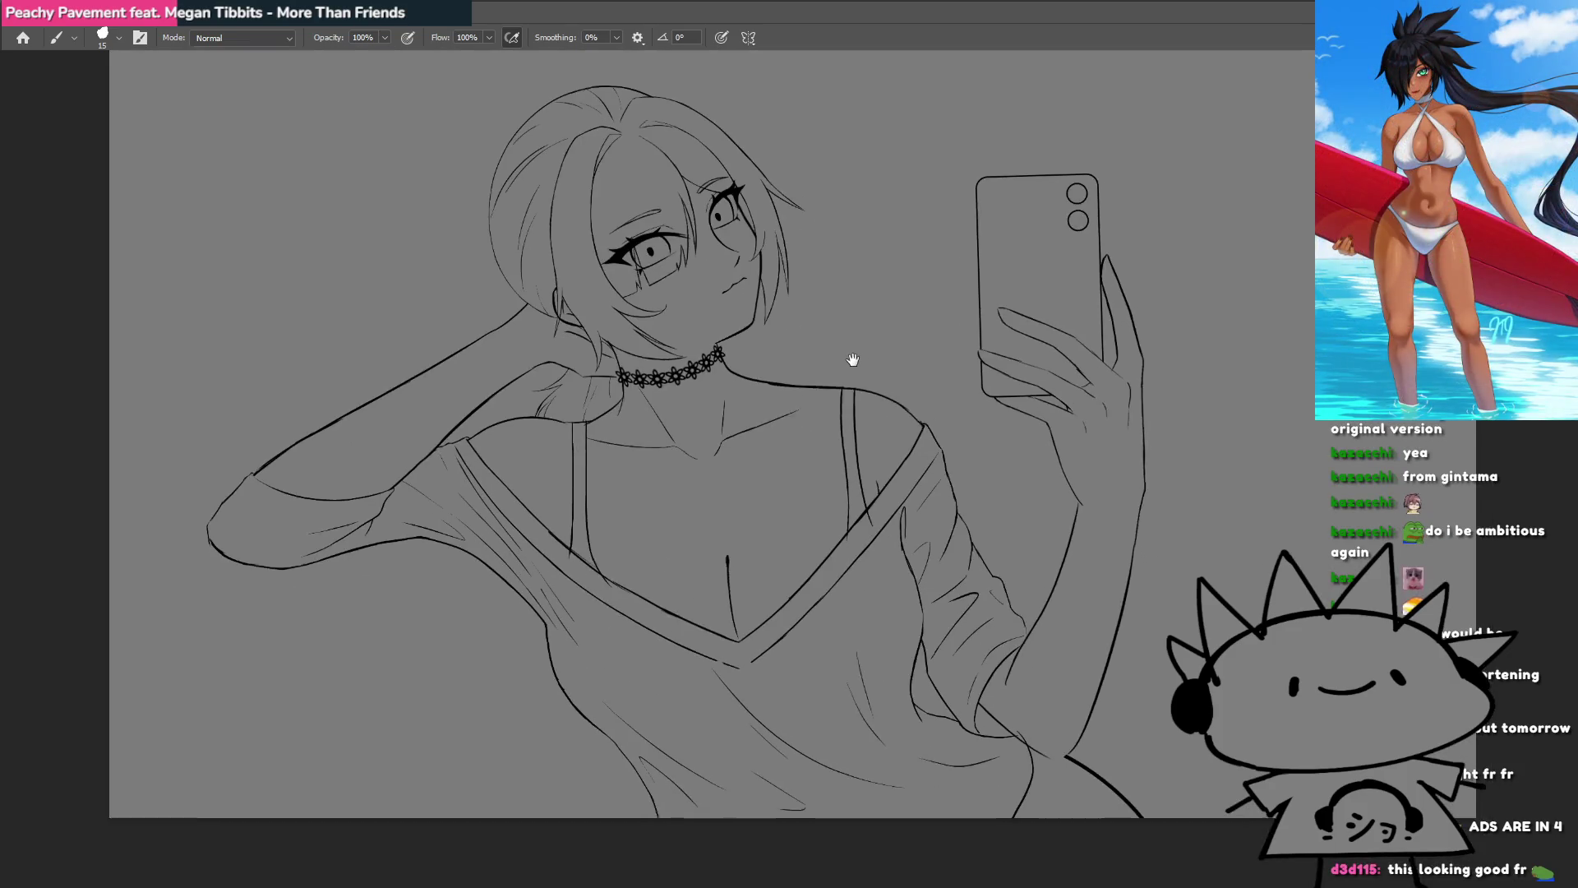
{"action": "left_click_drag", "start_coordinate": [1063, 652], "coordinate": [884, 556]}
{"action": "scroll", "coordinate": [810, 507], "scroll_direction": "up", "scroll_amount": 2}
{"action": "scroll", "coordinate": [810, 507], "scroll_direction": "up", "scroll_amount": 2}
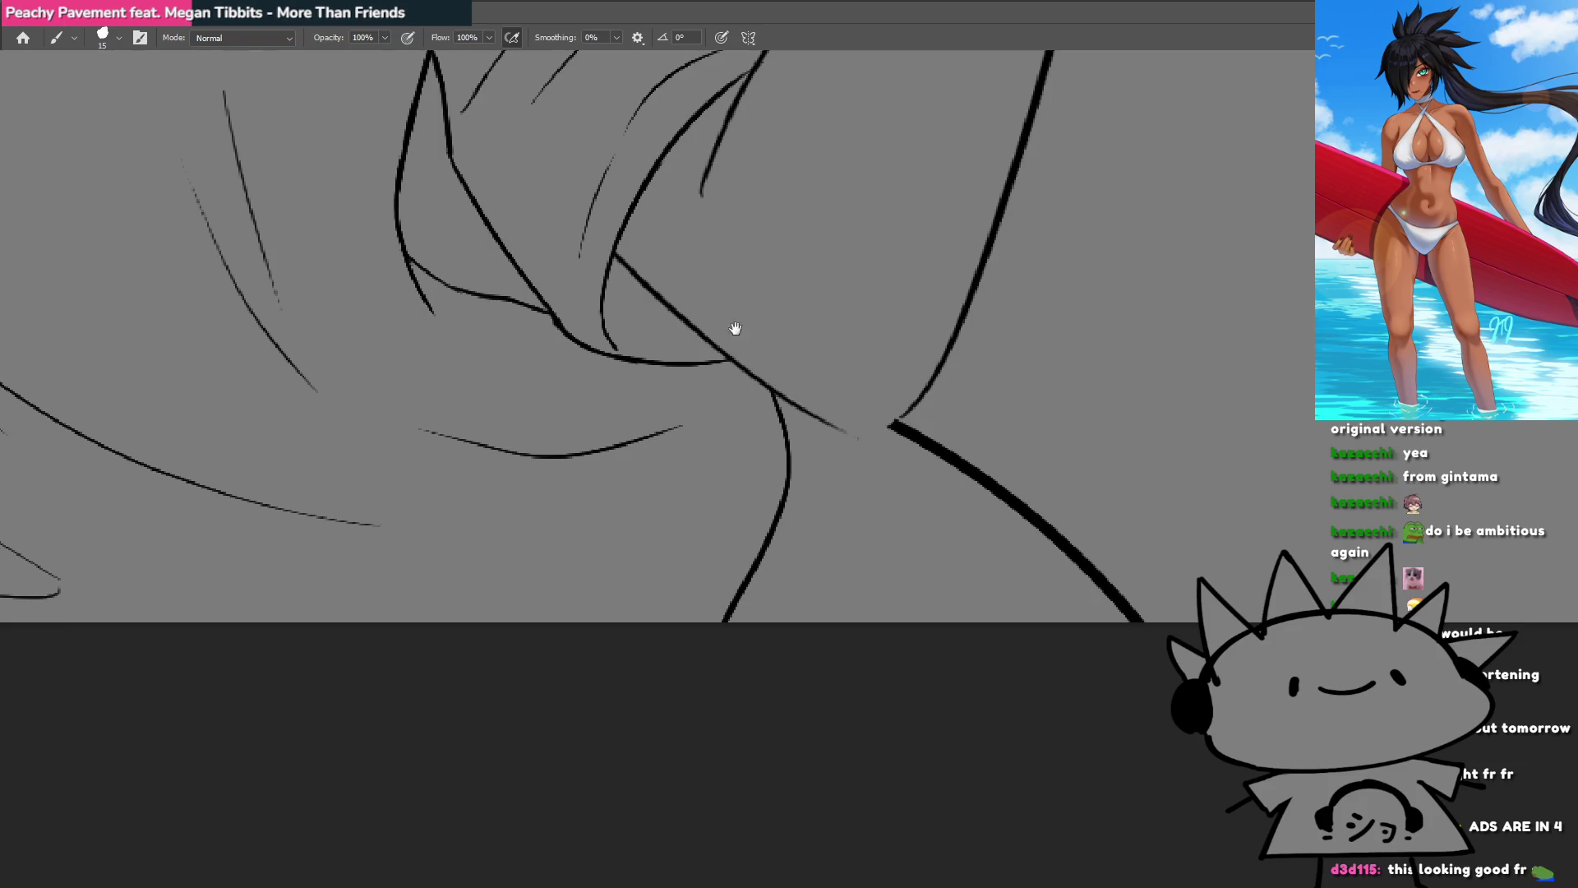
{"action": "scroll", "coordinate": [736, 328], "scroll_direction": "down", "scroll_amount": 3}
{"action": "scroll", "coordinate": [1022, 564], "scroll_direction": "down", "scroll_amount": 2}
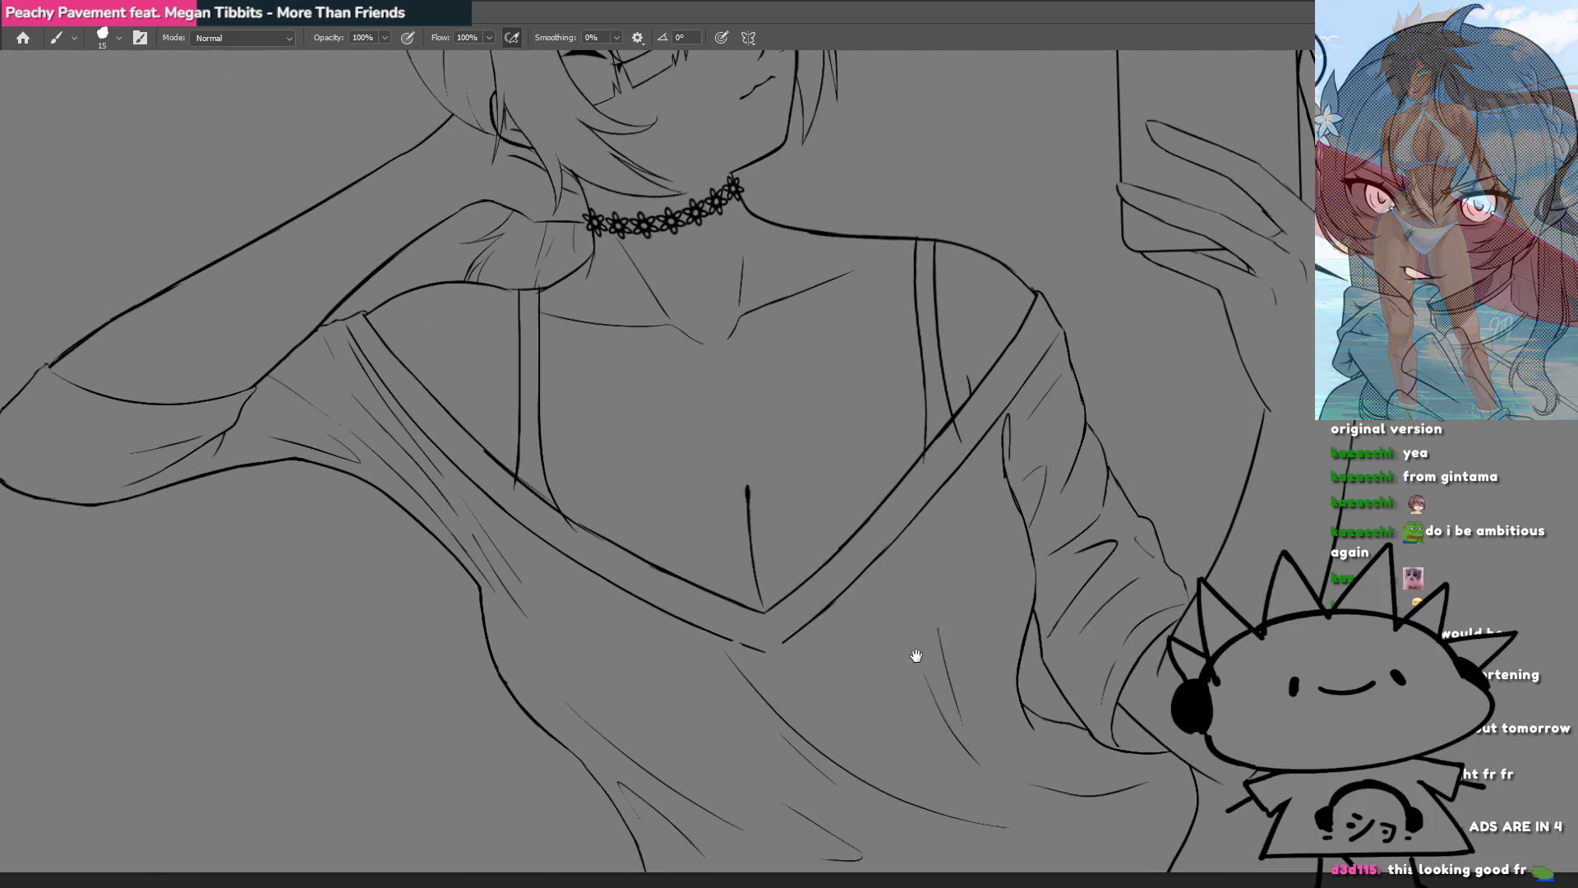
{"action": "scroll", "coordinate": [947, 397], "scroll_direction": "up", "scroll_amount": 1}
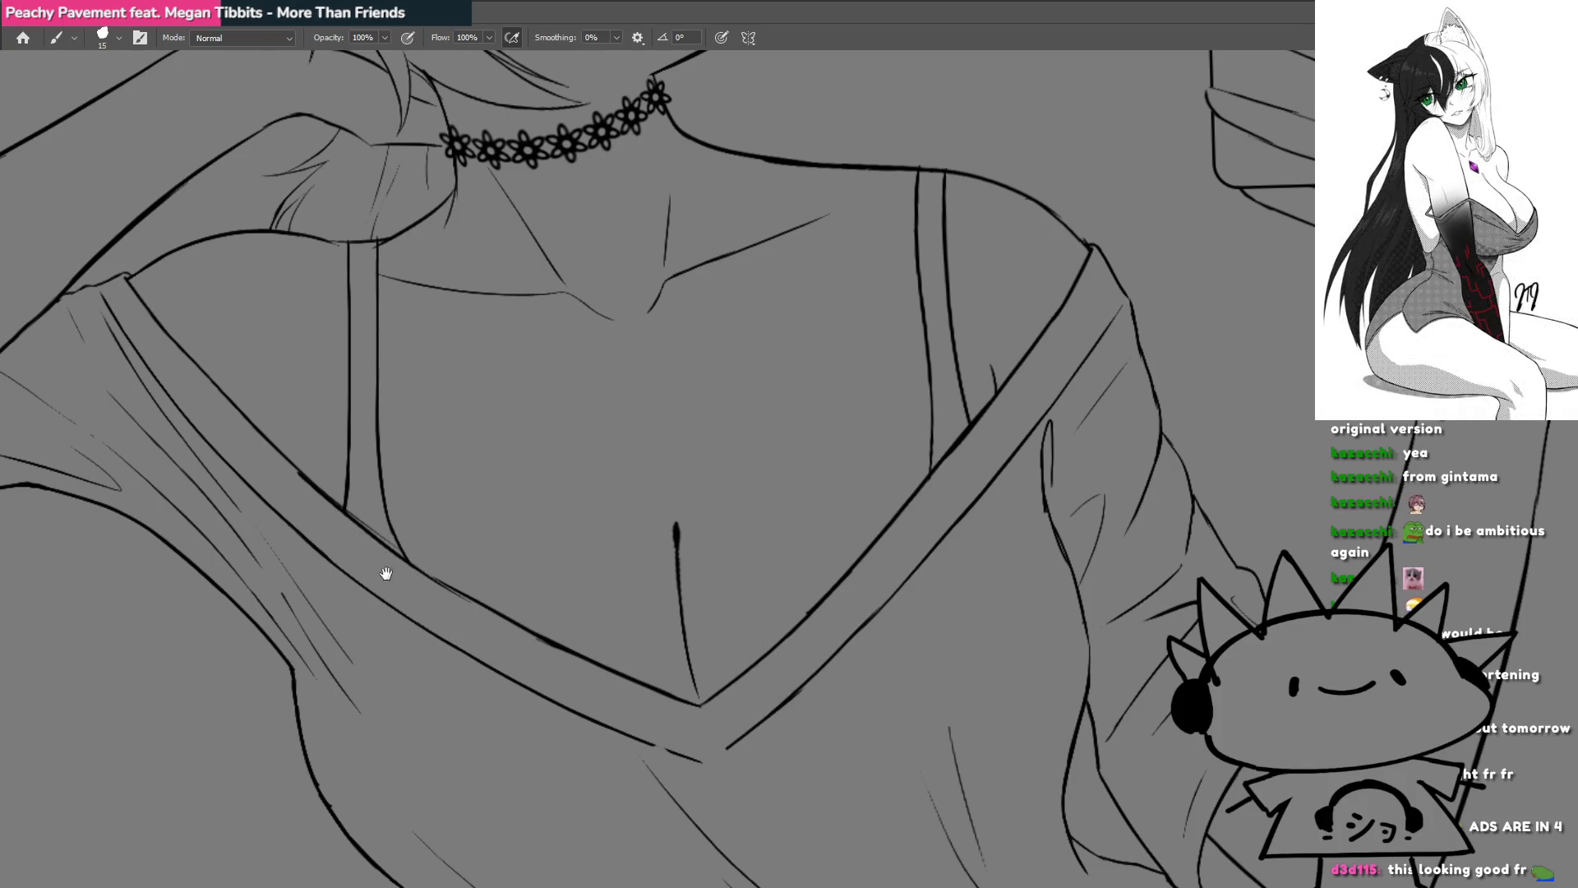
{"action": "left_click_drag", "start_coordinate": [379, 567], "coordinate": [609, 673]}
{"action": "scroll", "coordinate": [655, 549], "scroll_direction": "down", "scroll_amount": 3}
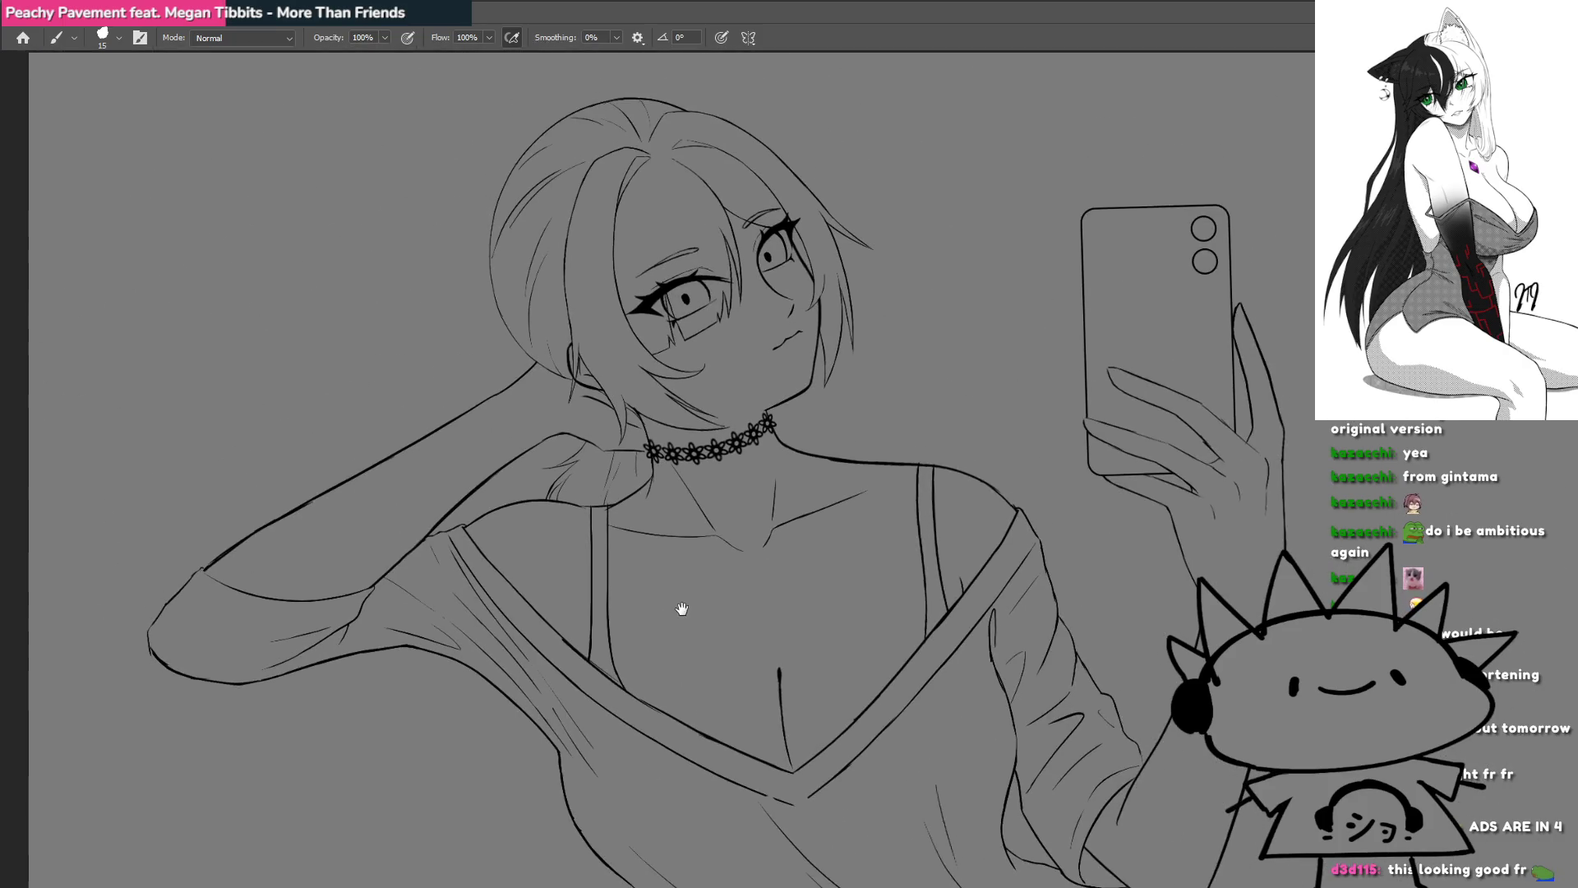
{"action": "scroll", "coordinate": [682, 608], "scroll_direction": "up", "scroll_amount": 5}
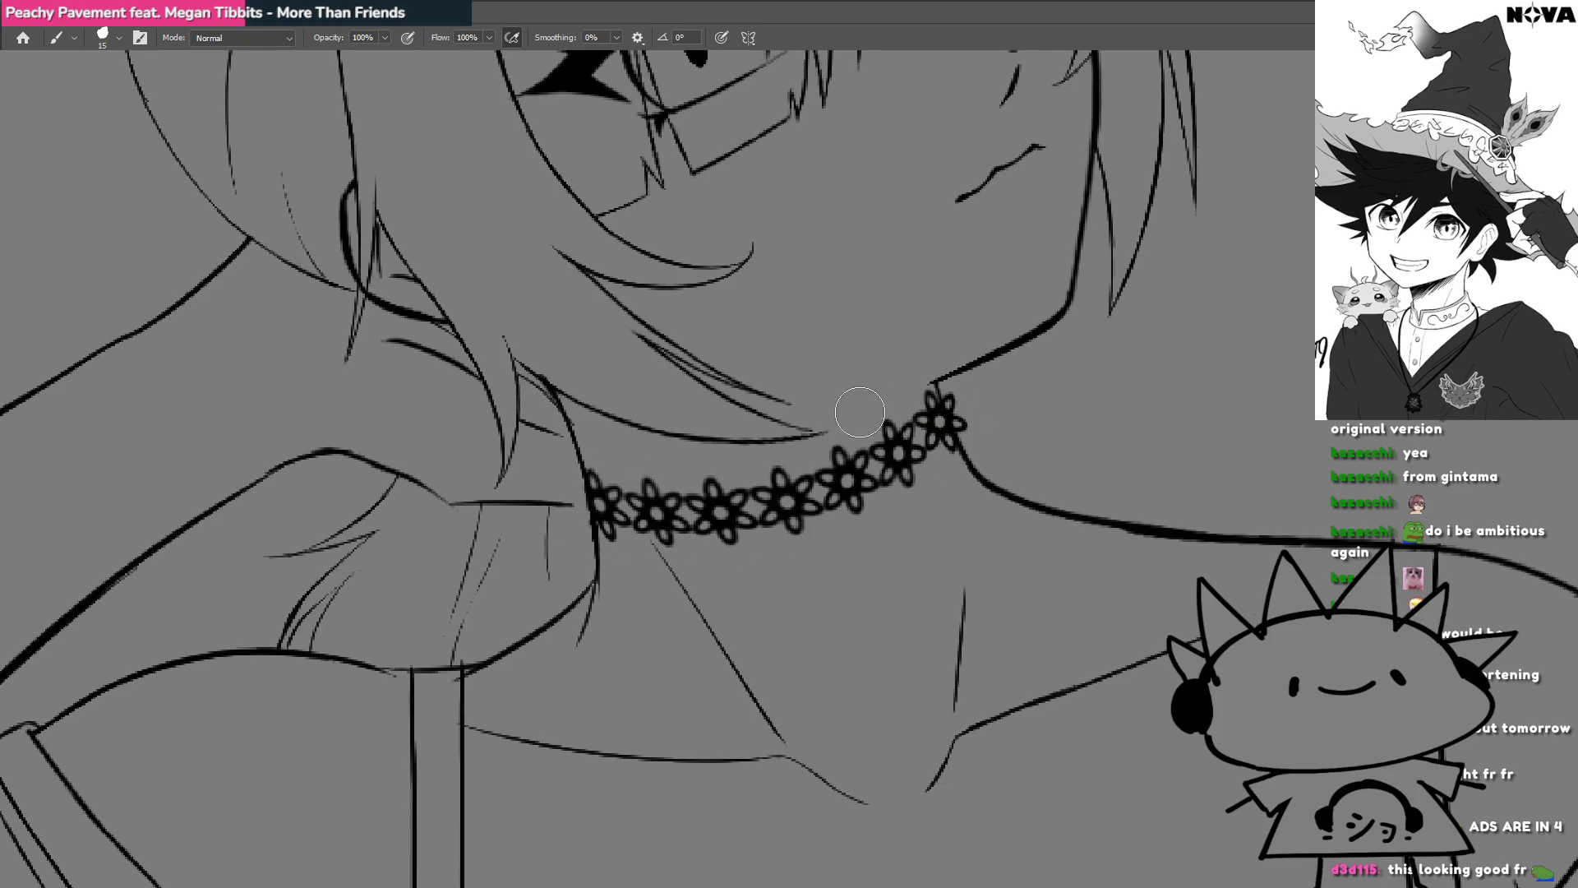
{"action": "left_click_drag", "start_coordinate": [958, 393], "coordinate": [966, 434]}
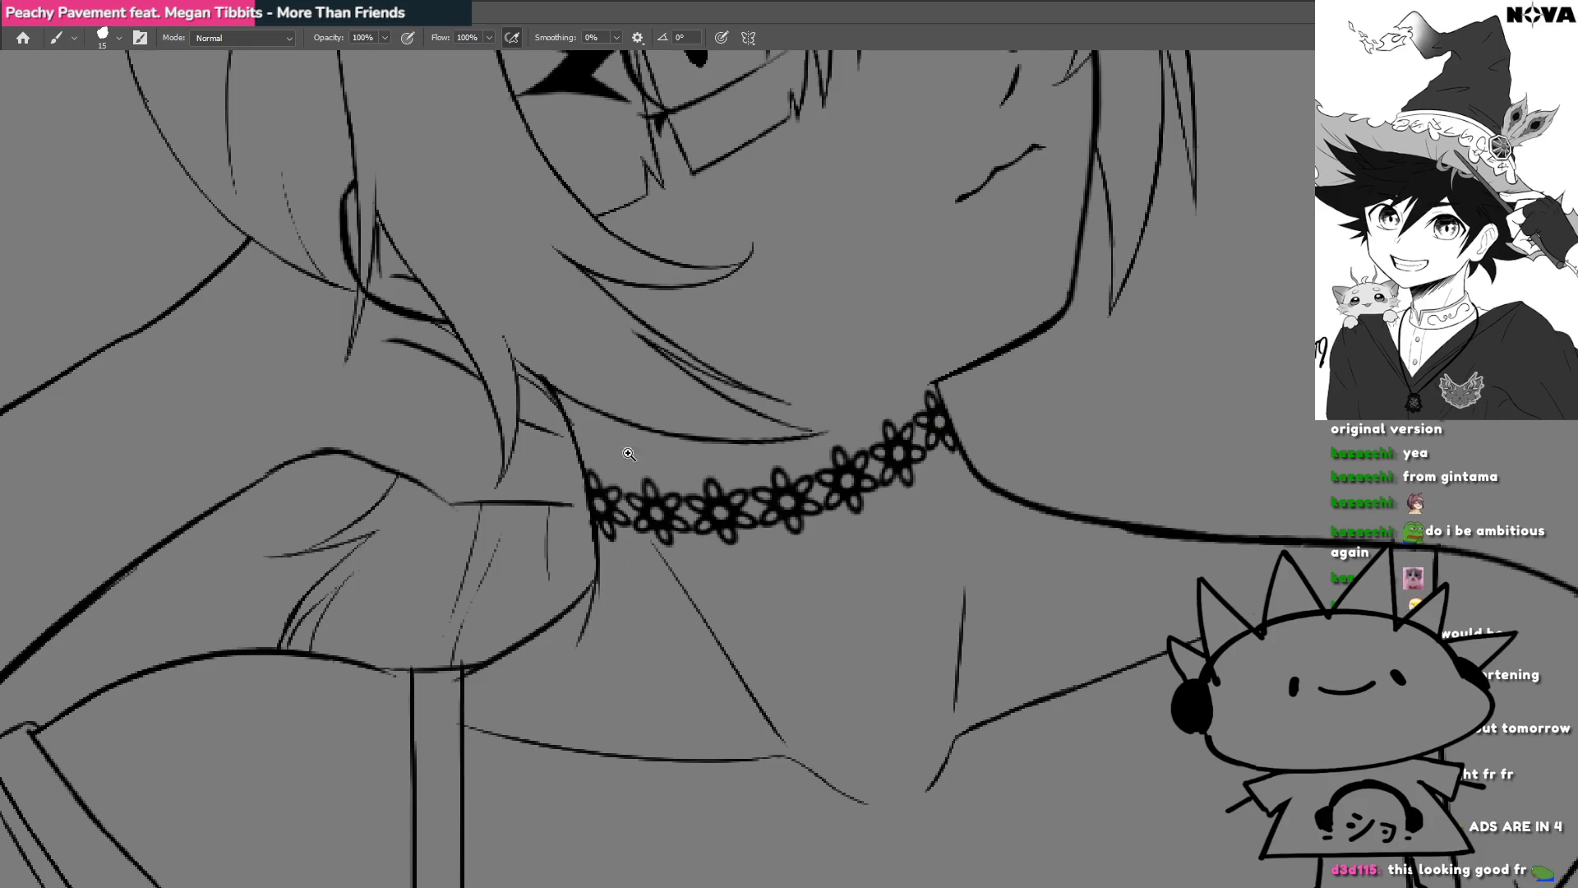
{"action": "mouse_move", "coordinate": [576, 429]}
{"action": "left_mouse_down"}
{"action": "mouse_move", "coordinate": [682, 435]}
{"action": "mouse_move", "coordinate": [662, 508]}
{"action": "mouse_move", "coordinate": [585, 558]}
{"action": "left_mouse_up"}
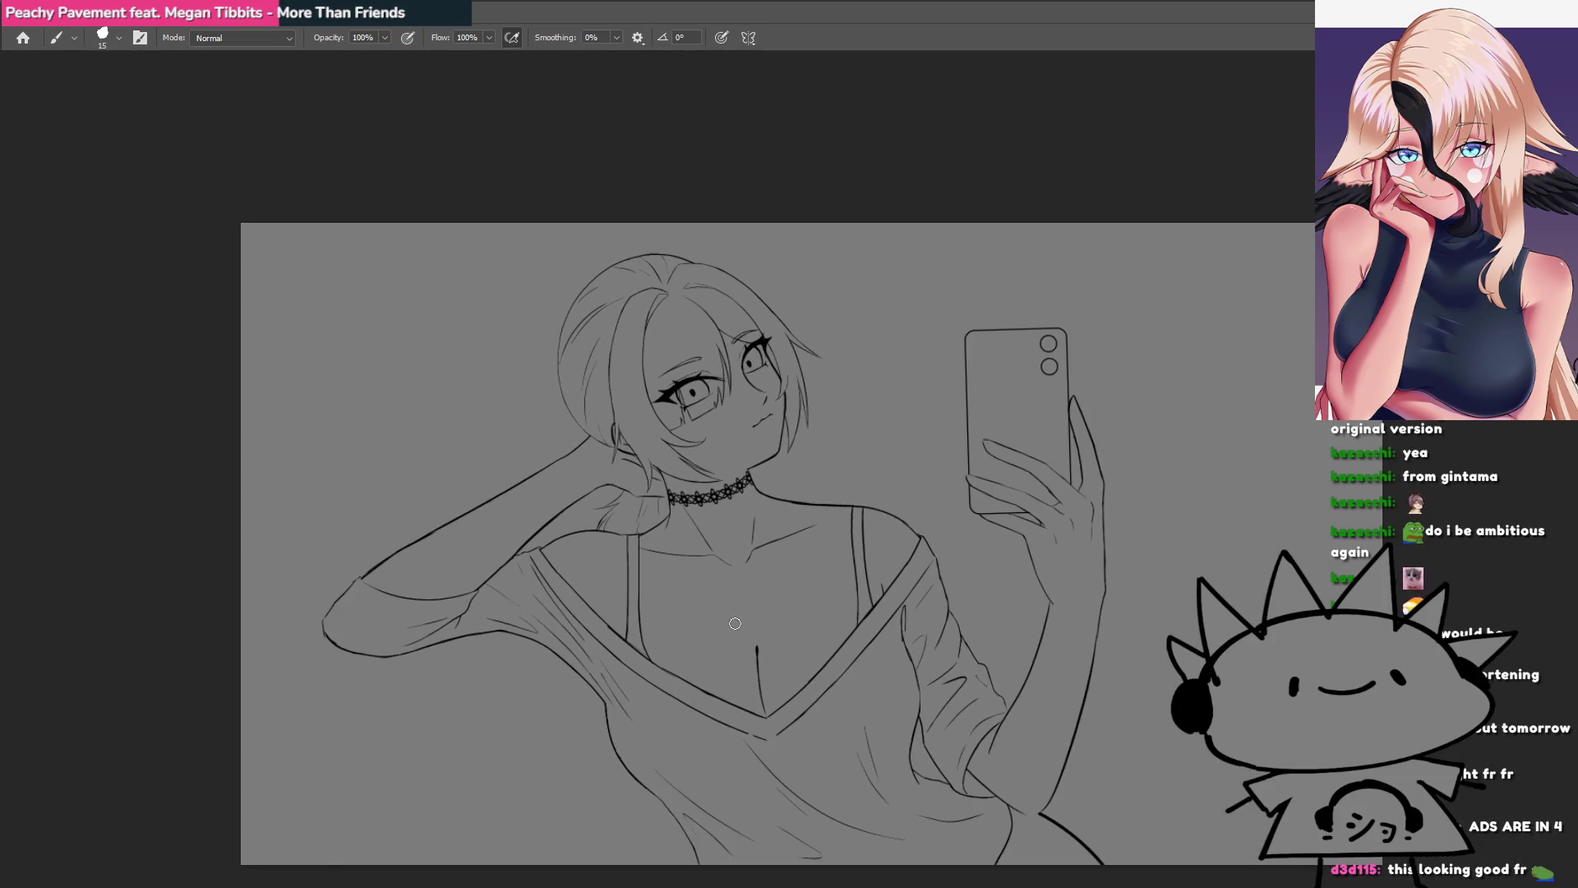
{"action": "left_click_drag", "start_coordinate": [778, 541], "coordinate": [751, 570]}
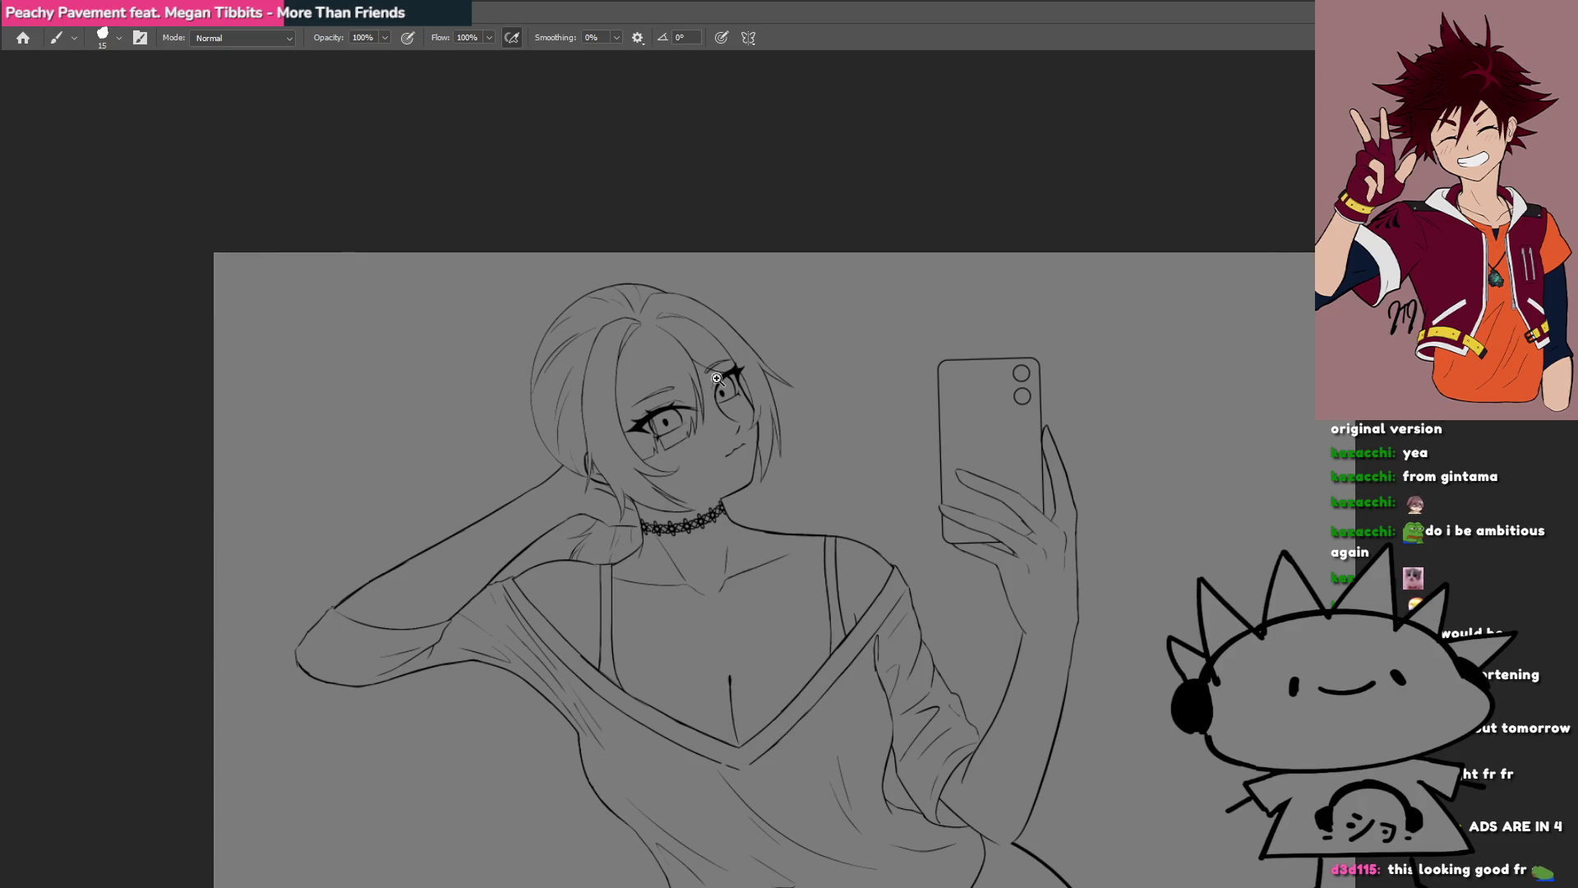
Step: Draw the hair clip above the eye: a small circle, a dark centre dot and a thickened top spike
{"action": "left_click_drag", "start_coordinate": [717, 387], "coordinate": [764, 387]}
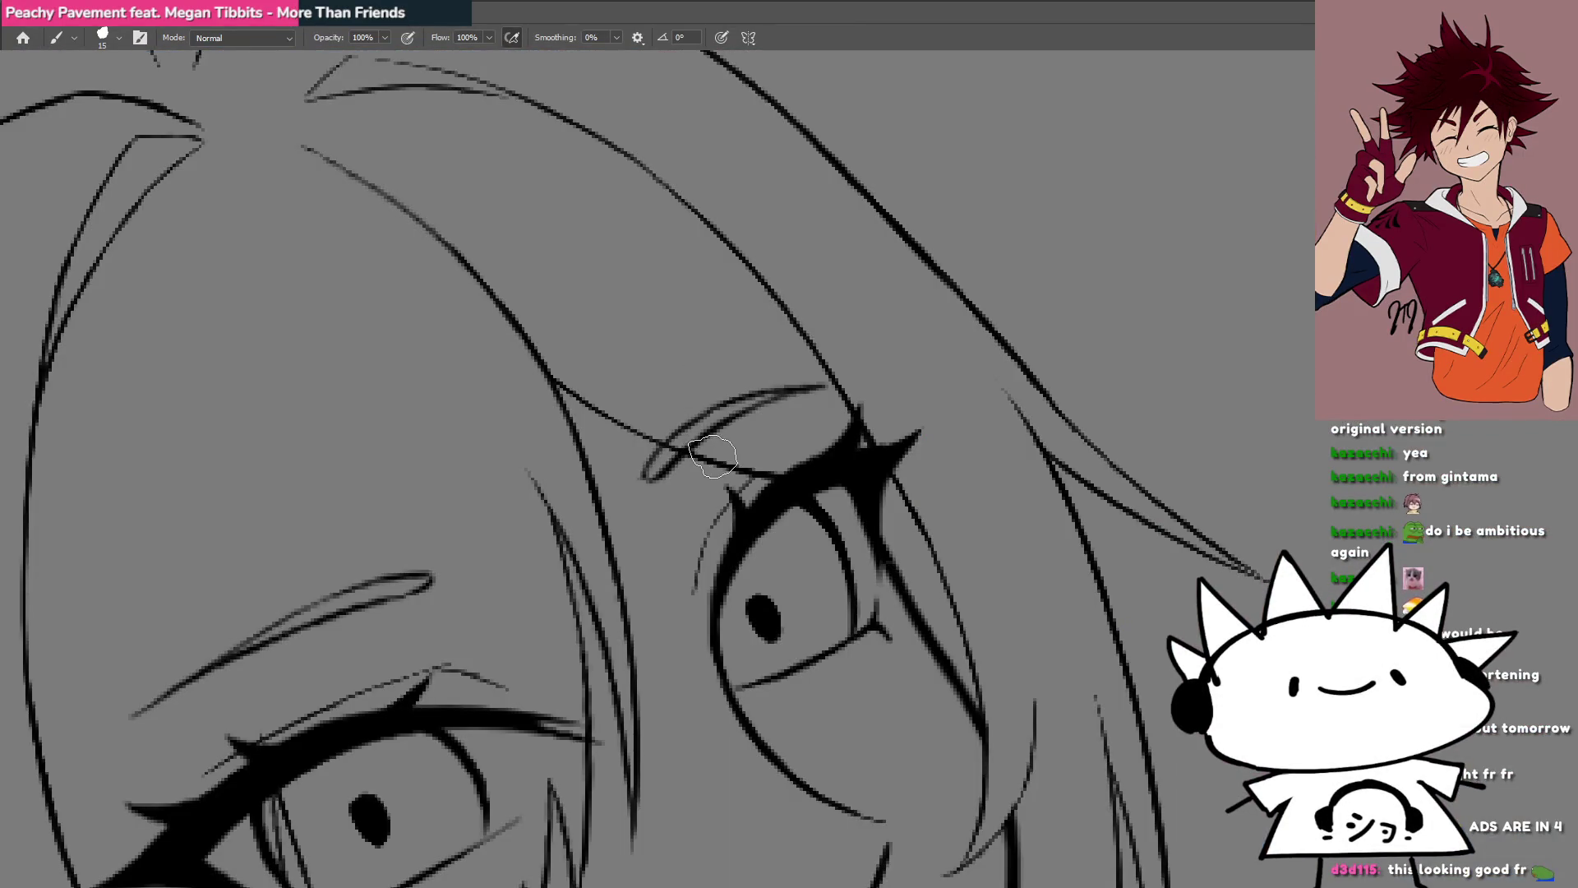
{"action": "left_click_drag", "start_coordinate": [694, 386], "coordinate": [717, 321]}
{"action": "left_click", "coordinate": [707, 421]}
{"action": "left_click_drag", "start_coordinate": [703, 360], "coordinate": [688, 355]}
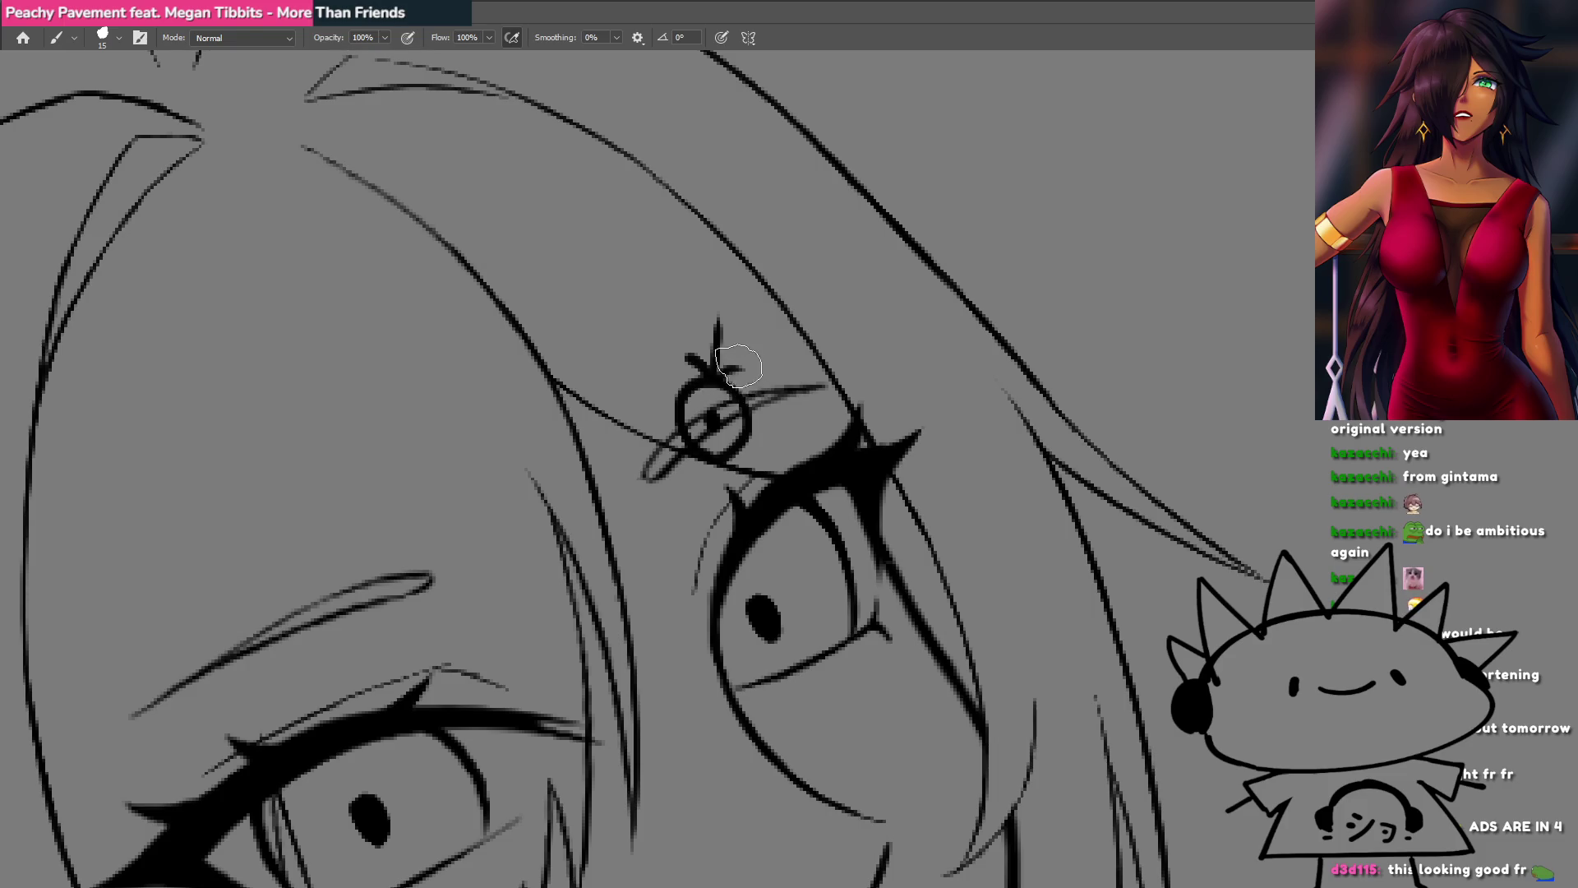
{"action": "left_click_drag", "start_coordinate": [715, 361], "coordinate": [715, 310]}
{"action": "scroll", "coordinate": [718, 380], "scroll_direction": "down", "scroll_amount": 5}
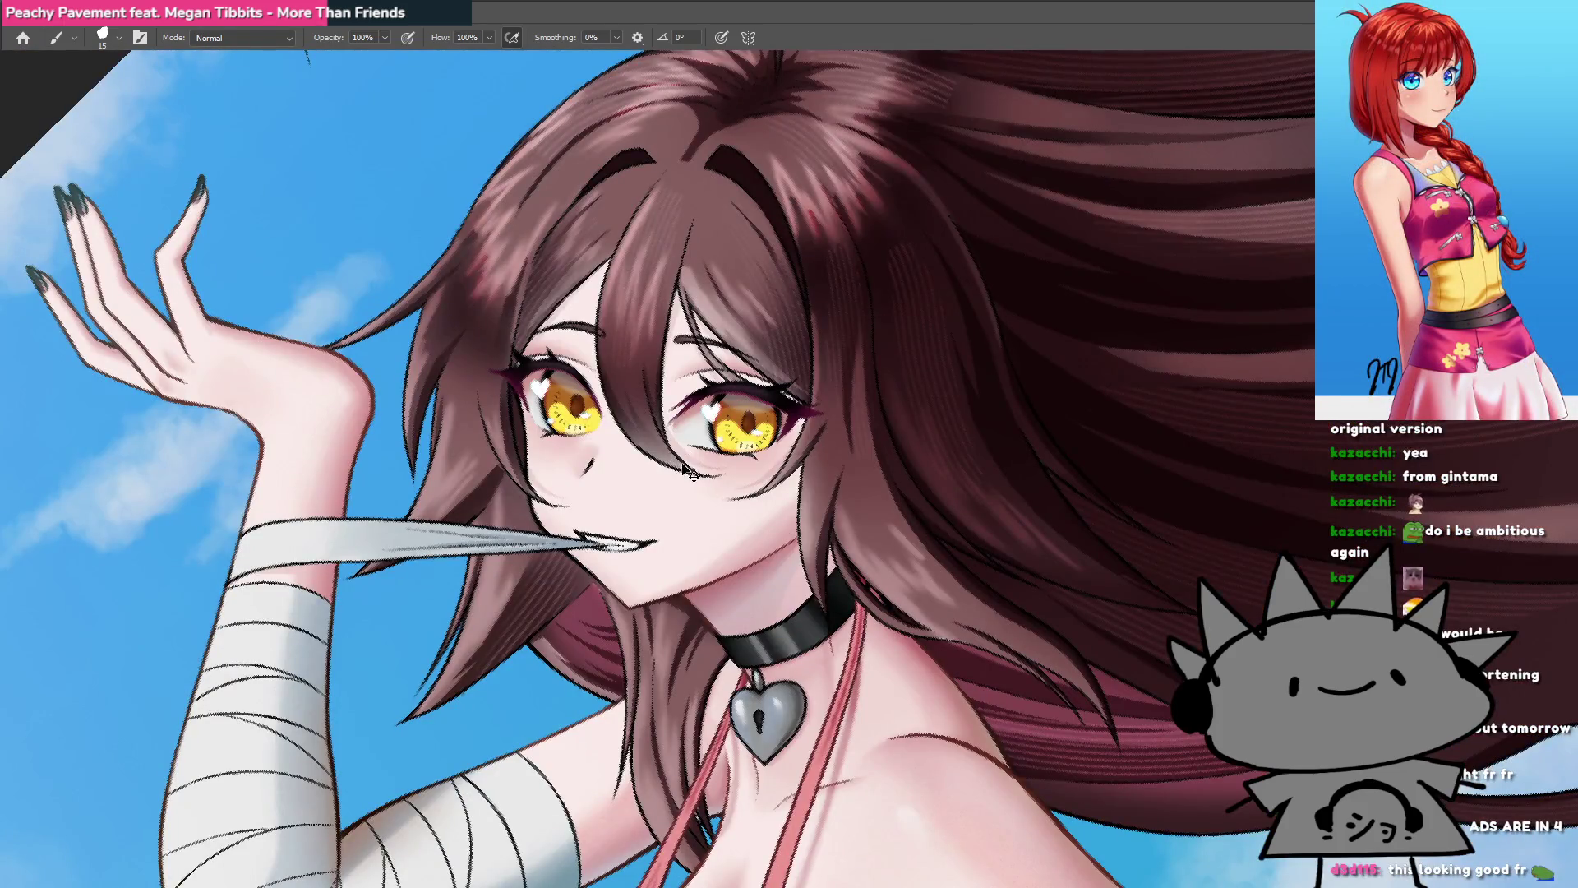
{"action": "scroll", "coordinate": [745, 402], "scroll_direction": "down", "scroll_amount": 4}
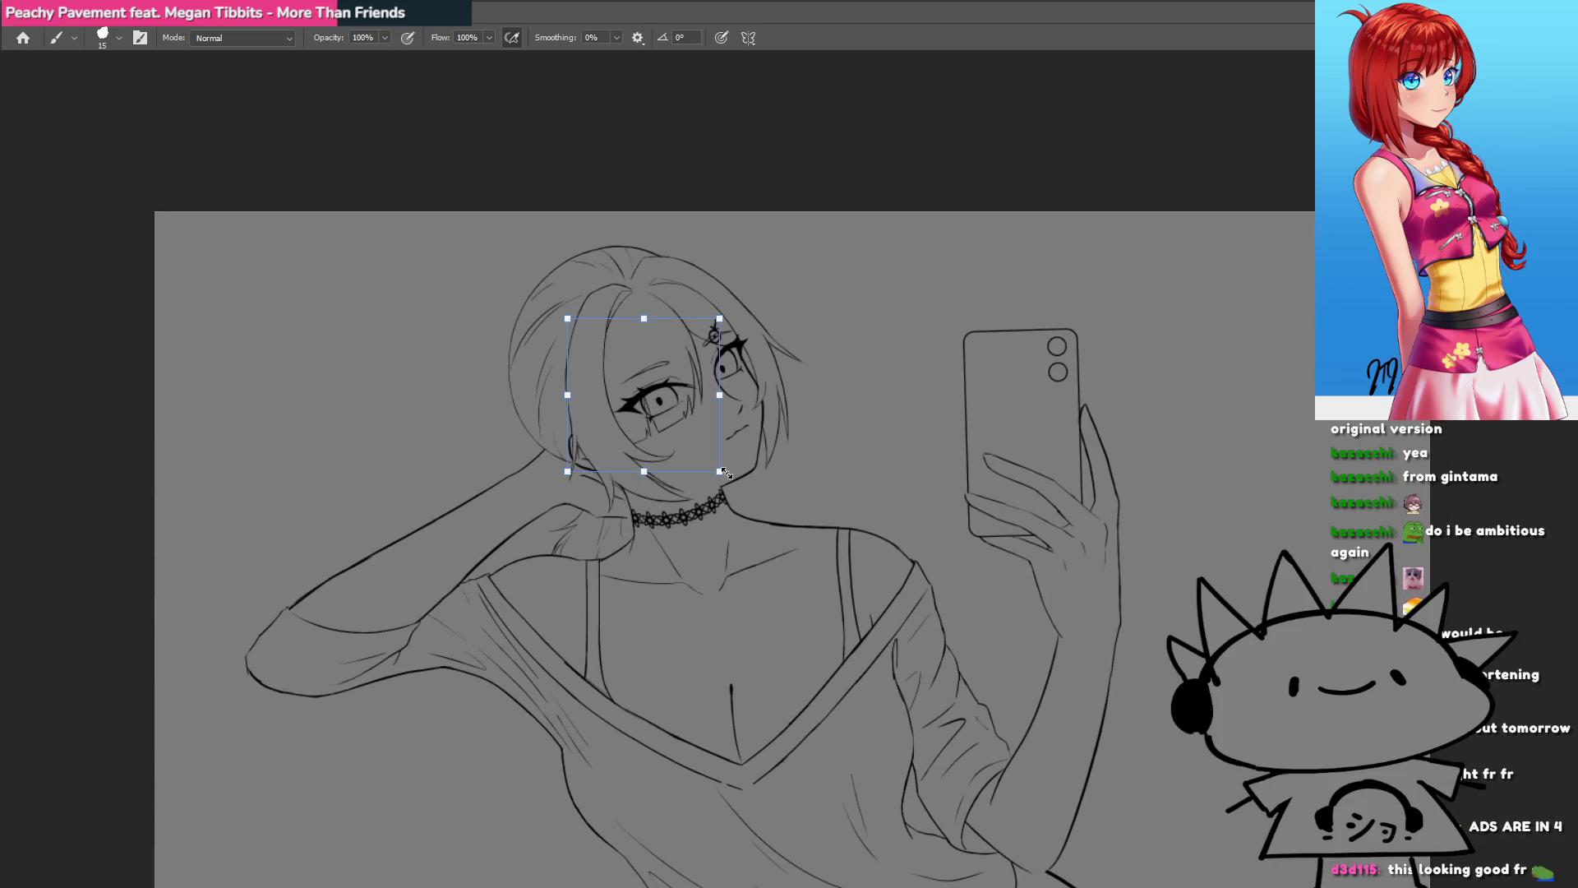
Step: Commit the eye resize, then lasso the hair clip and scale it up slightly
{"action": "key", "text": "Return"}
{"action": "scroll", "coordinate": [739, 333], "scroll_direction": "up", "scroll_amount": 5}
{"action": "key", "text": "l"}
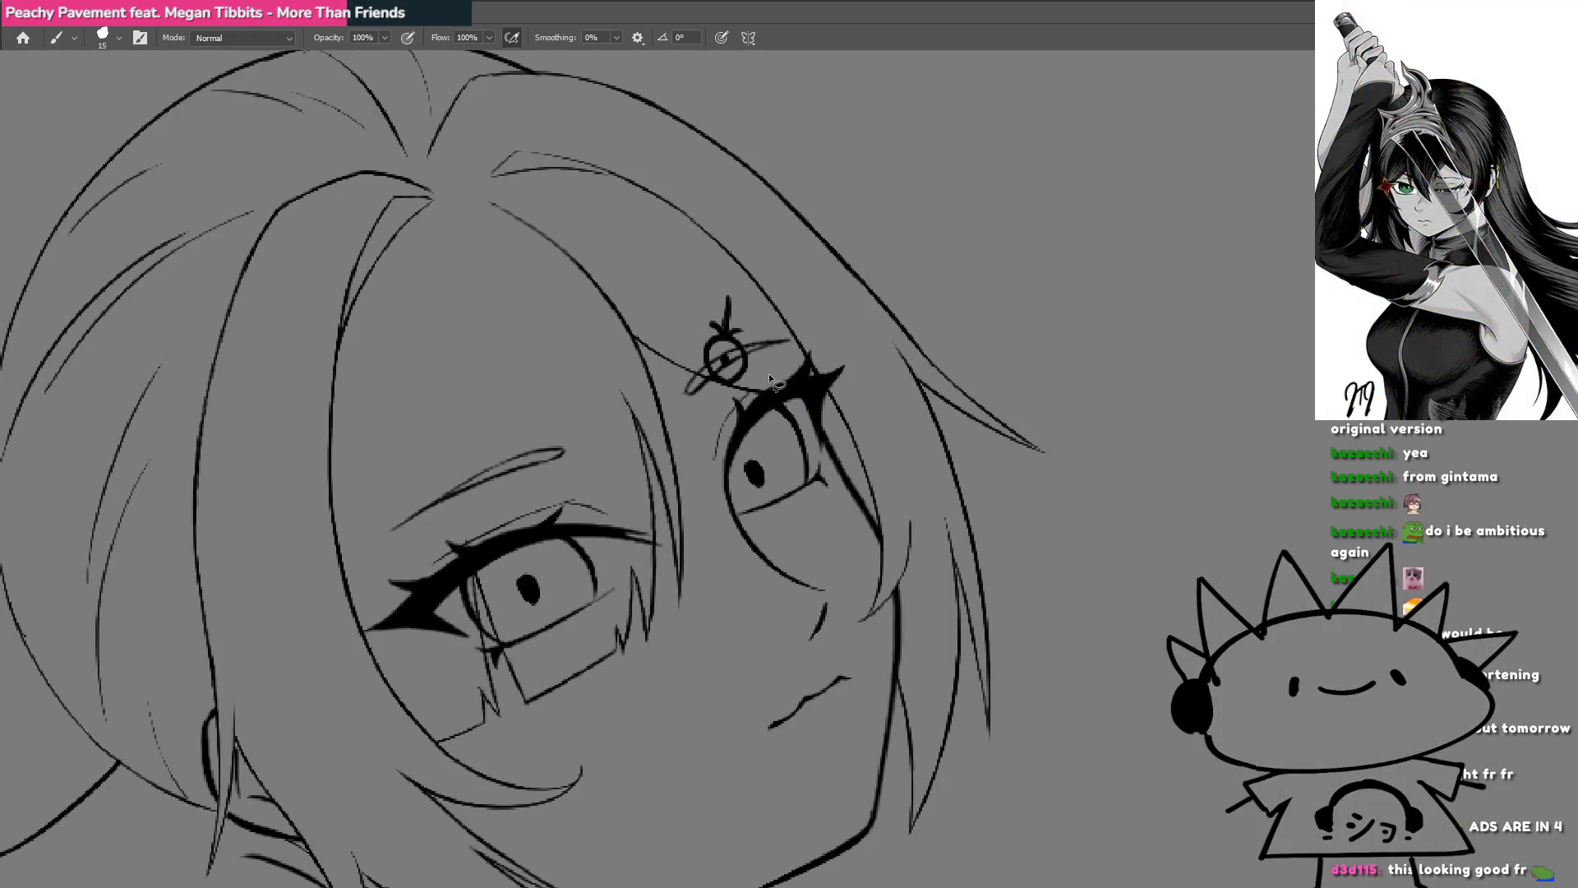
{"action": "left_click_drag", "start_coordinate": [708, 408], "coordinate": [755, 366]}
{"action": "key", "text": "ctrl+t"}
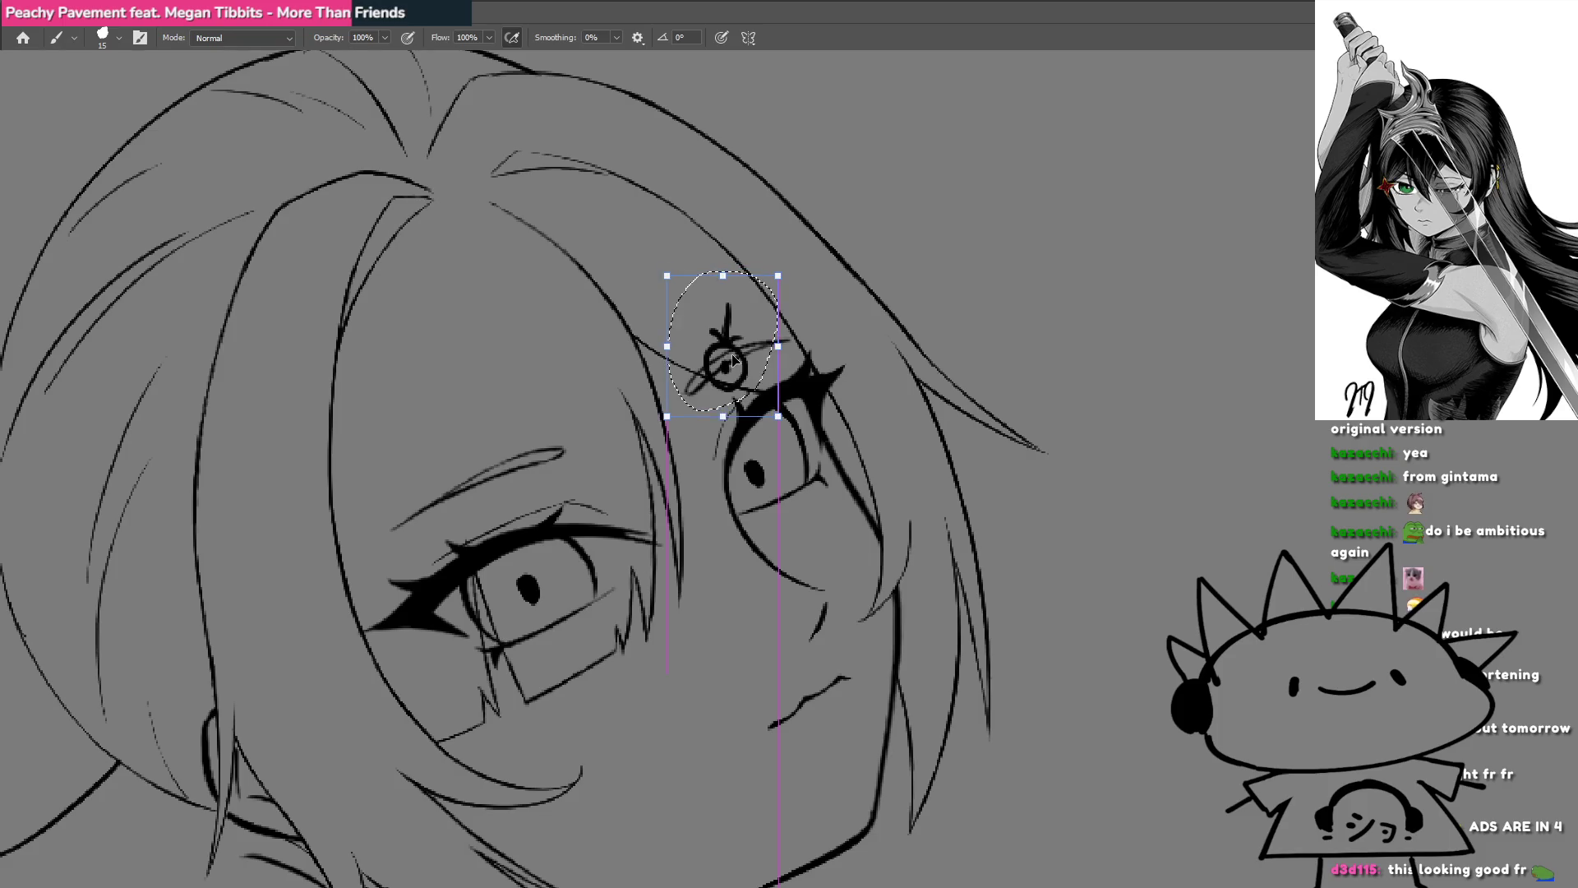
{"action": "left_click_drag", "start_coordinate": [778, 277], "coordinate": [781, 272]}
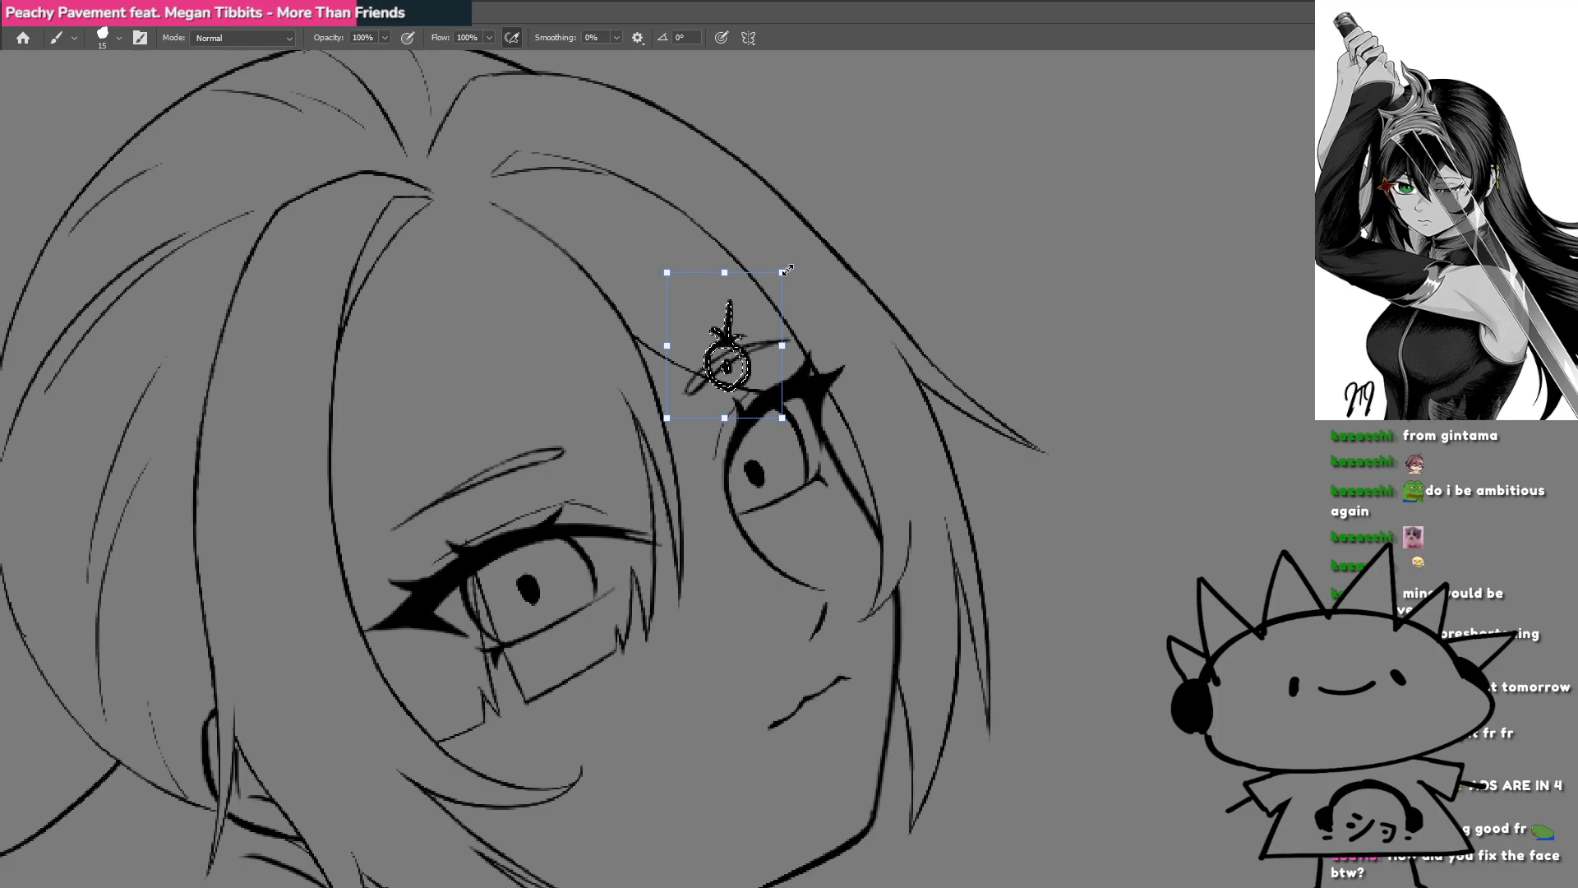
{"action": "key", "text": "Return"}
{"action": "scroll", "coordinate": [758, 289], "scroll_direction": "down", "scroll_amount": 5}
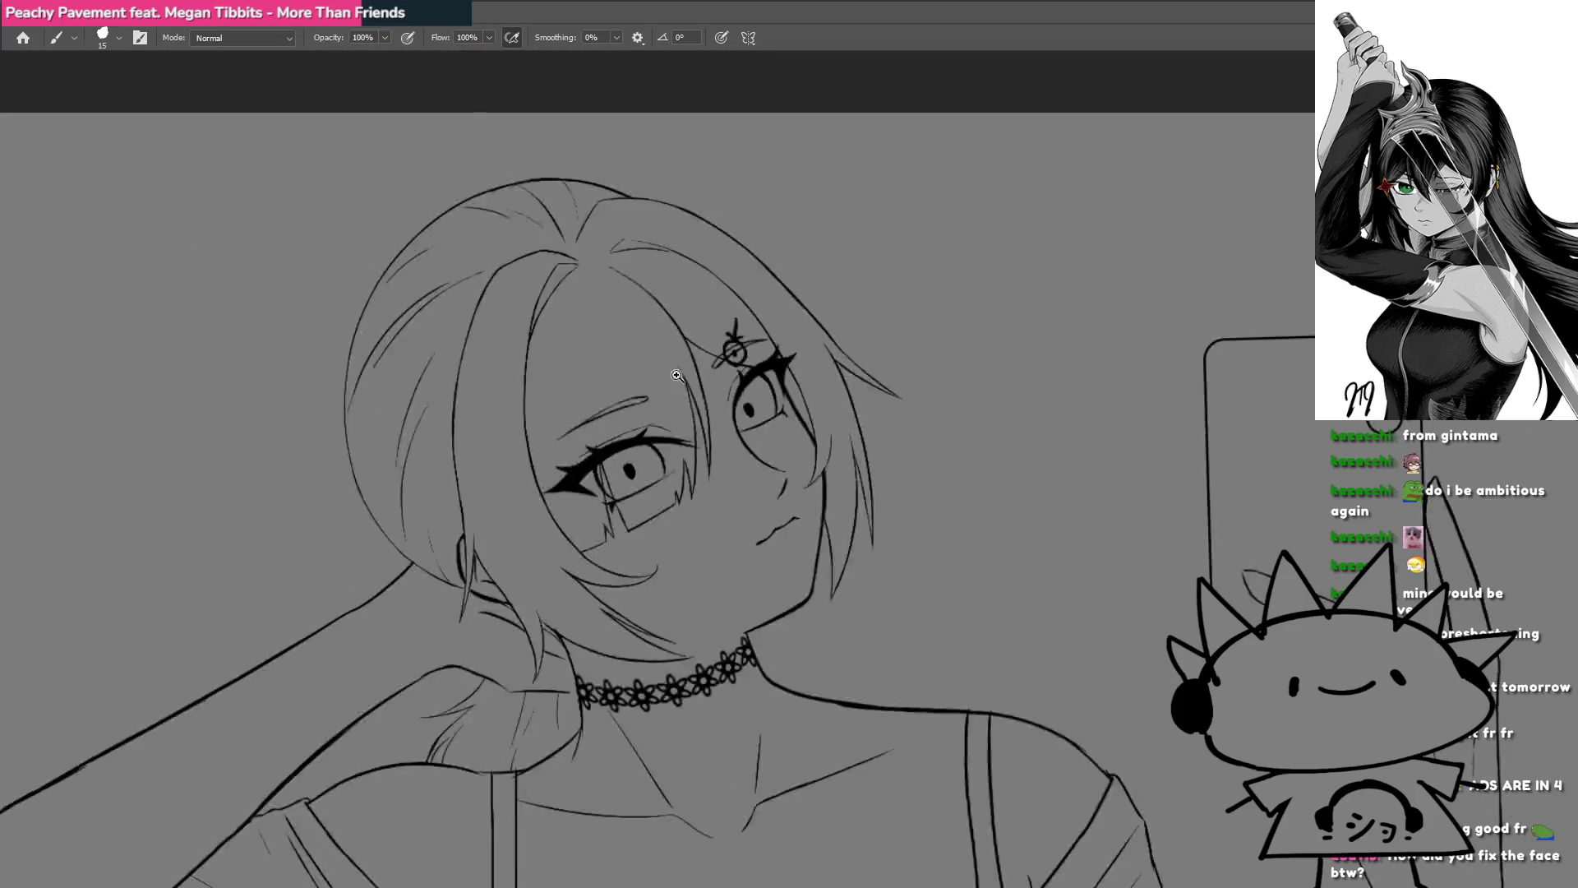
{"action": "left_click_drag", "start_coordinate": [730, 417], "coordinate": [739, 377]}
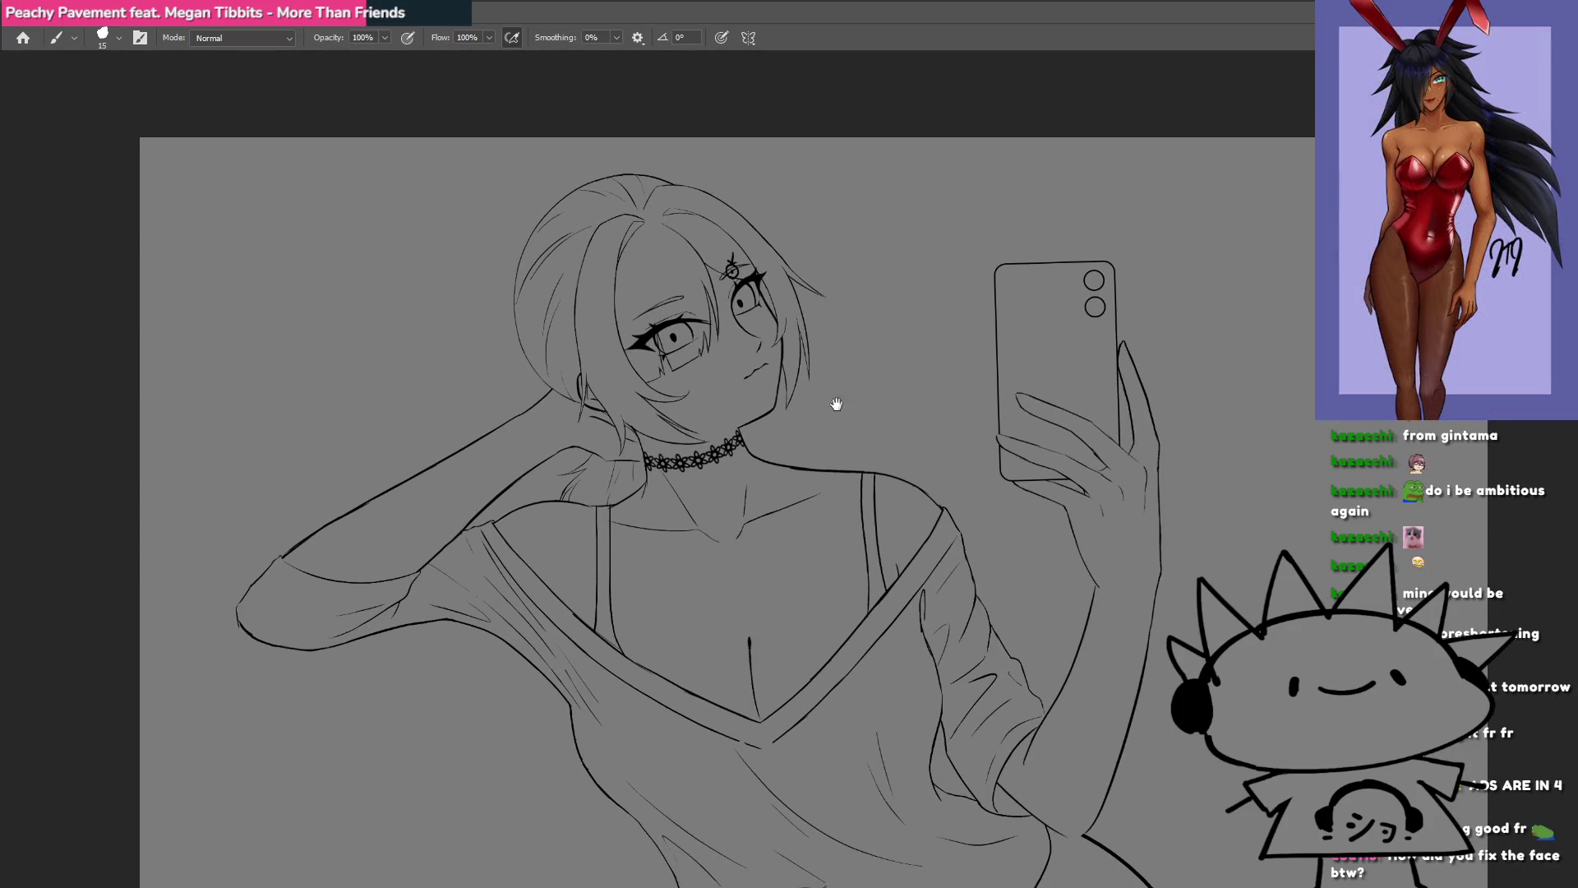
{"action": "left_click_drag", "start_coordinate": [845, 416], "coordinate": [778, 364]}
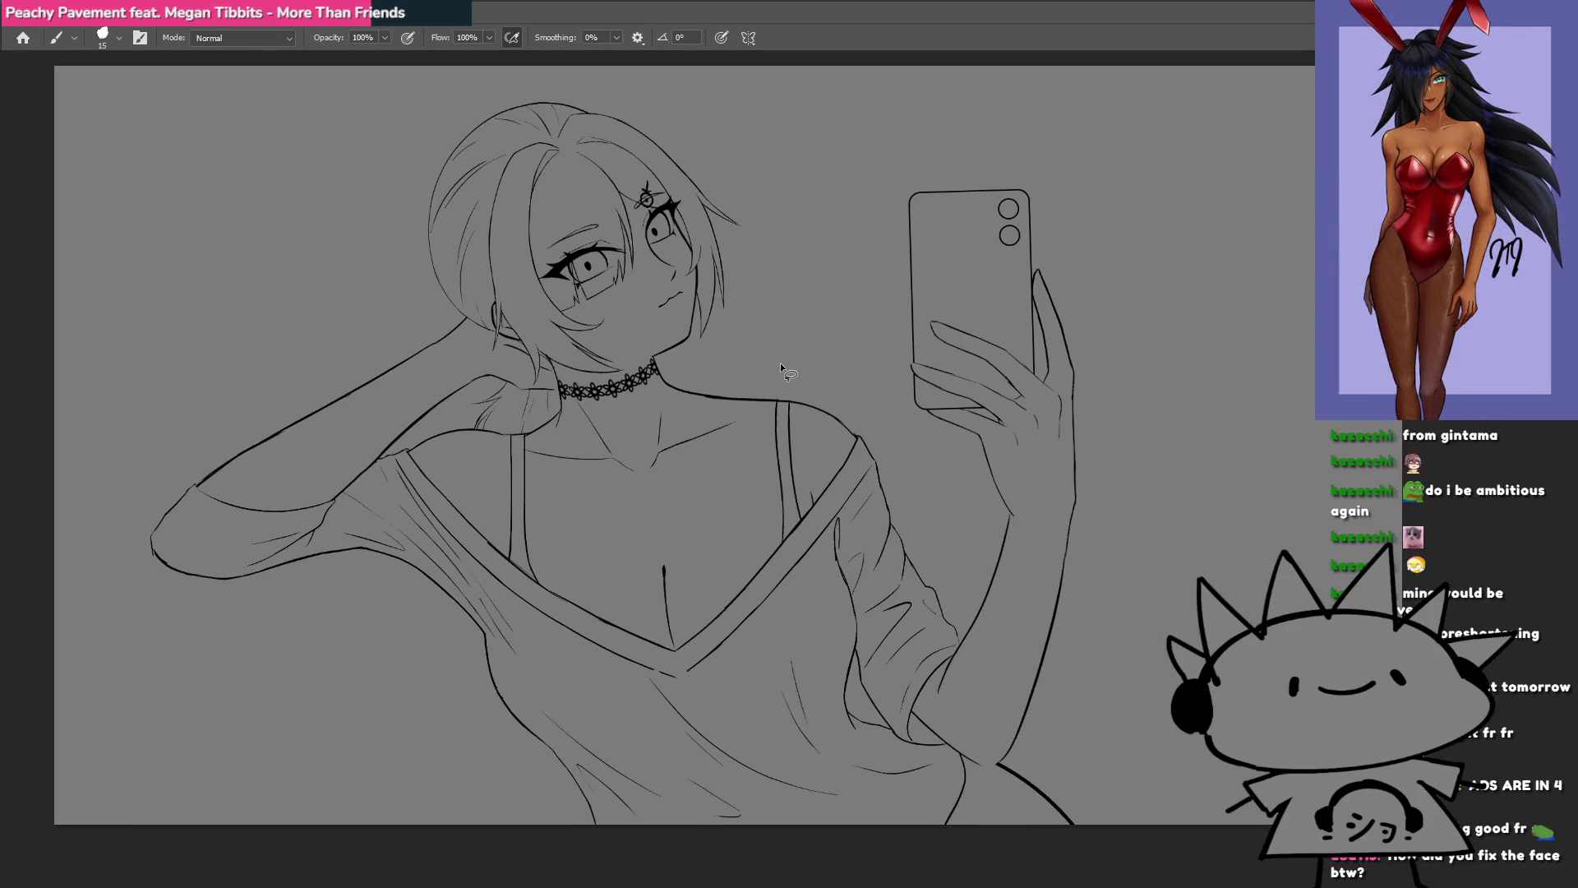
{"action": "scroll", "coordinate": [821, 493], "scroll_direction": "up", "scroll_amount": 2}
{"action": "scroll", "coordinate": [877, 535], "scroll_direction": "up", "scroll_amount": 2}
{"action": "scroll", "coordinate": [836, 573], "scroll_direction": "up", "scroll_amount": 2}
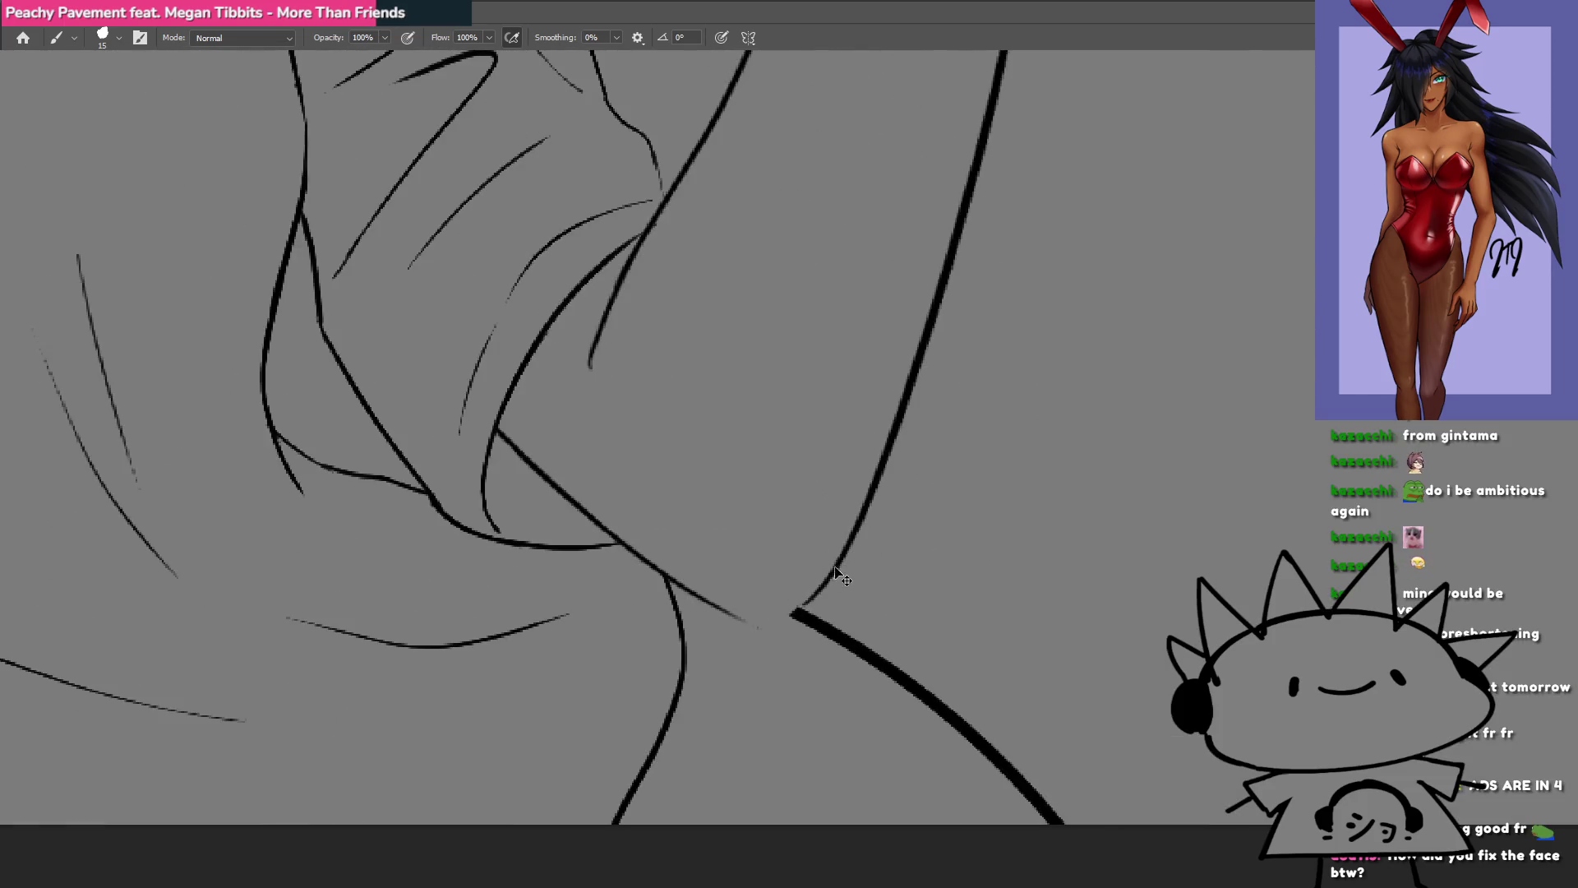
{"action": "key", "text": "r"}
{"action": "left_click_drag", "start_coordinate": [778, 653], "coordinate": [682, 535]}
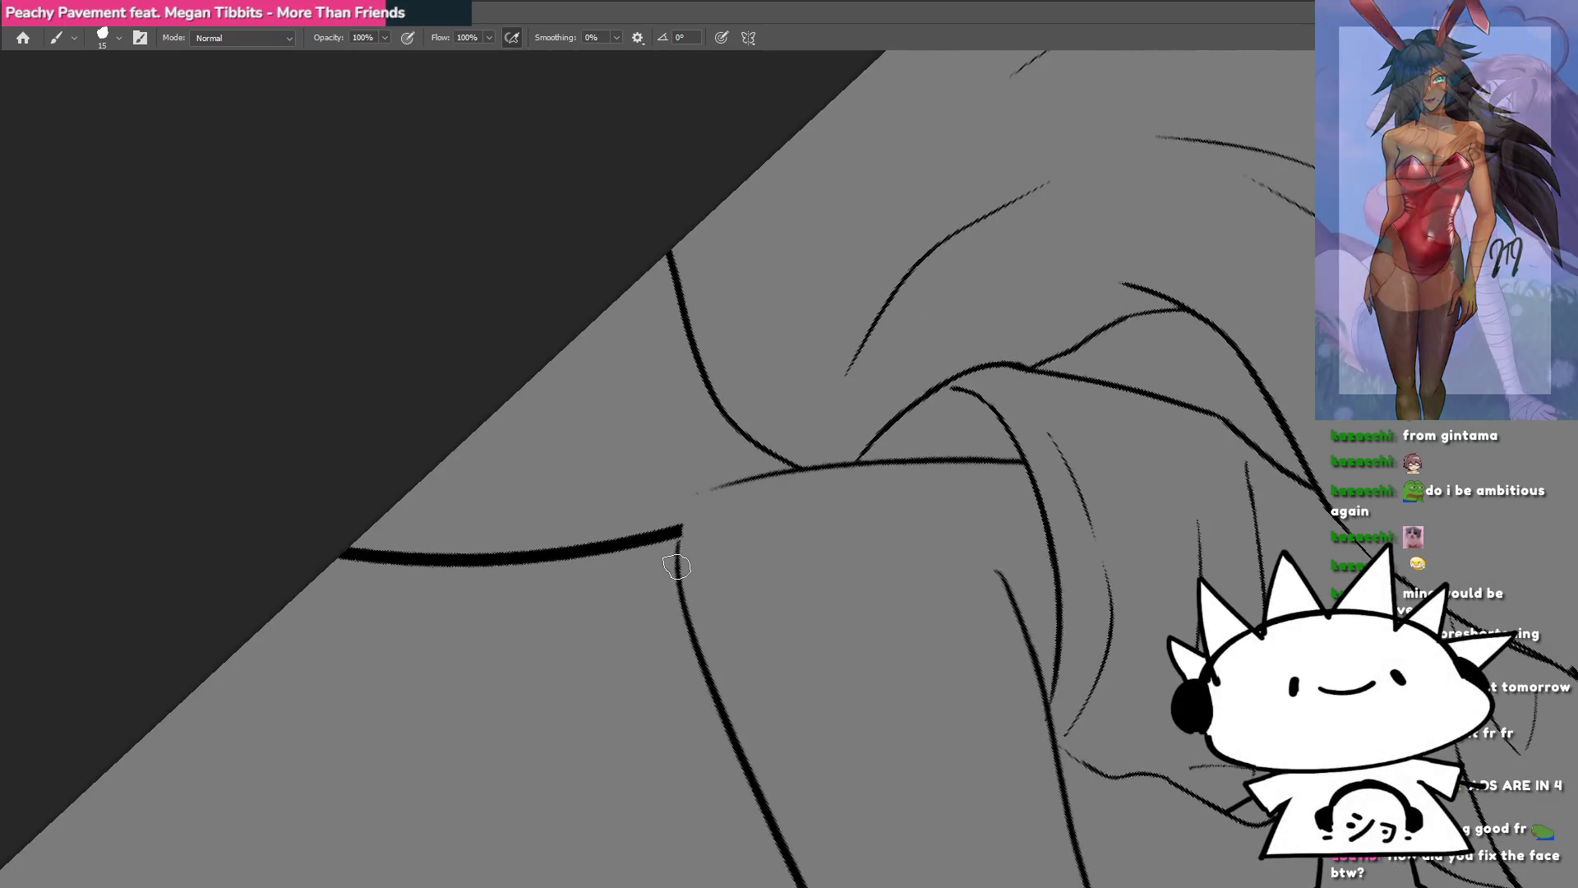
{"action": "key", "text": "Escape"}
{"action": "scroll", "coordinate": [830, 511], "scroll_direction": "down", "scroll_amount": 3}
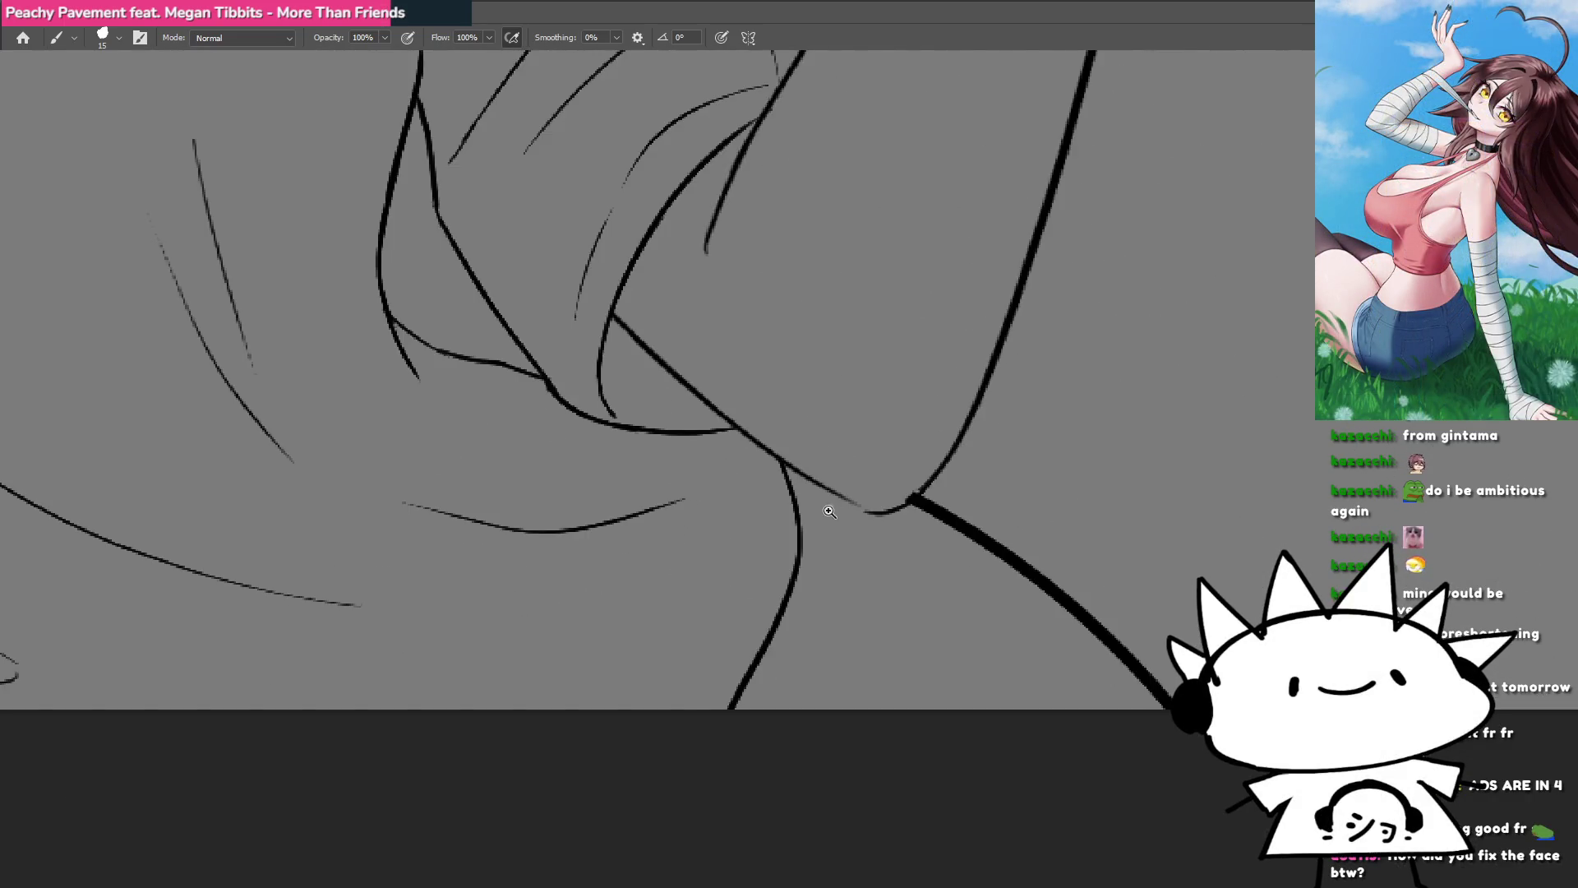
{"action": "scroll", "coordinate": [748, 521], "scroll_direction": "down", "scroll_amount": 3}
{"action": "mouse_move", "coordinate": [801, 500]}
{"action": "left_mouse_down"}
{"action": "mouse_move", "coordinate": [865, 593]}
{"action": "mouse_move", "coordinate": [856, 564]}
{"action": "left_mouse_up"}
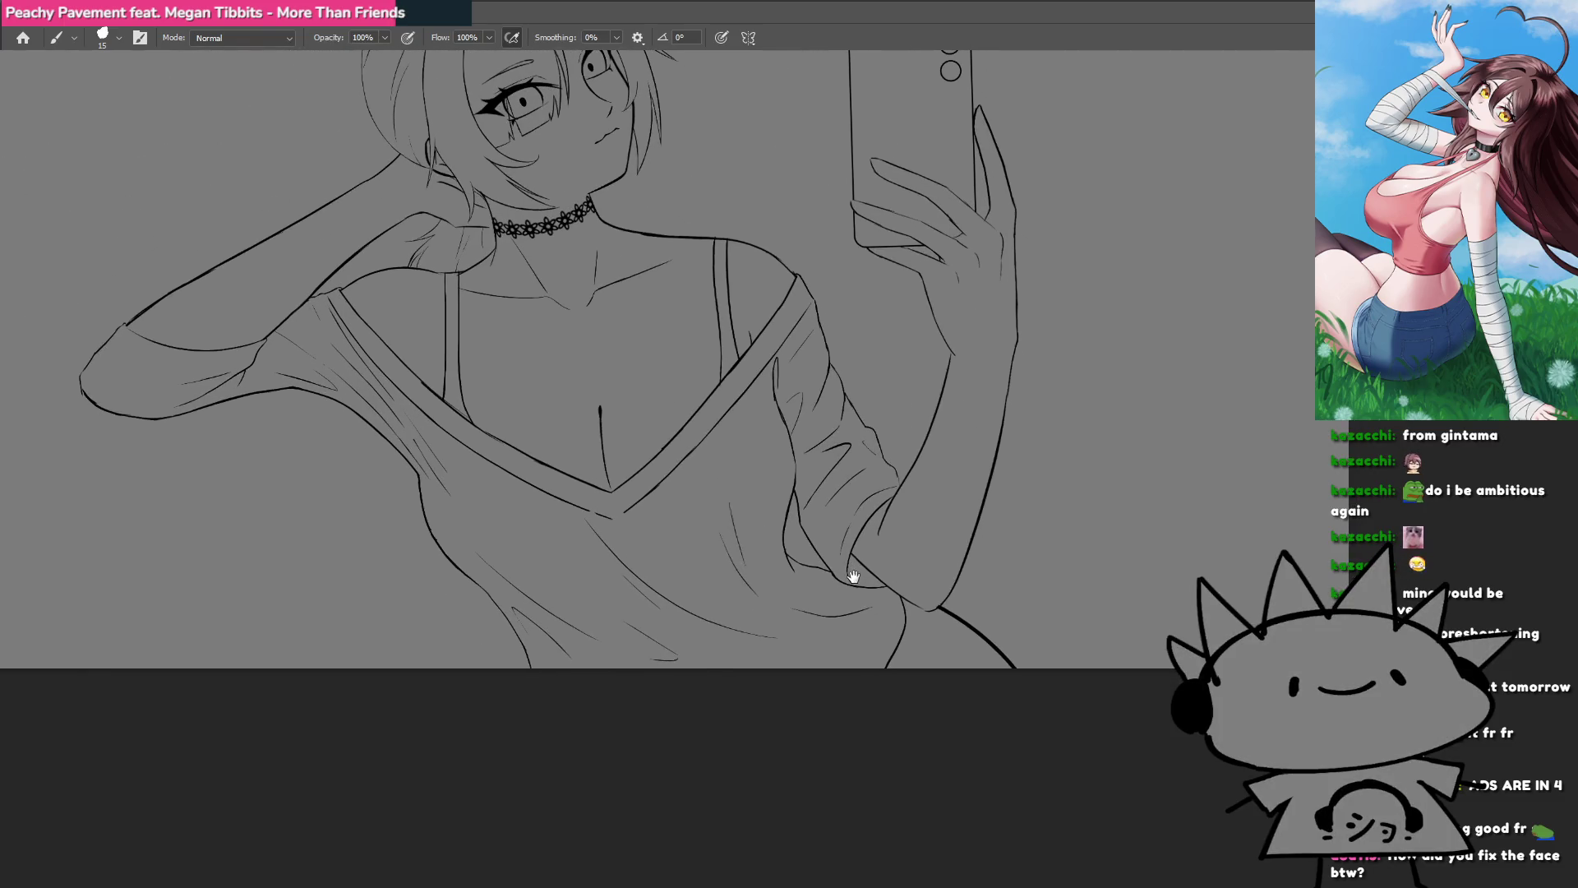
{"action": "left_click_drag", "start_coordinate": [792, 447], "coordinate": [909, 677]}
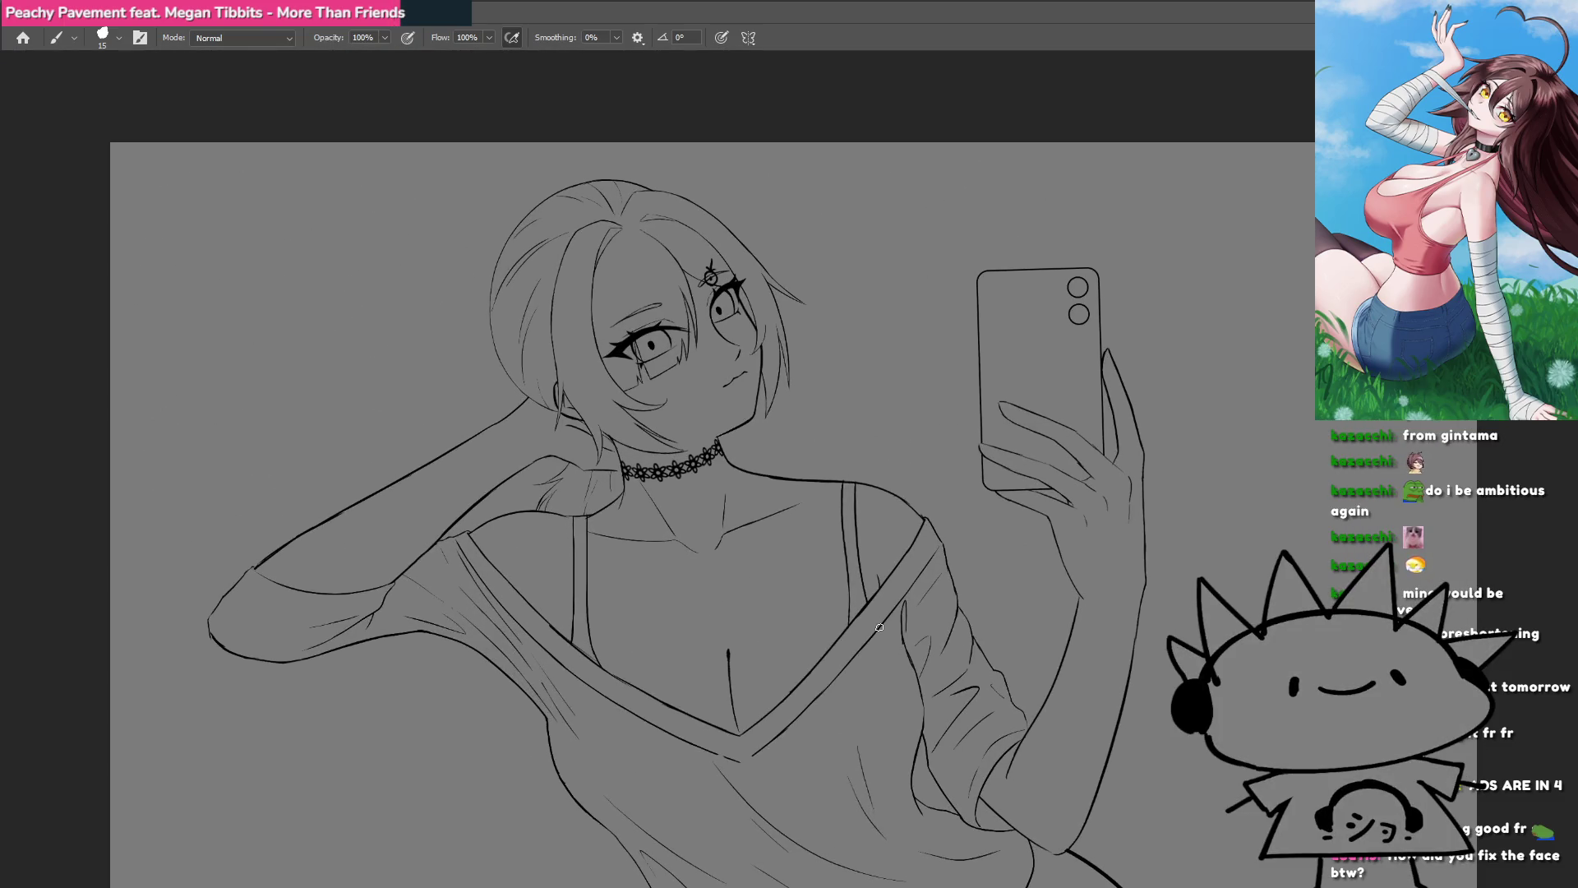
{"action": "scroll", "coordinate": [803, 452], "scroll_direction": "up", "scroll_amount": 3}
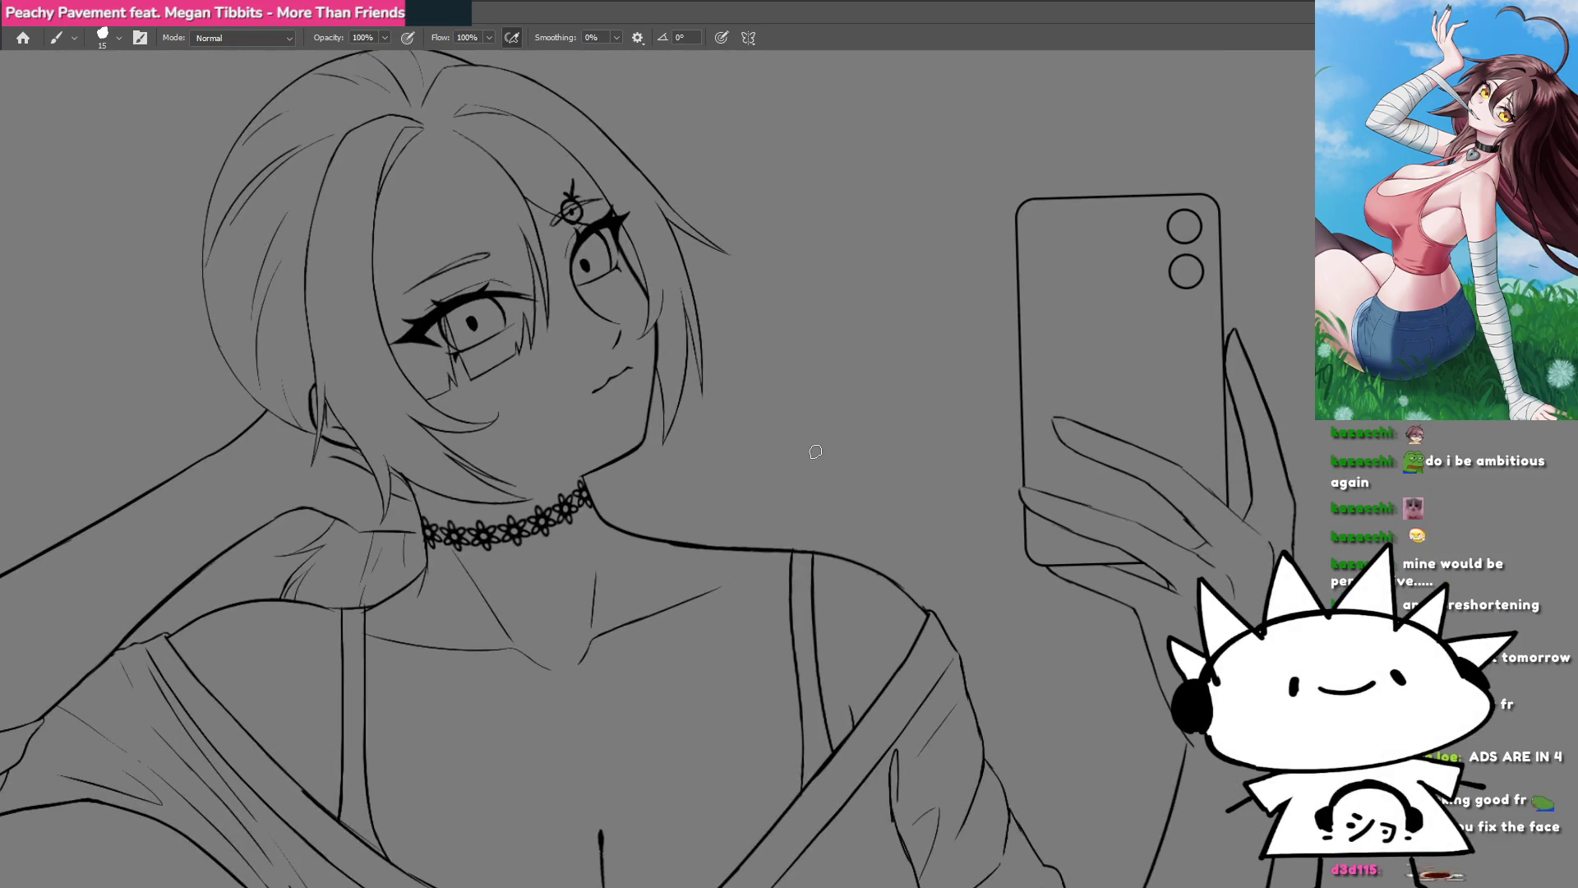
{"action": "mouse_move", "coordinate": [731, 483]}
{"action": "left_mouse_down"}
{"action": "mouse_move", "coordinate": [760, 531]}
{"action": "mouse_move", "coordinate": [797, 493]}
{"action": "mouse_move", "coordinate": [732, 526]}
{"action": "mouse_move", "coordinate": [777, 486]}
{"action": "mouse_move", "coordinate": [734, 530]}
{"action": "mouse_move", "coordinate": [777, 488]}
{"action": "mouse_move", "coordinate": [787, 503]}
{"action": "mouse_move", "coordinate": [744, 517]}
{"action": "mouse_move", "coordinate": [767, 495]}
{"action": "mouse_move", "coordinate": [740, 532]}
{"action": "mouse_move", "coordinate": [758, 494]}
{"action": "mouse_move", "coordinate": [768, 534]}
{"action": "mouse_move", "coordinate": [794, 519]}
{"action": "left_mouse_up"}
Step: Undo the misdrawn W stroke and center the view on the WIP label
{"action": "key", "text": "ctrl+z"}
{"action": "key", "text": "ctrl+z"}
{"action": "key", "text": "ctrl+z"}
{"action": "key", "text": "ctrl+z"}
{"action": "key", "text": "ctrl+z"}
{"action": "key", "text": "ctrl+z"}
{"action": "key", "text": "ctrl+z"}
{"action": "key", "text": "ctrl+z"}
{"action": "key", "text": "ctrl+z"}
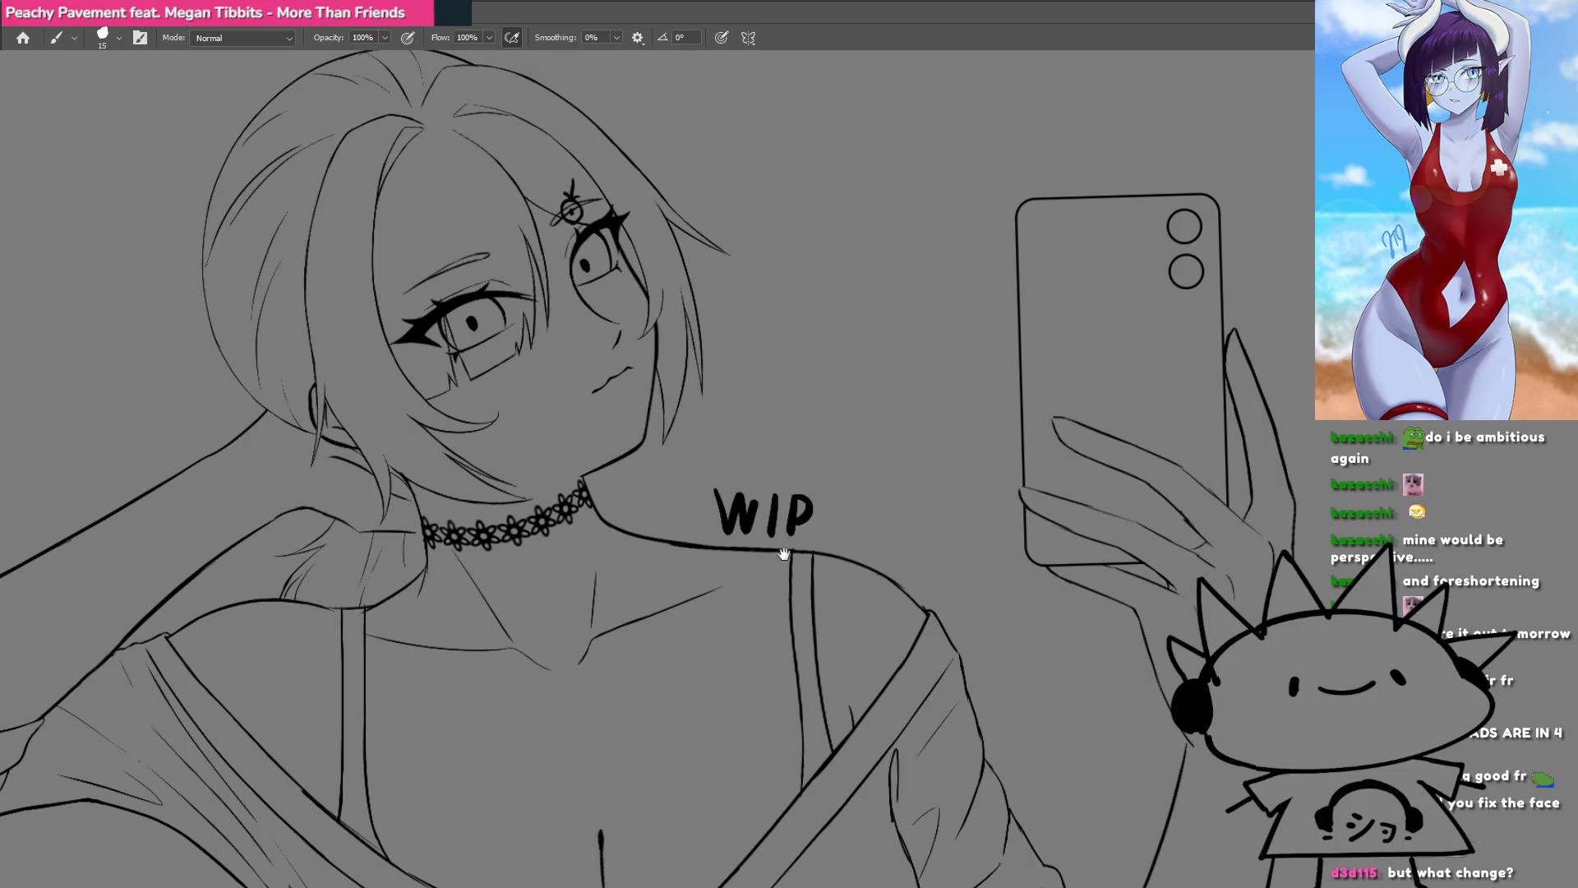
{"action": "scroll", "coordinate": [785, 544], "scroll_direction": "down", "scroll_amount": 2}
{"action": "left_click_drag", "start_coordinate": [773, 613], "coordinate": [857, 594]}
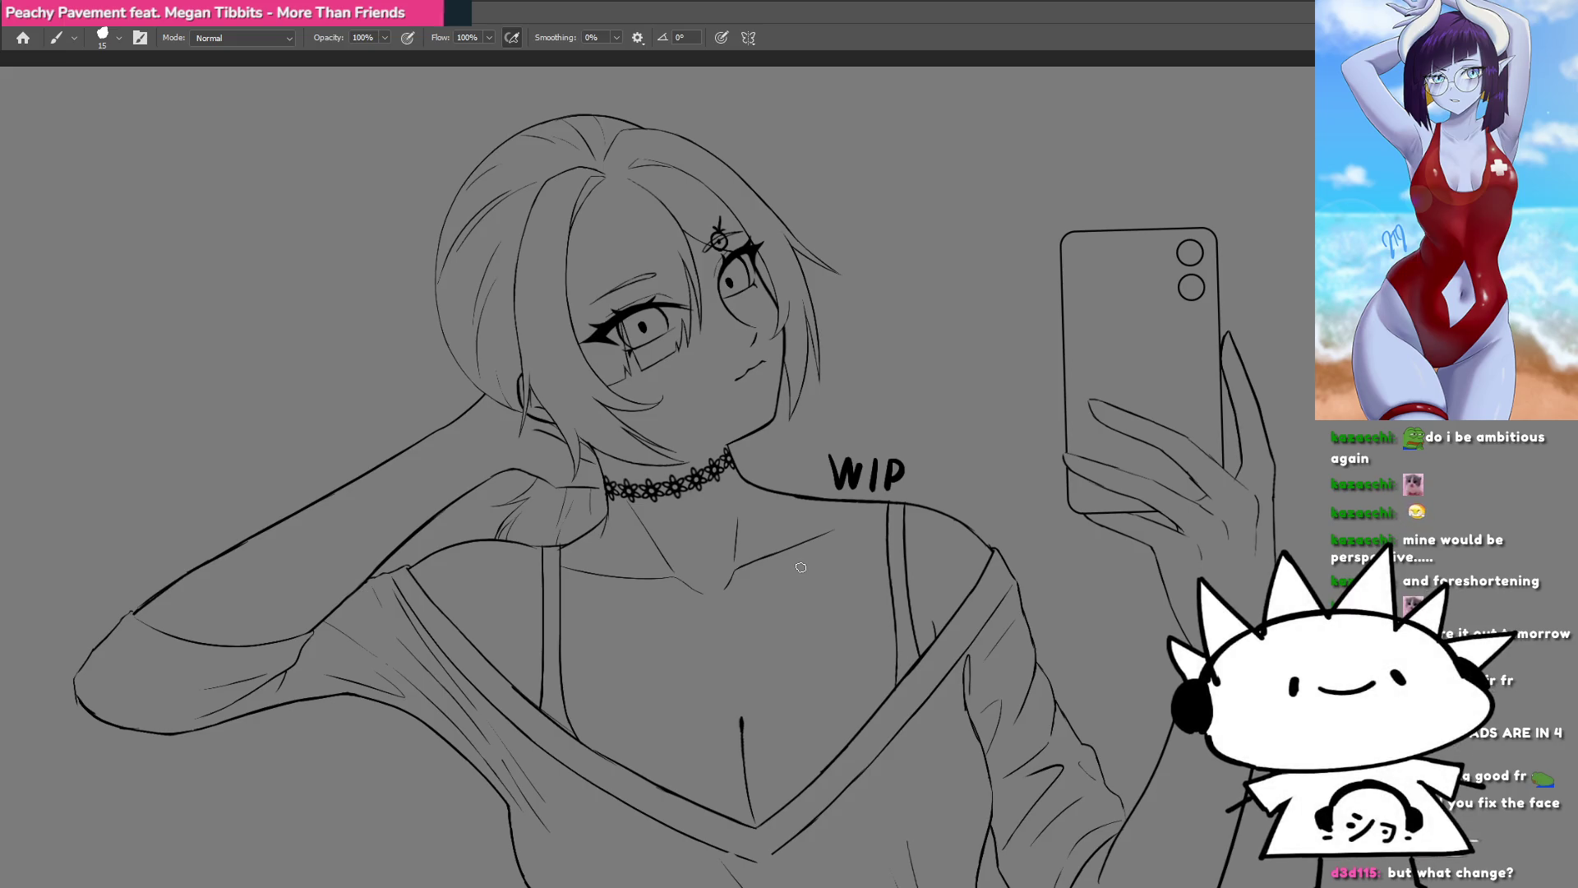
{"action": "scroll", "coordinate": [814, 484], "scroll_direction": "up", "scroll_amount": 2}
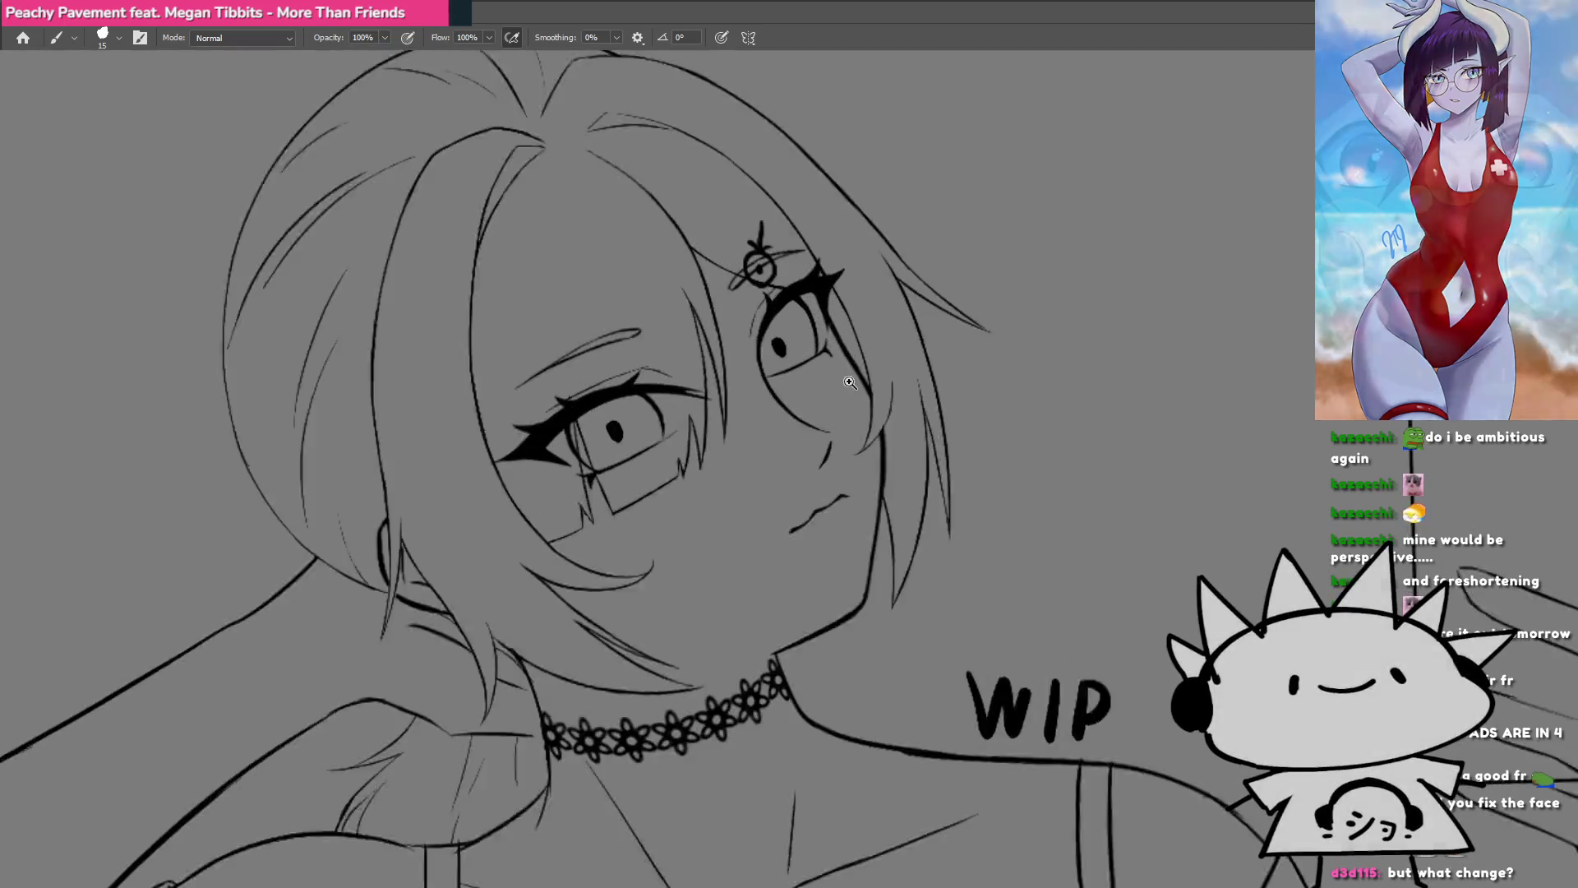
{"action": "scroll", "coordinate": [847, 443], "scroll_direction": "up", "scroll_amount": 2}
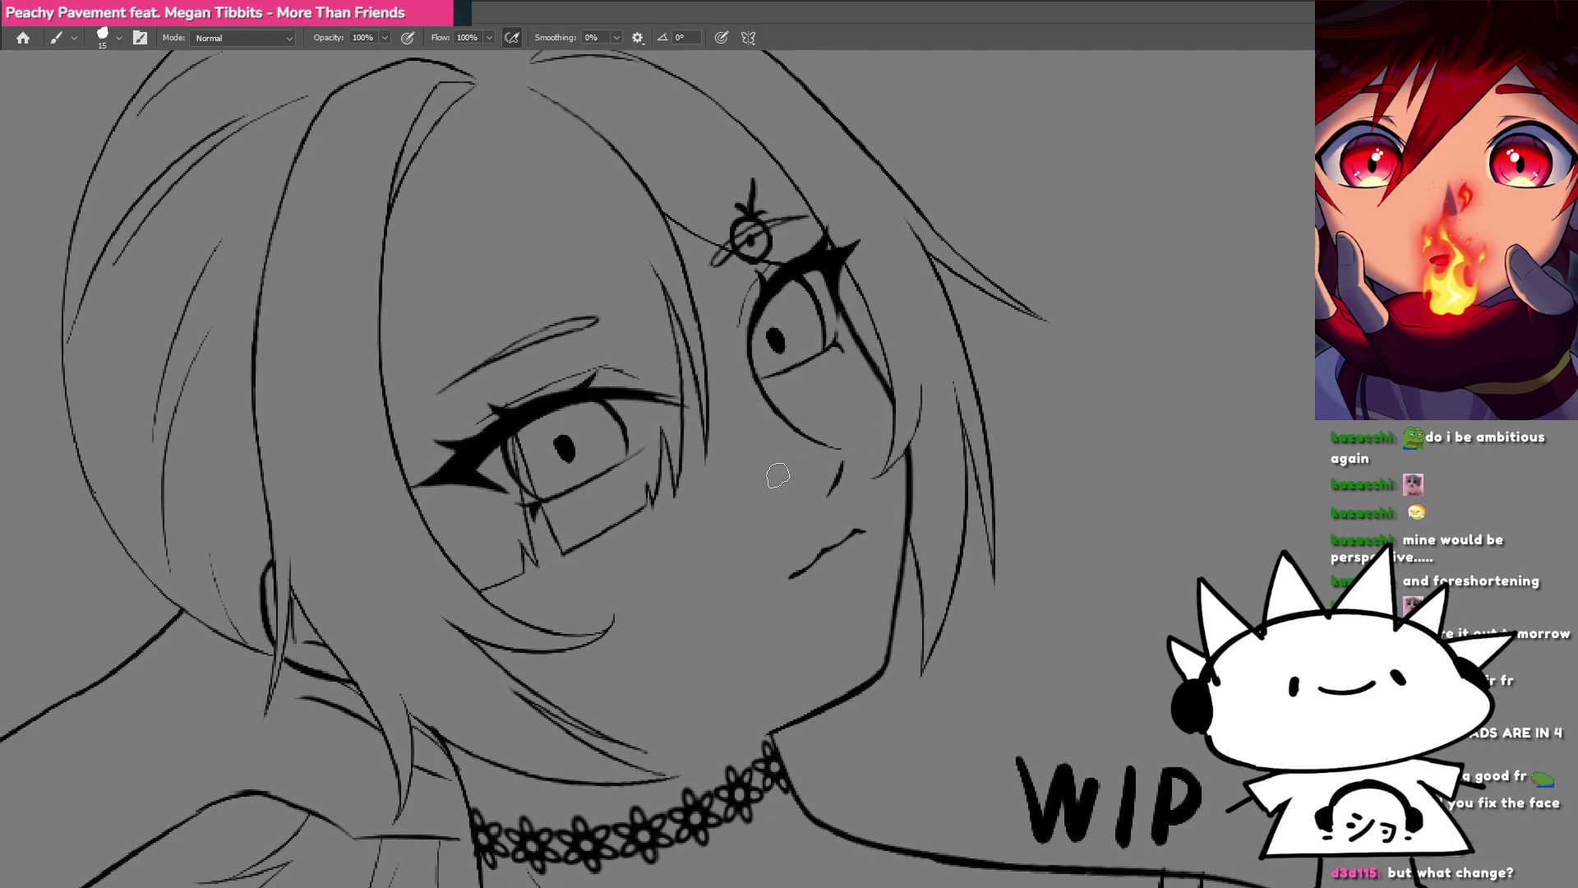
Step: Test a thick cheek stroke and a solid black right iris, undoing both
{"action": "left_click_drag", "start_coordinate": [777, 475], "coordinate": [731, 503]}
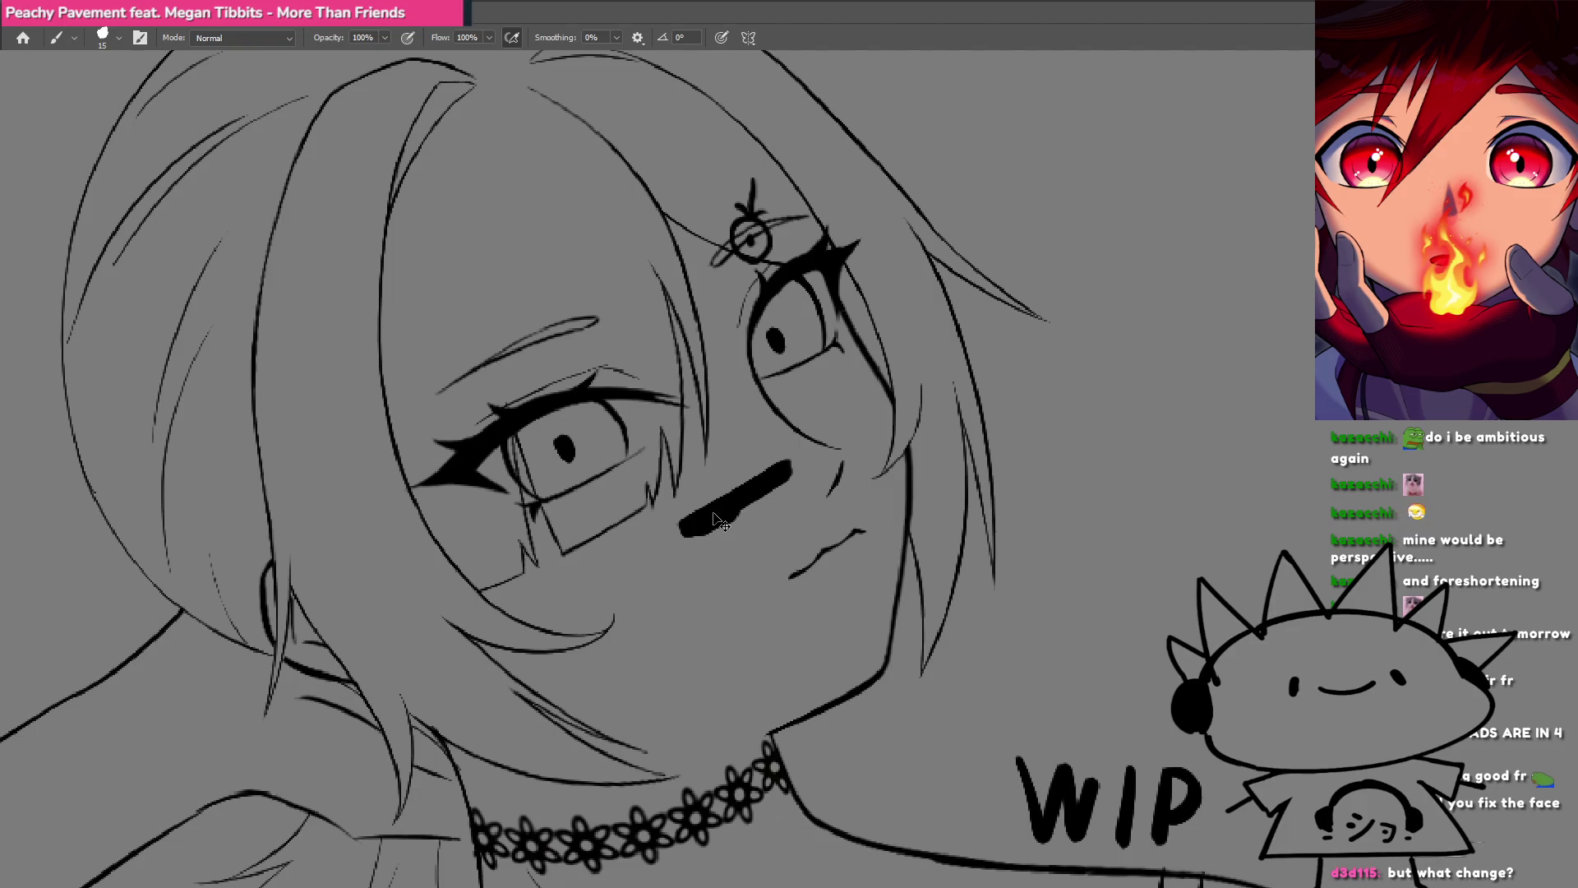
{"action": "key", "text": "ctrl+z"}
{"action": "mouse_move", "coordinate": [818, 275]}
{"action": "left_mouse_down"}
{"action": "mouse_move", "coordinate": [777, 300]}
{"action": "mouse_move", "coordinate": [789, 357]}
{"action": "mouse_move", "coordinate": [807, 306]}
{"action": "mouse_move", "coordinate": [793, 324]}
{"action": "left_mouse_up"}
{"action": "key", "text": "ctrl+z"}
{"action": "key", "text": "ctrl+z"}
{"action": "key", "text": "ctrl+z"}
Step: Zoom out and recenter so the whole figure with its WIP label is framed
{"action": "scroll", "coordinate": [716, 428], "scroll_direction": "down", "scroll_amount": 3}
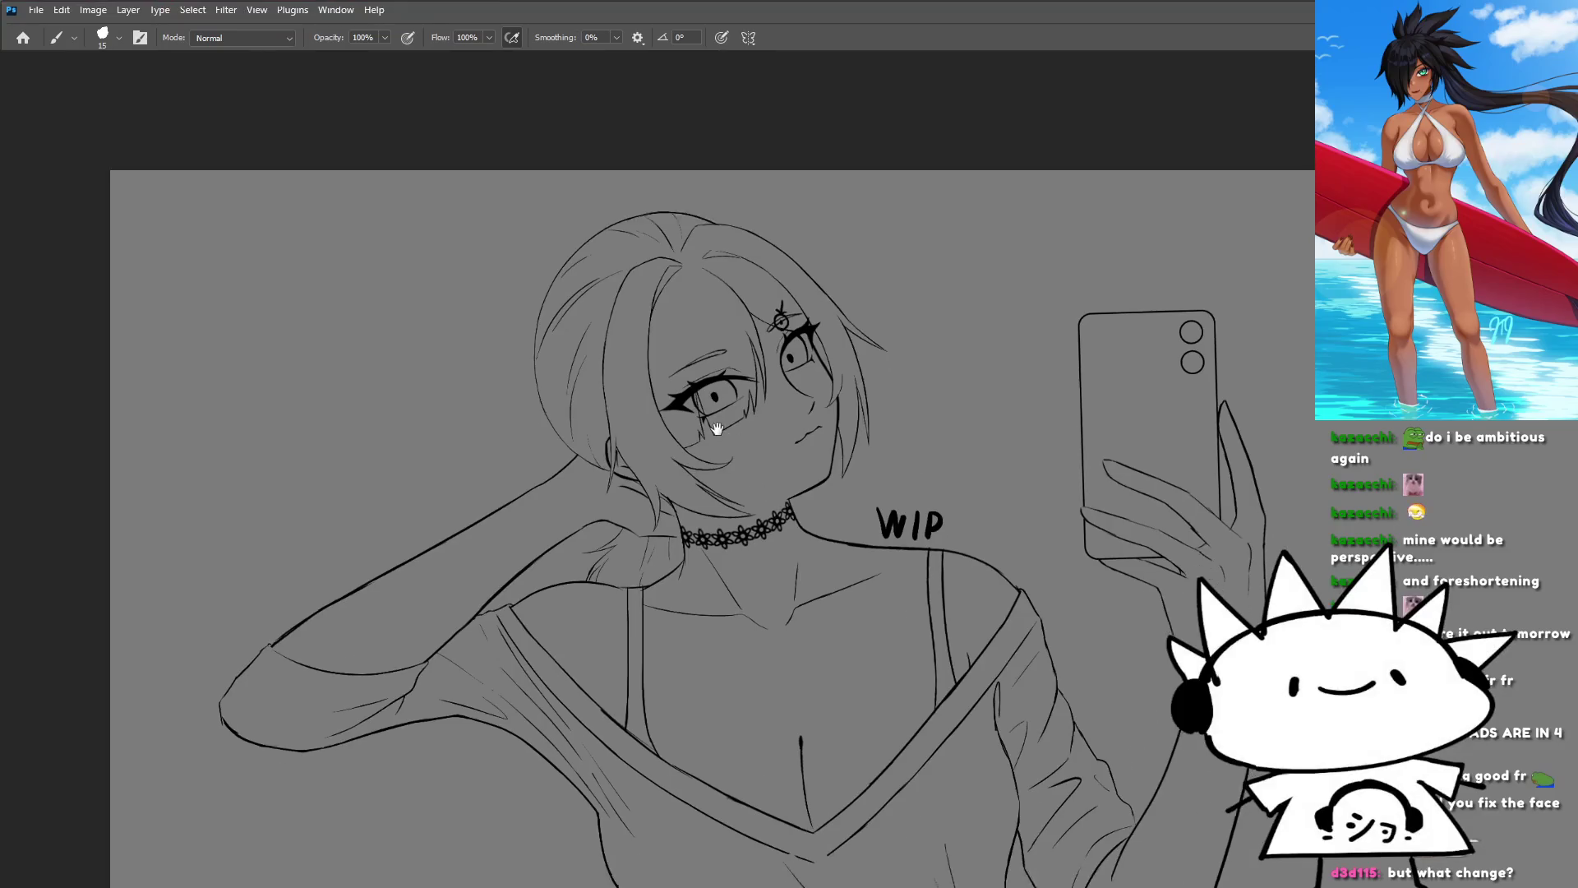
{"action": "left_click_drag", "start_coordinate": [717, 428], "coordinate": [690, 415]}
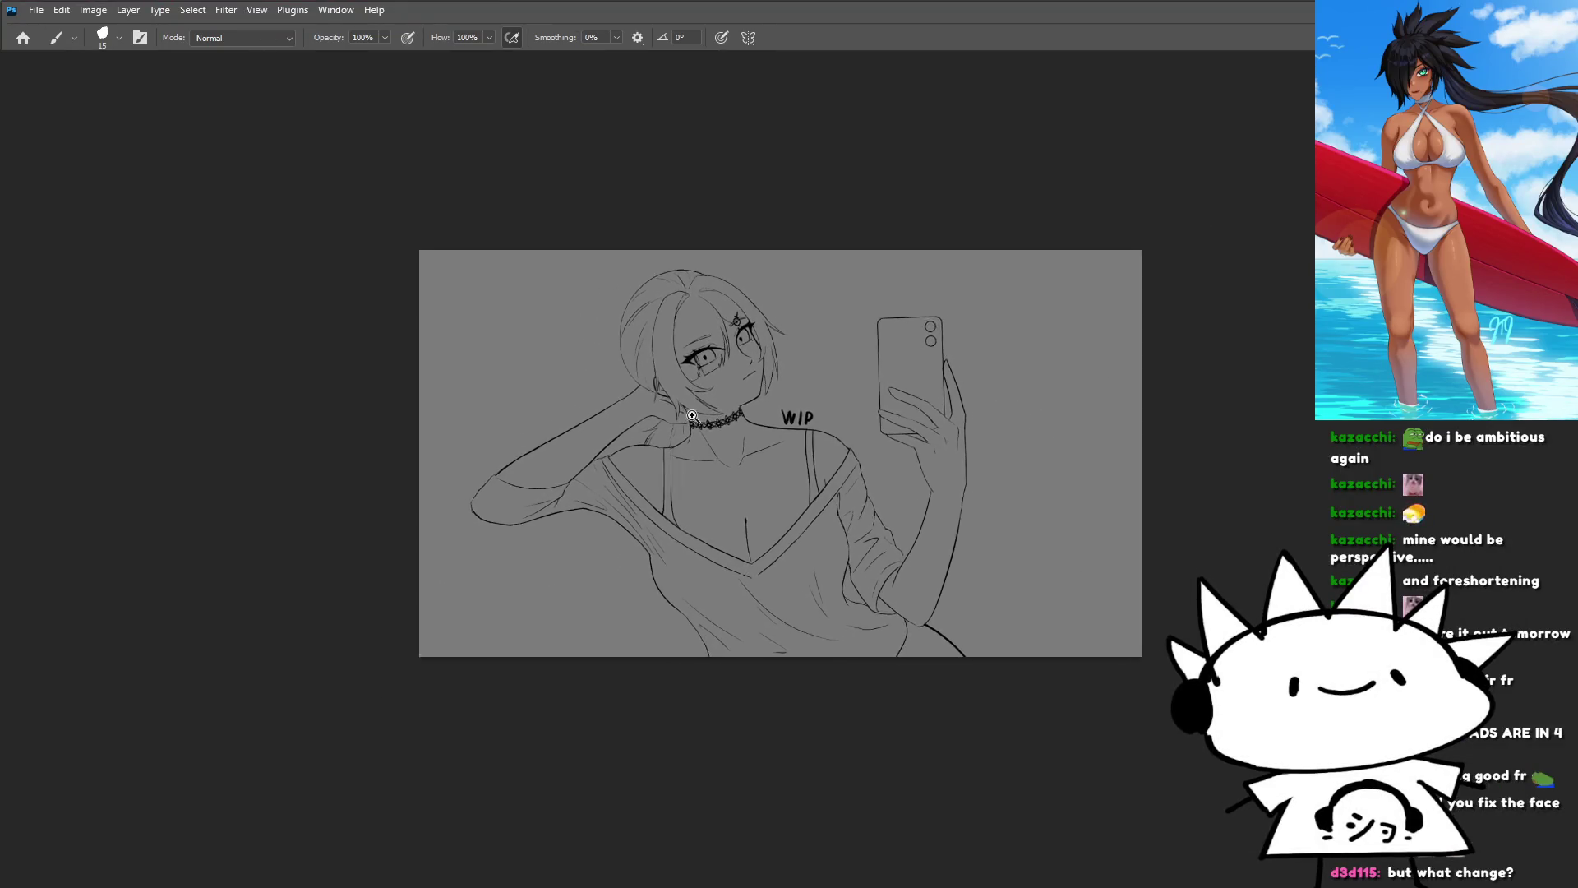
{"action": "left_click", "coordinate": [742, 389]}
{"action": "left_click_drag", "start_coordinate": [764, 488], "coordinate": [719, 460]}
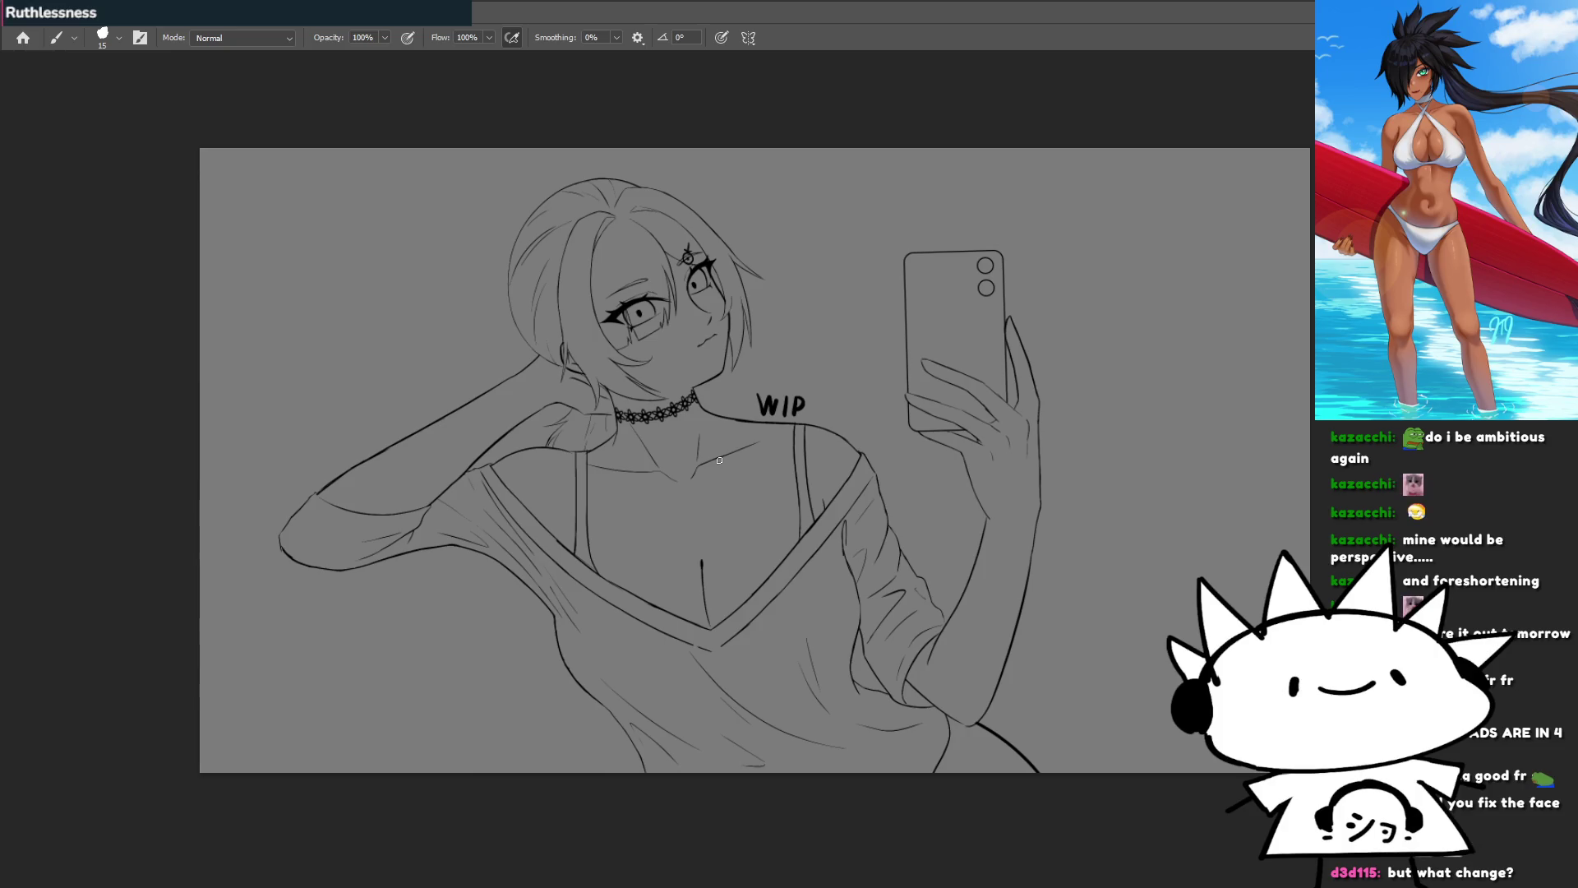